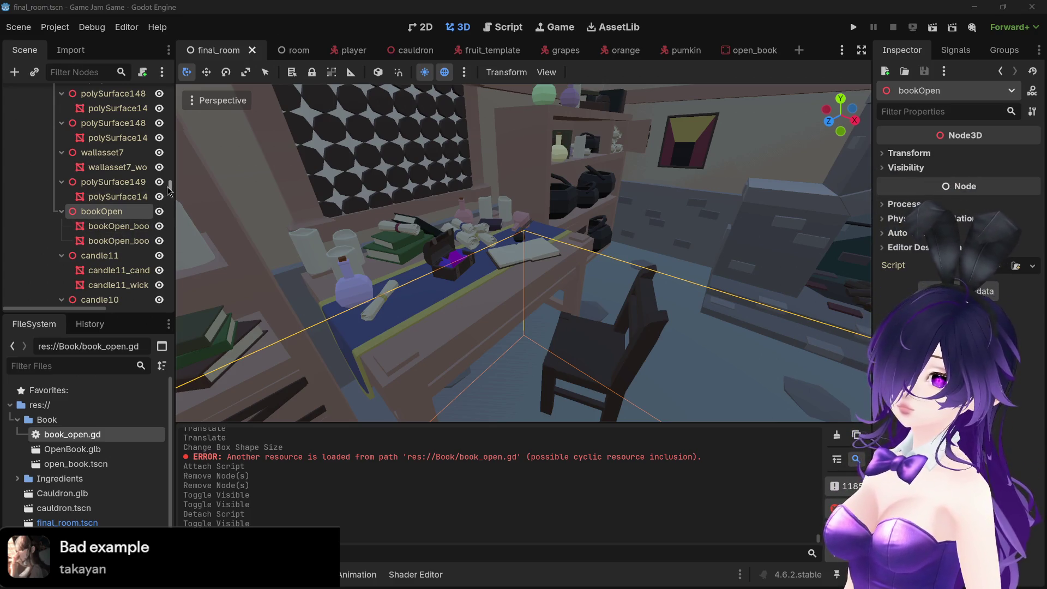
# - Collapse the Sketchfab_Scene node so the room's tree shows only top-level nodes
pyautogui.moveTo(170, 185); pyautogui.dragTo(170, 87)
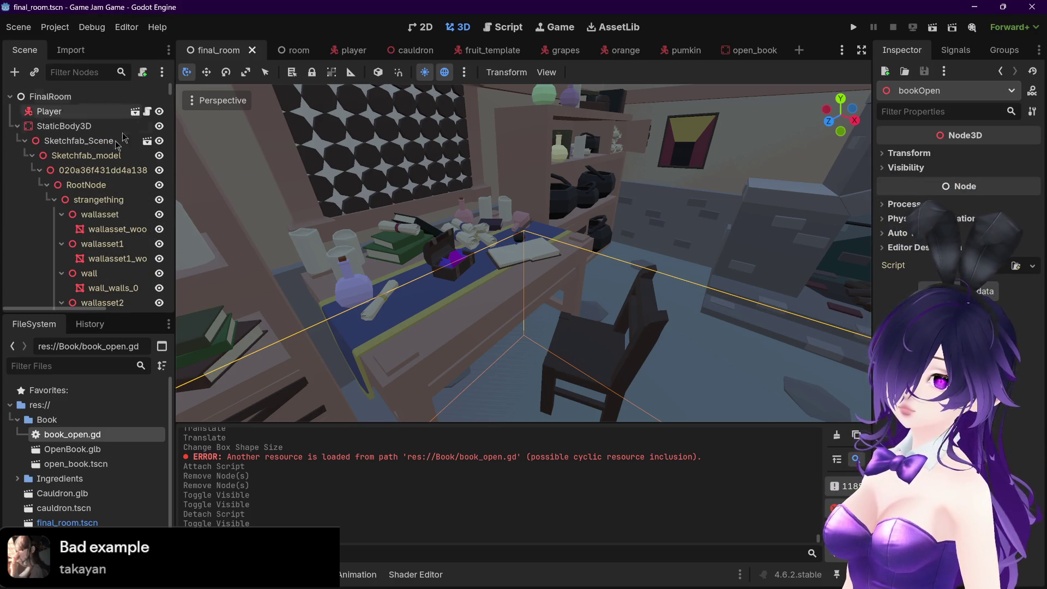
pyautogui.click(26, 142)
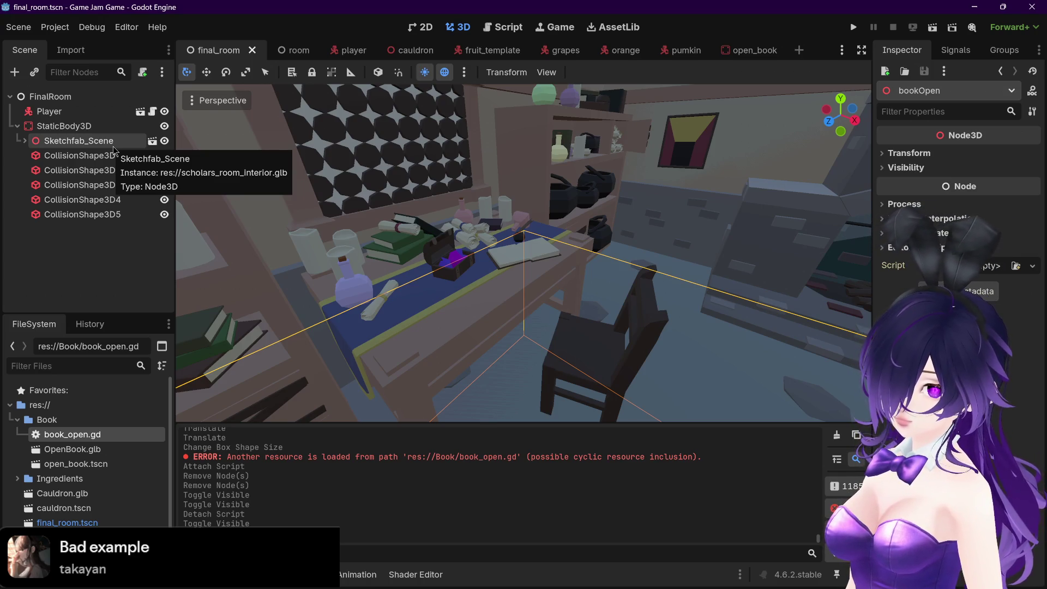
# - Instantiate open_book.tscn as an OpenBook child of FinalRoom and collapse its StaticBody3D
pyautogui.rightClick(71, 97)
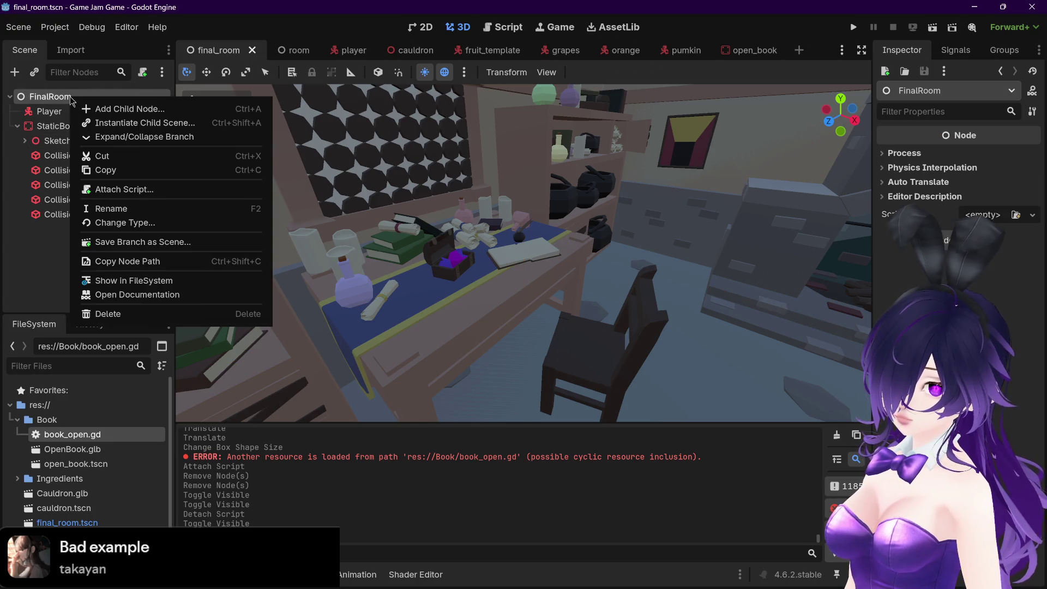
pyautogui.click(140, 123)
pyautogui.write('book')
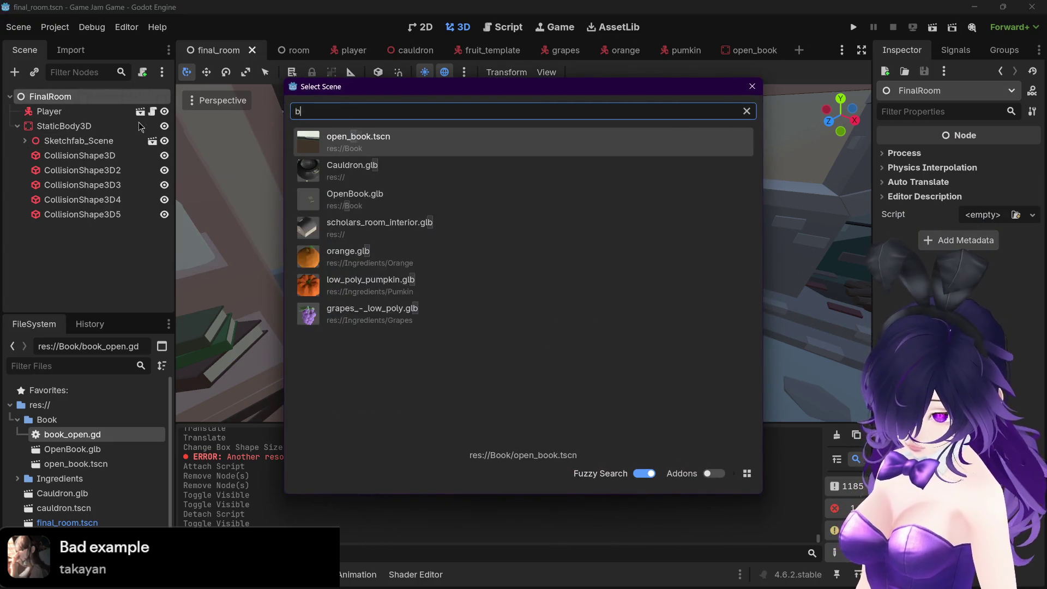
pyautogui.doubleClick(381, 143)
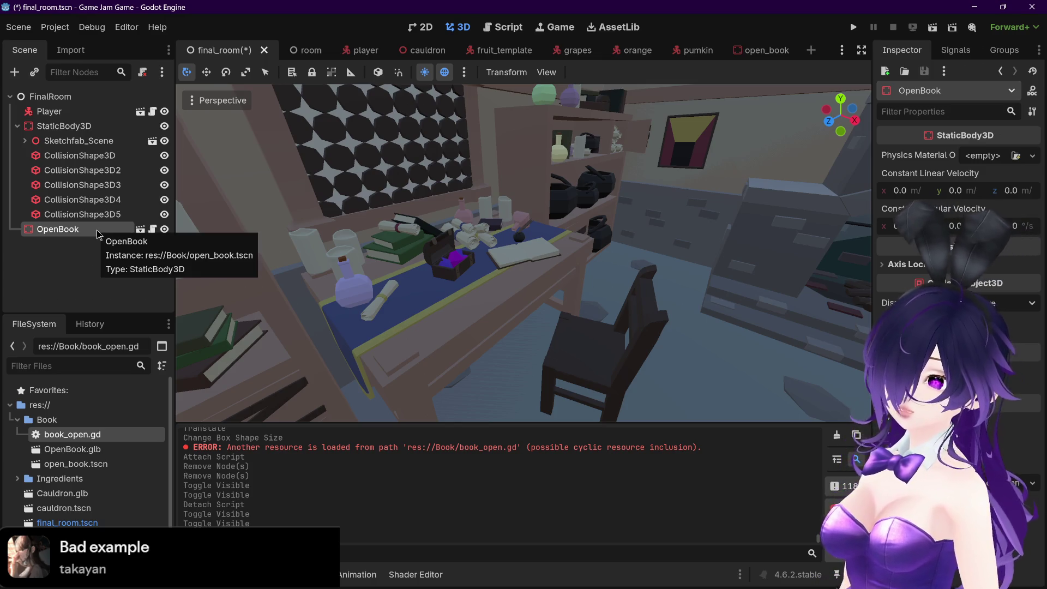
pyautogui.click(18, 126)
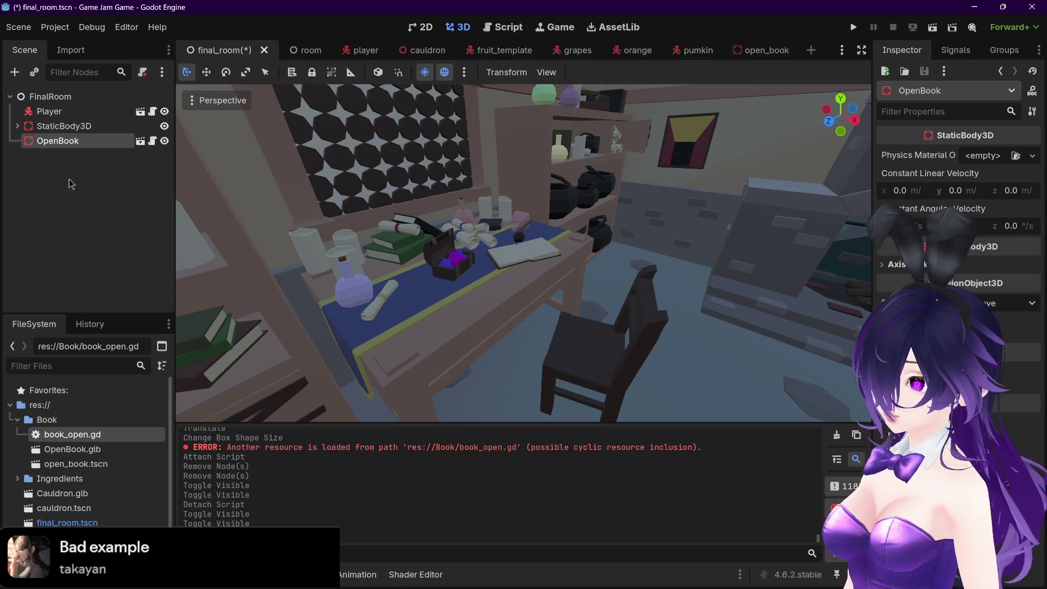
# - Drag OpenBook along Z from outside the house into the room beside the desk and chair
pyautogui.scroll(5, 720, 335)
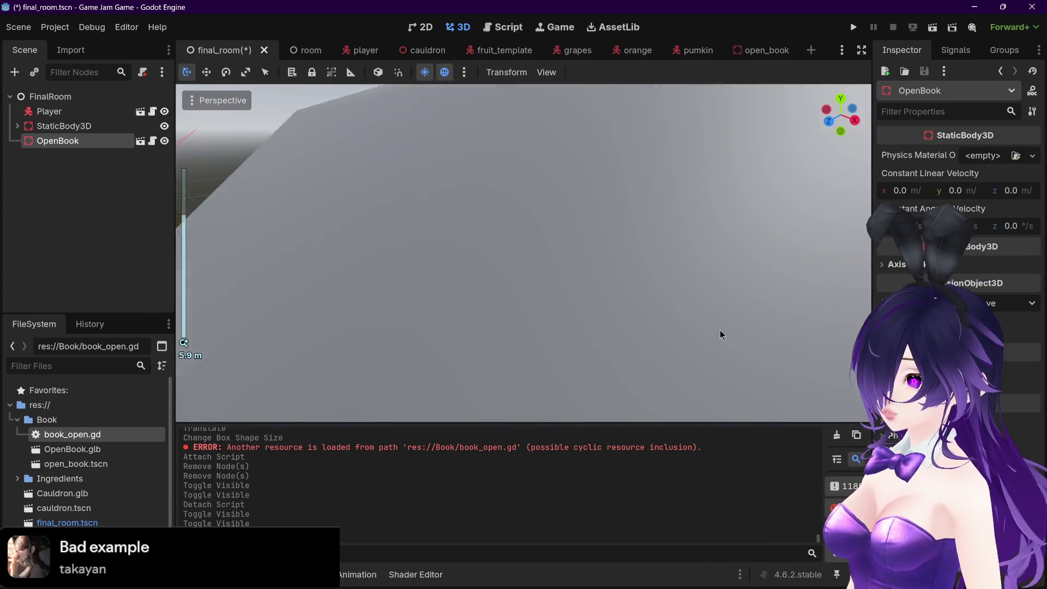
pyautogui.scroll(-6, 719, 335)
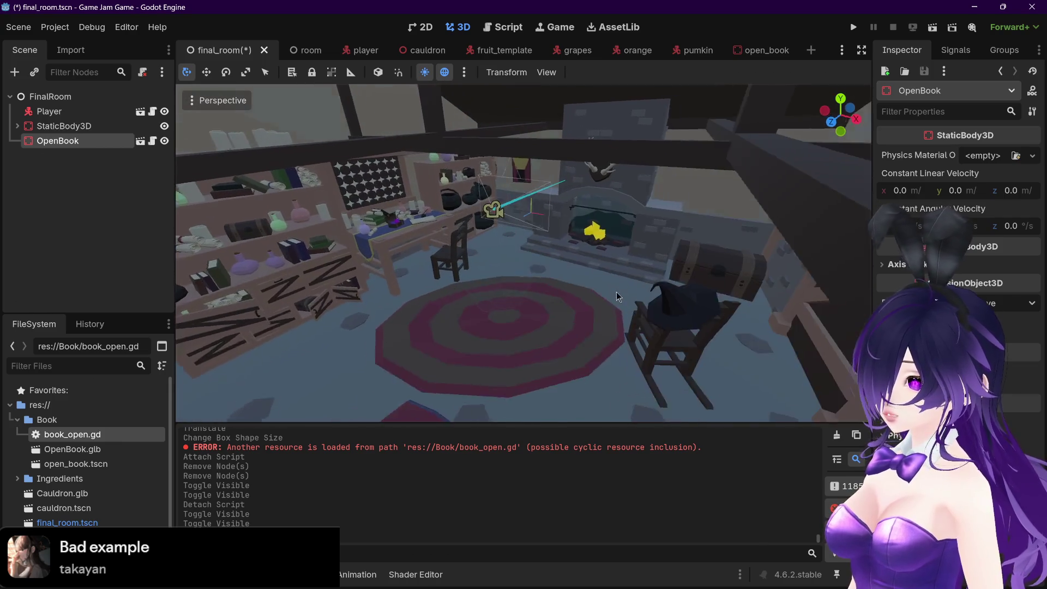
pyautogui.scroll(-5, 614, 300)
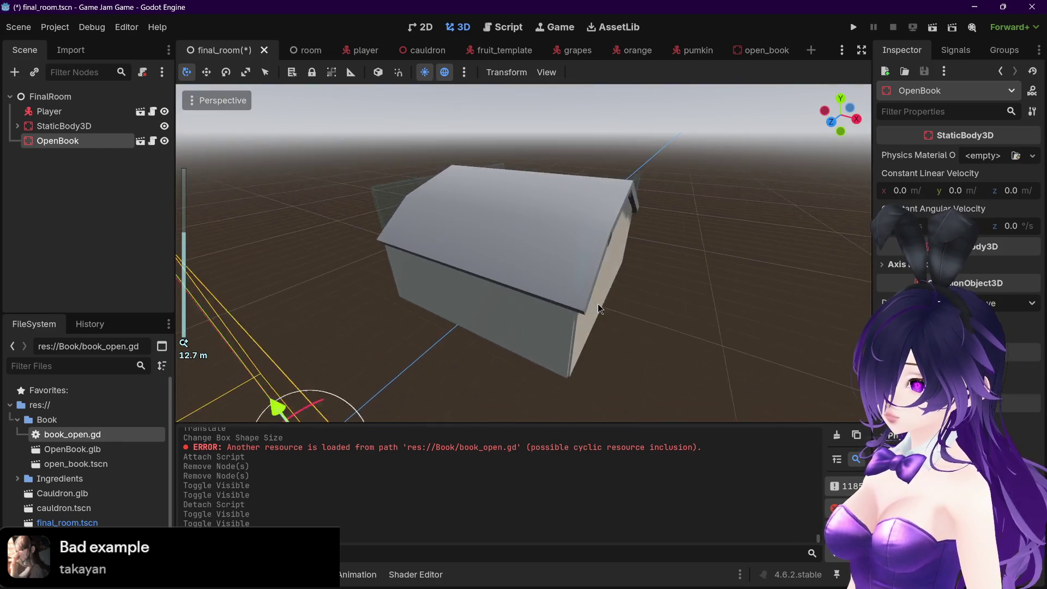
pyautogui.scroll(-3, 598, 308)
pyautogui.moveTo(381, 349)
pyautogui.mouseDown()
pyautogui.moveTo(492, 339)
pyautogui.moveTo(589, 299)
pyautogui.moveTo(545, 273)
pyautogui.mouseUp()
pyautogui.scroll(5, 490, 271)
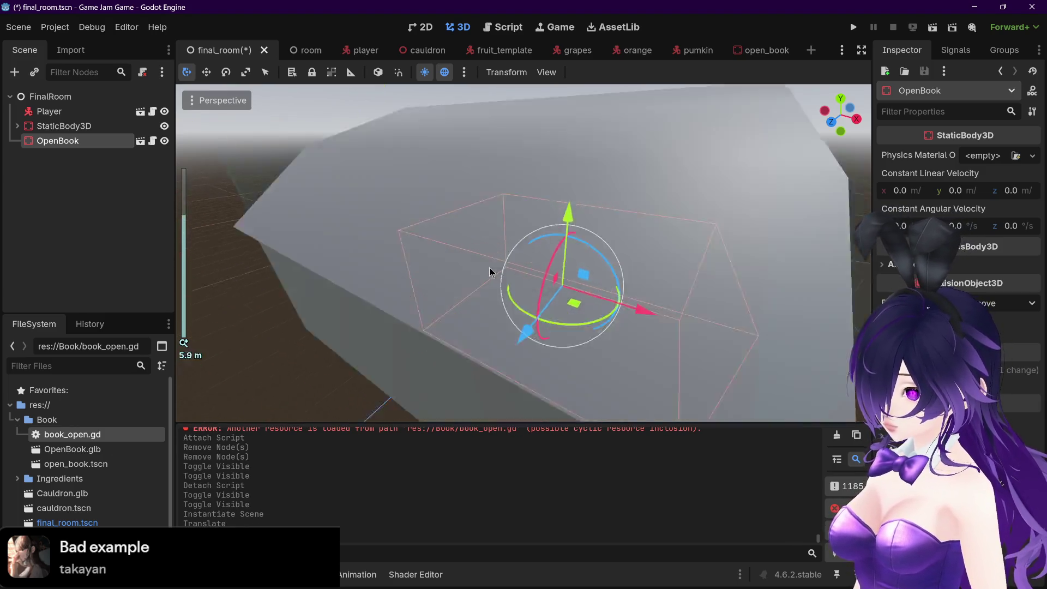
pyautogui.scroll(4, 489, 271)
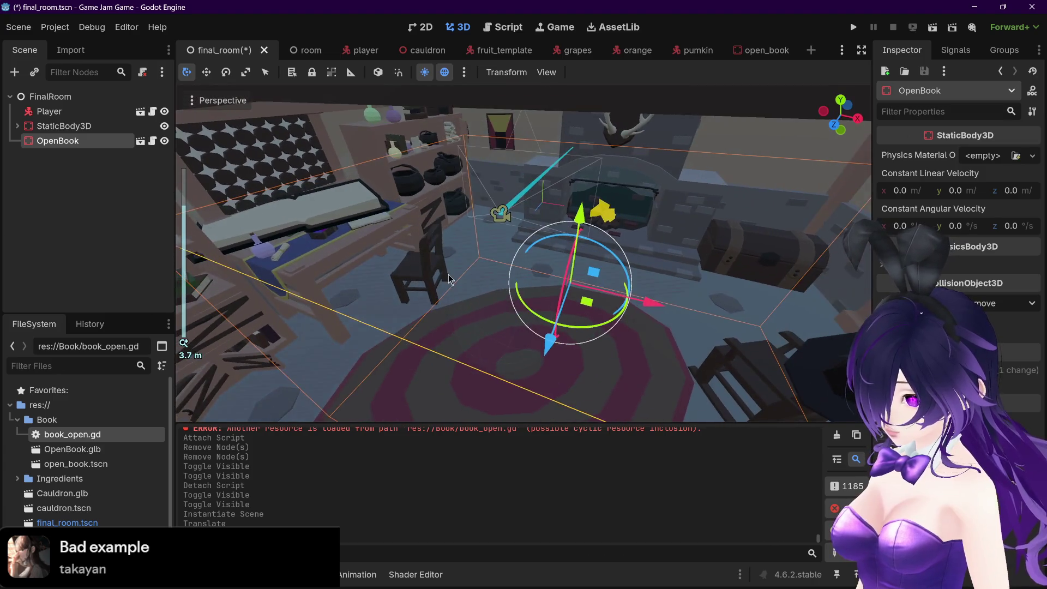
pyautogui.scroll(3, 448, 279)
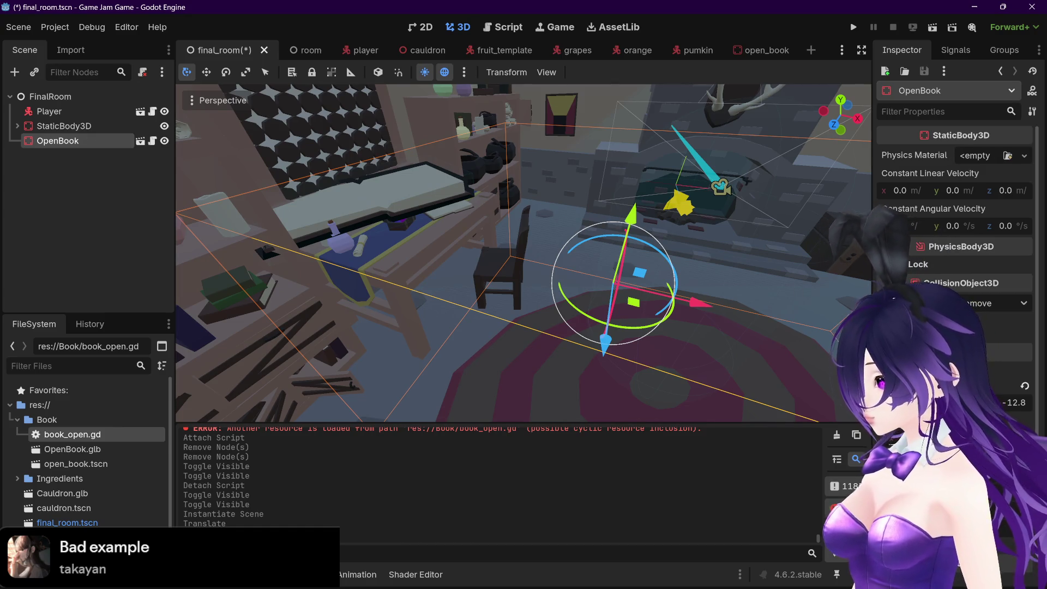
pyautogui.press('Return')
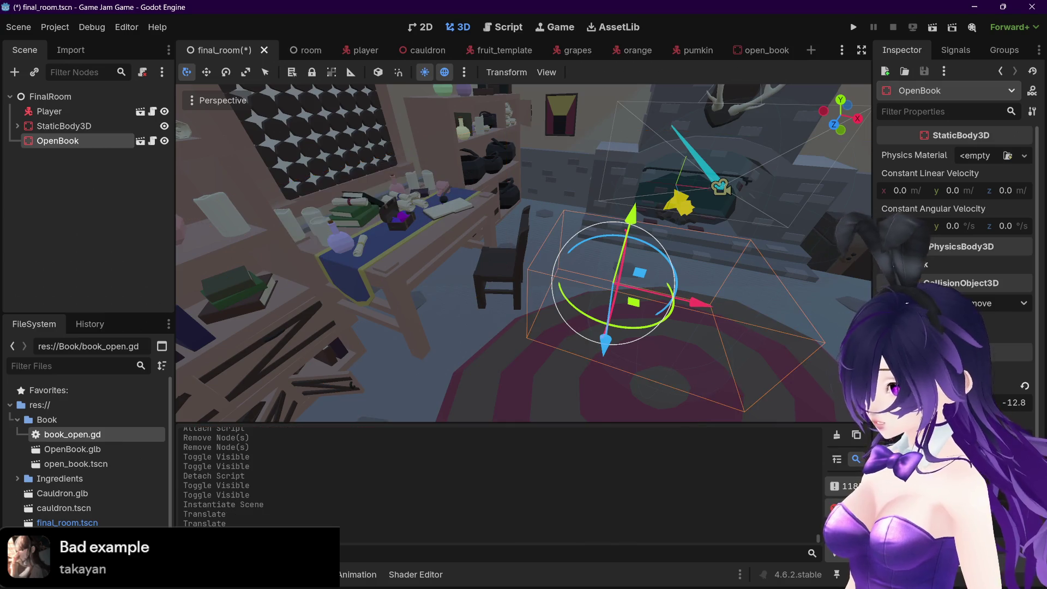
# - Nudge OpenBook along its X, Y and Z axes toward the desk
pyautogui.moveTo(631, 214); pyautogui.dragTo(648, 175)
pyautogui.moveTo(616, 304); pyautogui.dragTo(556, 298)
pyautogui.moveTo(580, 185); pyautogui.dragTo(583, 170)
pyautogui.moveTo(553, 297)
pyautogui.mouseDown()
pyautogui.moveTo(572, 292)
pyautogui.moveTo(552, 297)
pyautogui.moveTo(560, 254)
pyautogui.moveTo(644, 261)
pyautogui.moveTo(665, 287)
pyautogui.mouseUp()
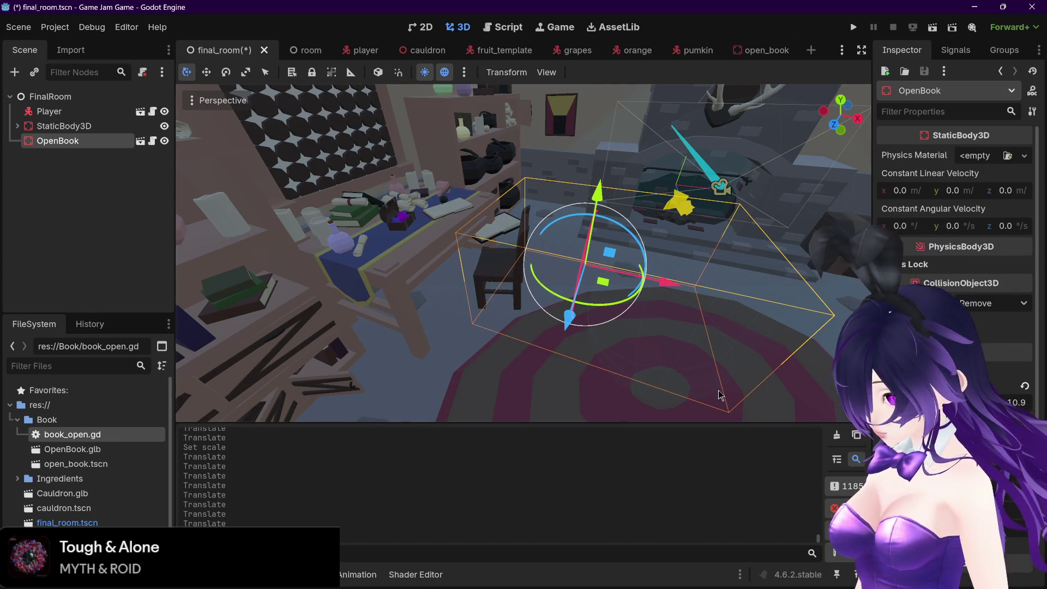
pyautogui.moveTo(598, 191); pyautogui.dragTo(597, 171)
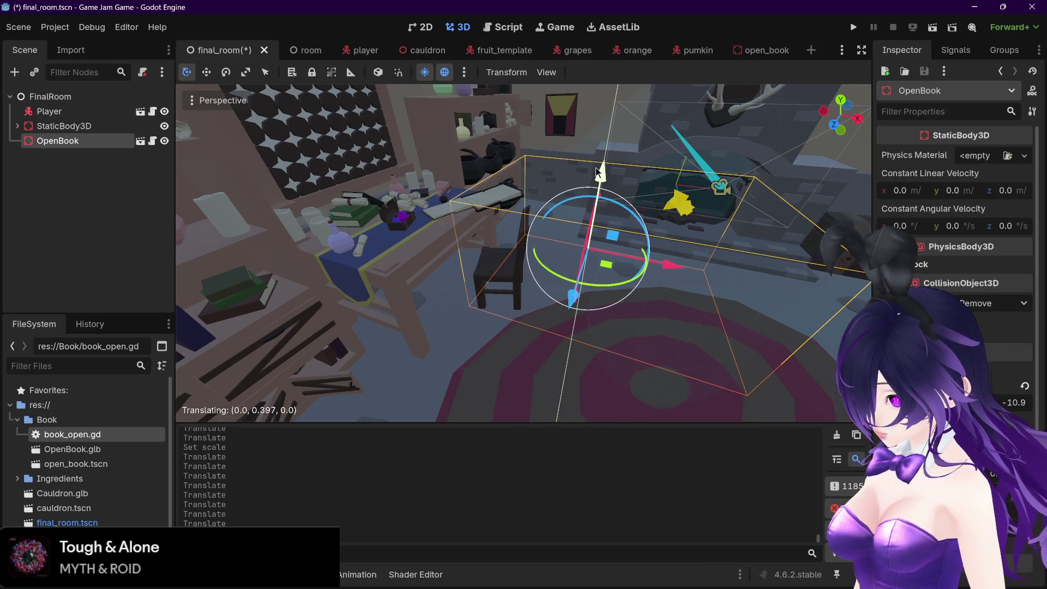
pyautogui.moveTo(571, 301); pyautogui.dragTo(562, 314)
pyautogui.moveTo(662, 286); pyautogui.dragTo(507, 208)
pyautogui.scroll(3, 507, 207)
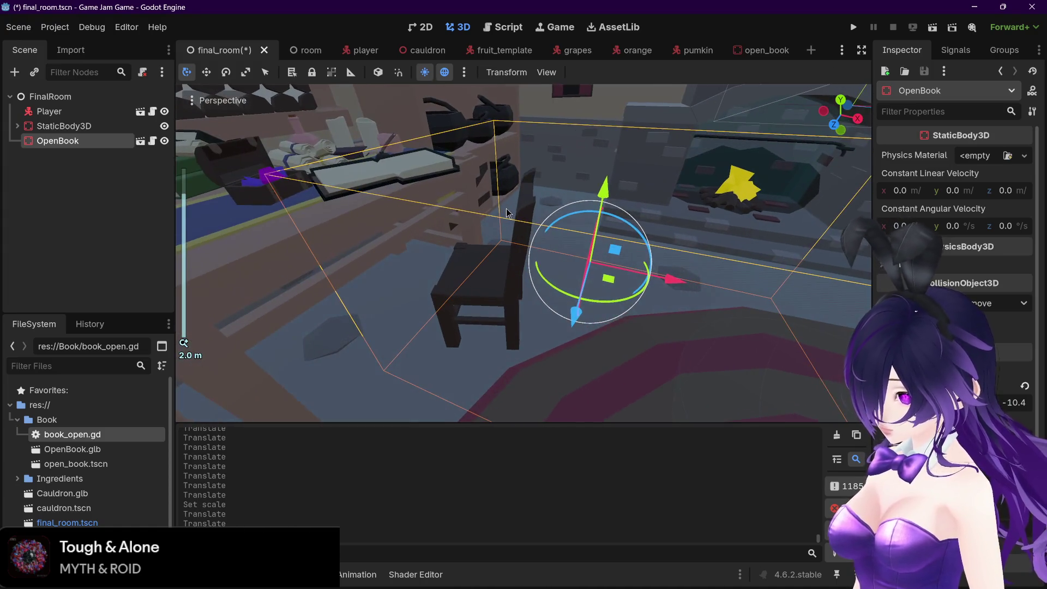
pyautogui.scroll(4, 508, 234)
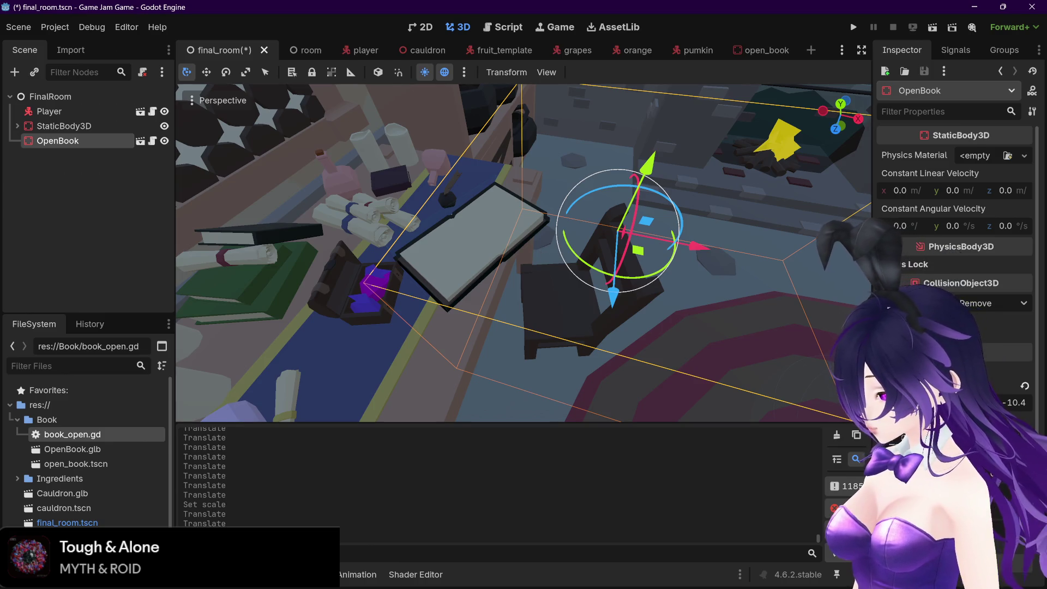
# - Rotate and fine-position OpenBook over the desk, frame it, and expand StaticBody3D
pyautogui.moveTo(578, 273); pyautogui.dragTo(616, 286)
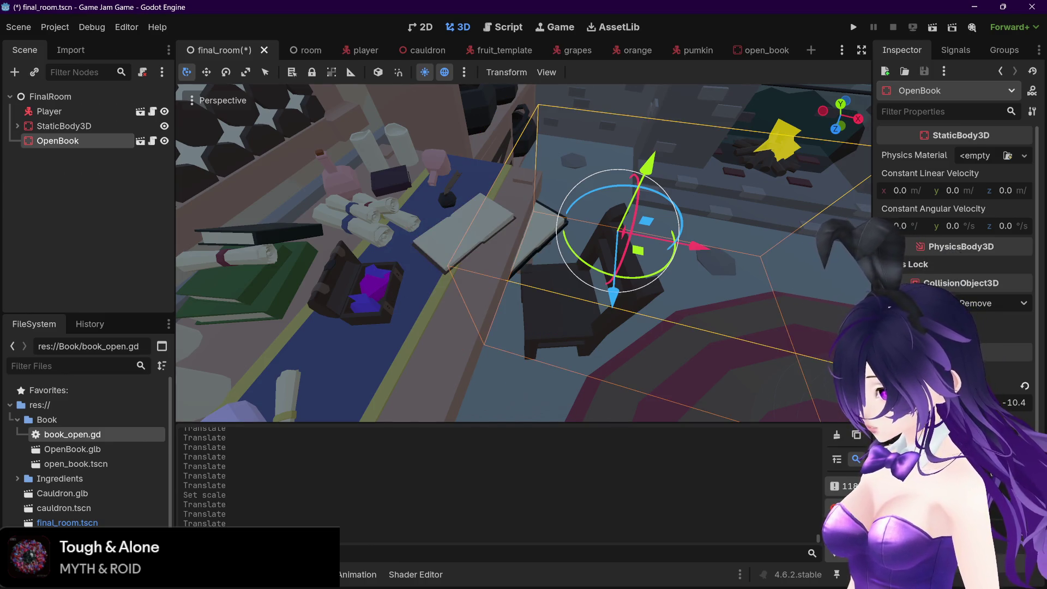
pyautogui.moveTo(648, 229)
pyautogui.mouseDown()
pyautogui.moveTo(650, 254)
pyautogui.moveTo(682, 240)
pyautogui.moveTo(673, 243)
pyautogui.mouseUp()
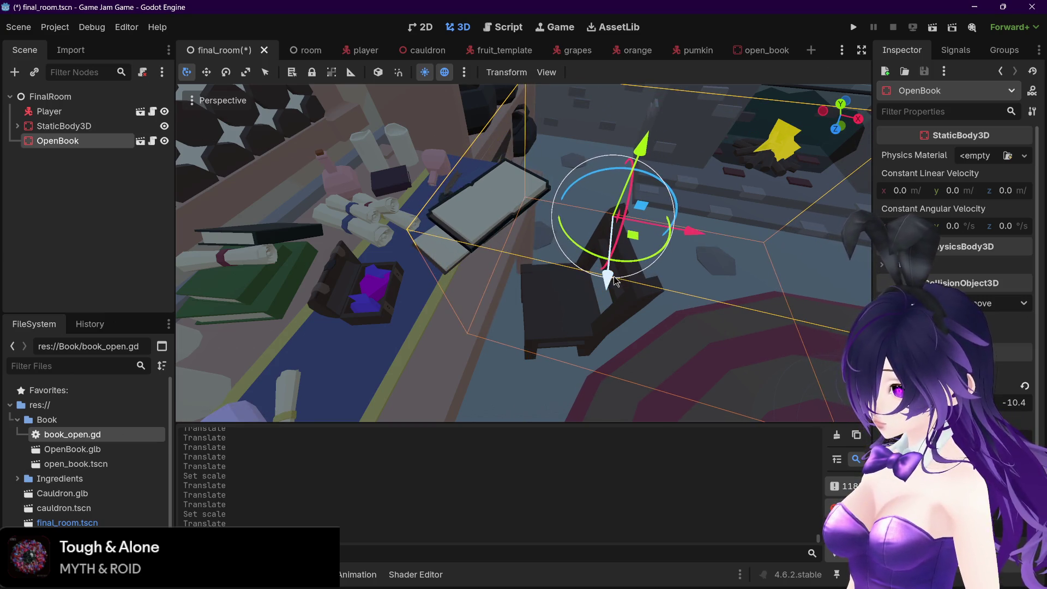
pyautogui.moveTo(605, 285); pyautogui.dragTo(600, 289)
pyautogui.scroll(1, 603, 285)
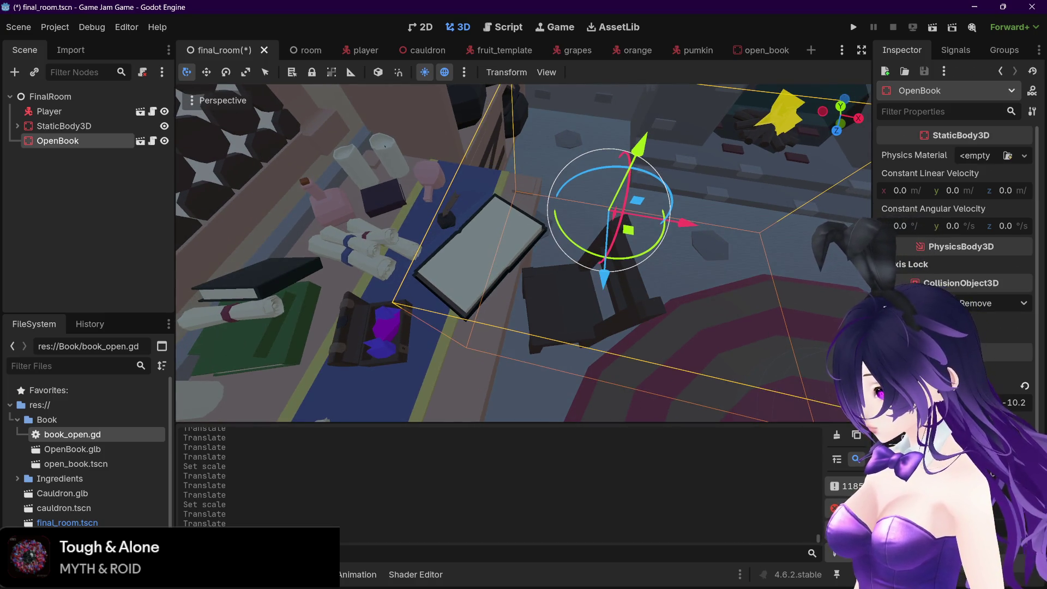
pyautogui.moveTo(606, 262)
pyautogui.mouseDown()
pyautogui.moveTo(613, 251)
pyautogui.moveTo(604, 281)
pyautogui.moveTo(588, 283)
pyautogui.mouseUp()
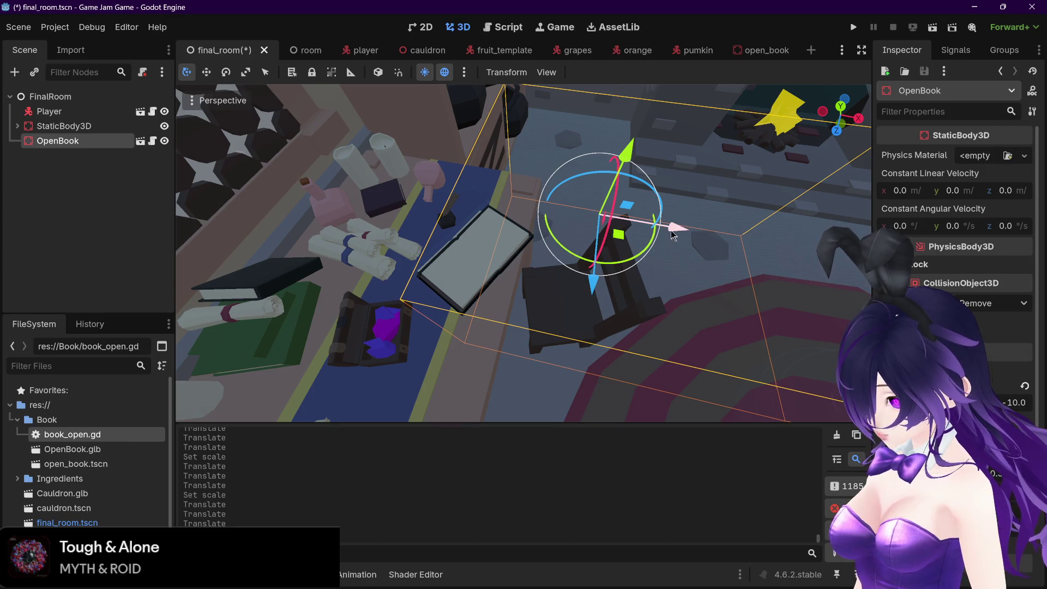
pyautogui.moveTo(498, 241); pyautogui.dragTo(490, 238)
pyautogui.scroll(6, 490, 238)
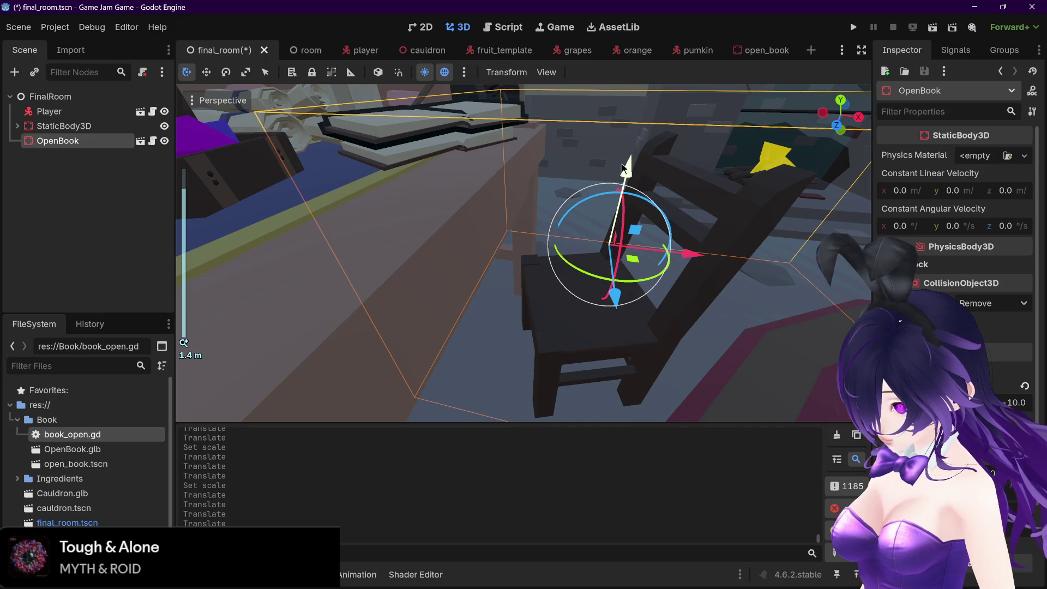
pyautogui.moveTo(626, 180)
pyautogui.mouseDown()
pyautogui.moveTo(624, 170)
pyautogui.moveTo(649, 188)
pyautogui.moveTo(621, 179)
pyautogui.mouseUp()
pyautogui.press('f')
pyautogui.press('f')
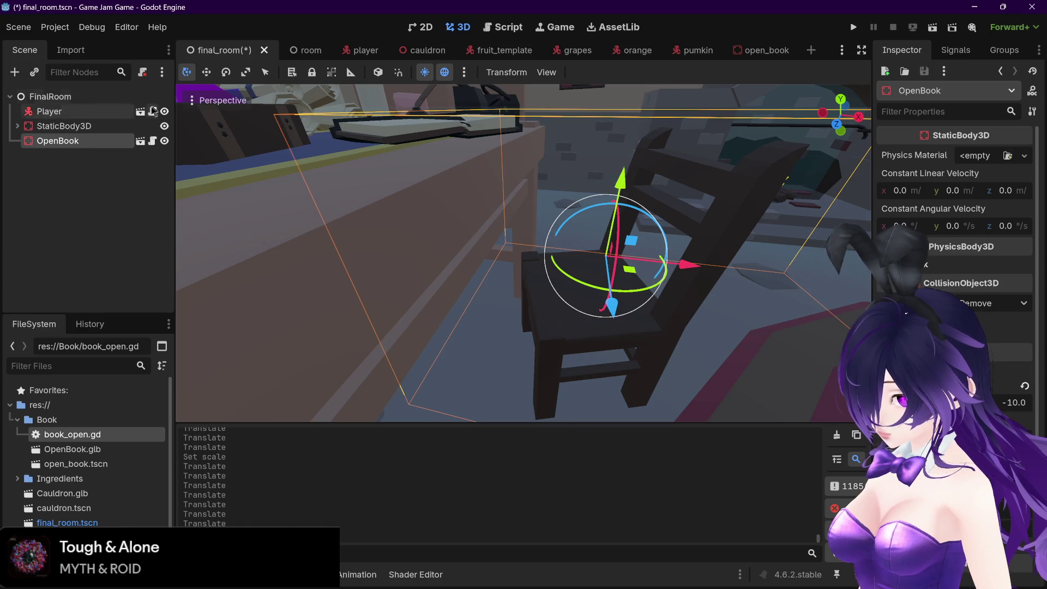
pyautogui.click(17, 126)
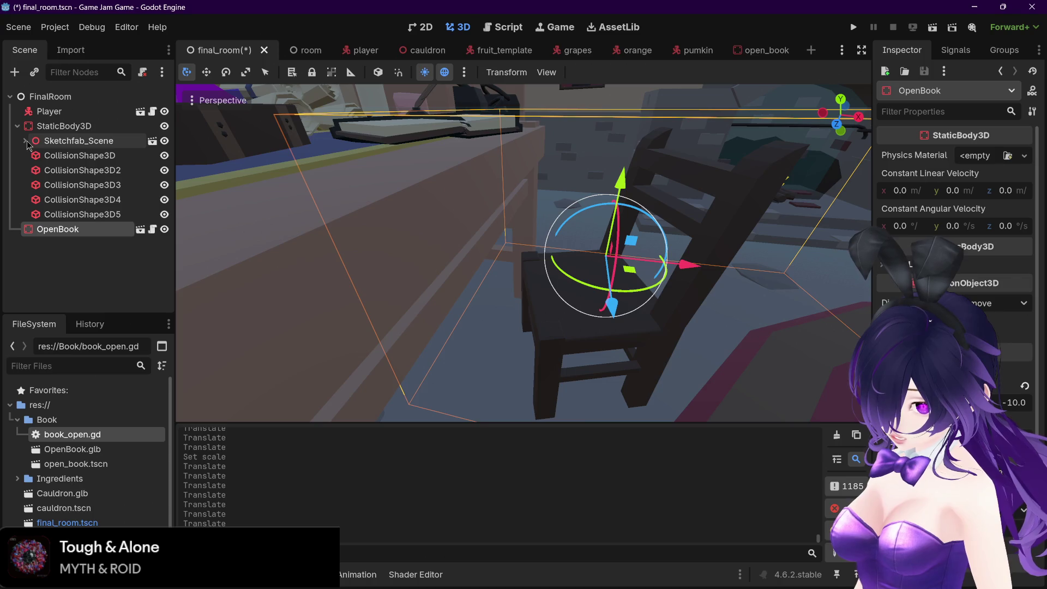
# - Expand Sketchfab_Scene and filter the scene tree by 'open'
pyautogui.click(25, 142)
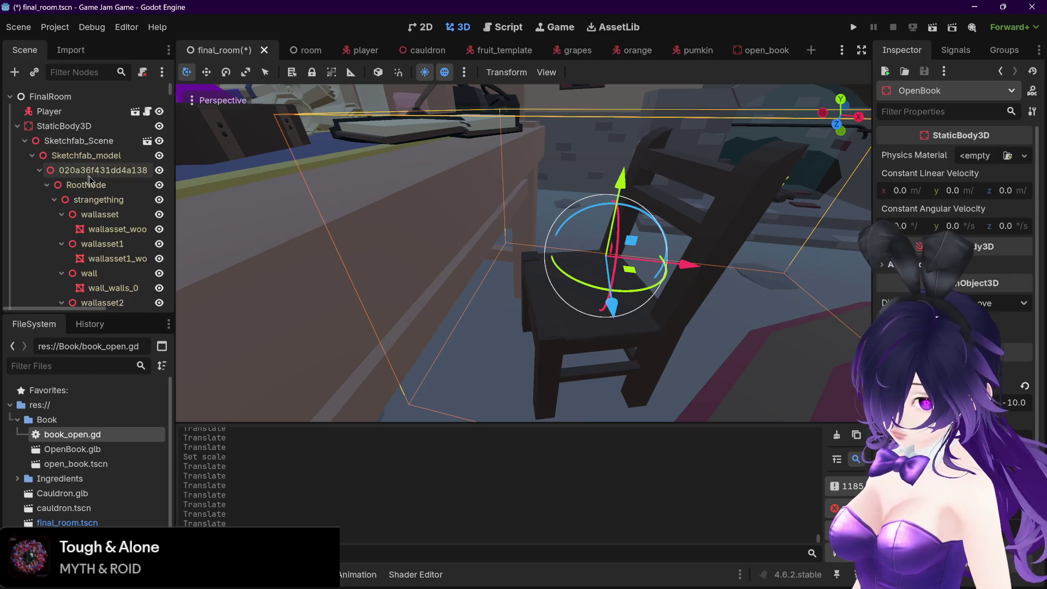
pyautogui.scroll(-3, 90, 177)
pyautogui.scroll(5, 90, 180)
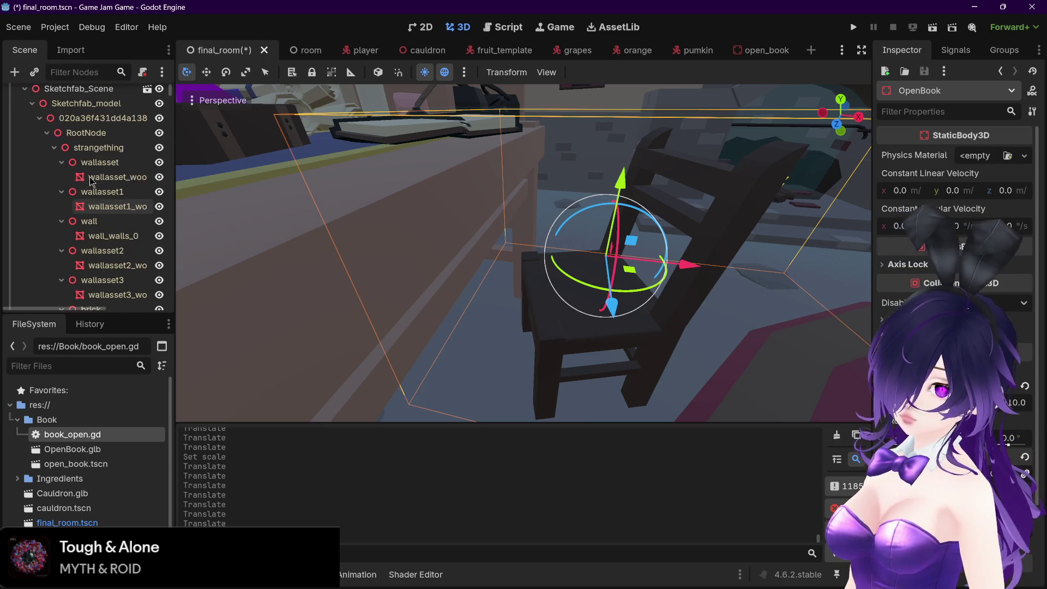
pyautogui.click(81, 71)
pyautogui.write('open')
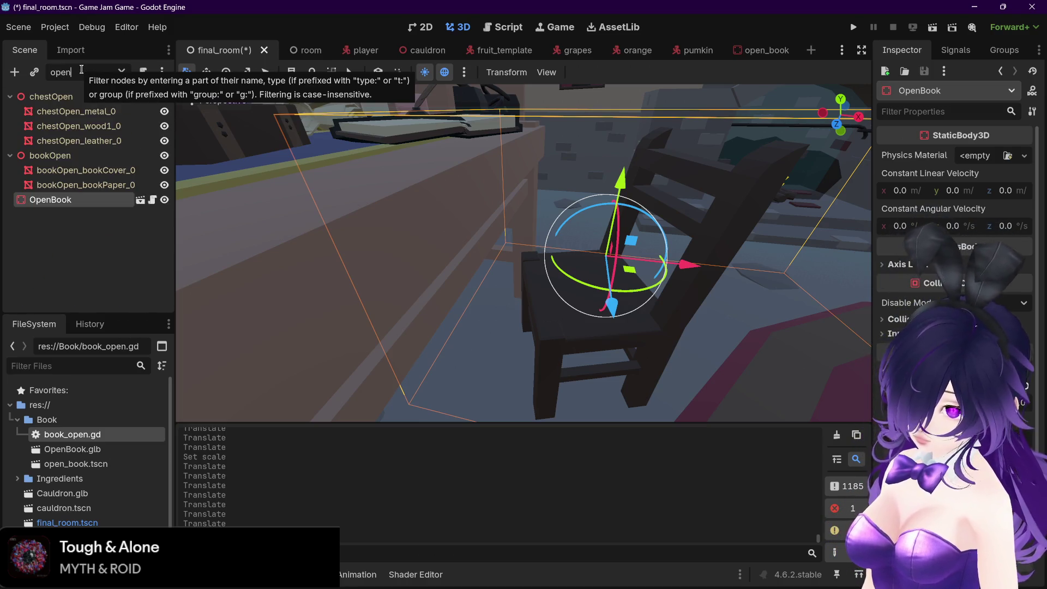
# - Hide the original bookOpen mesh, keep OpenBook visible, clear the filter and save final_room
pyautogui.click(164, 157)
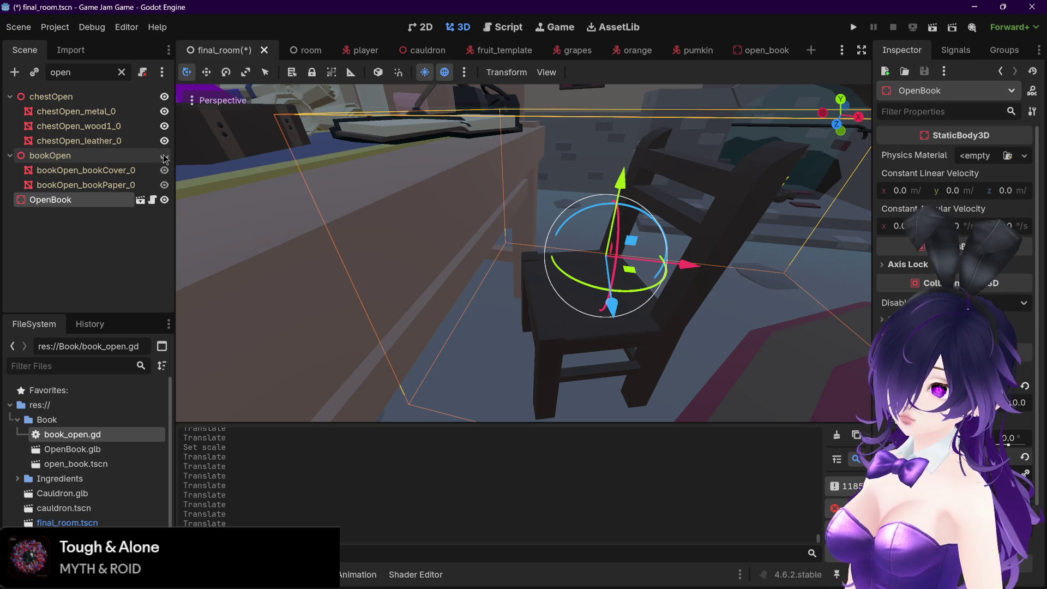
pyautogui.click(164, 199)
pyautogui.click(165, 199)
pyautogui.click(164, 156)
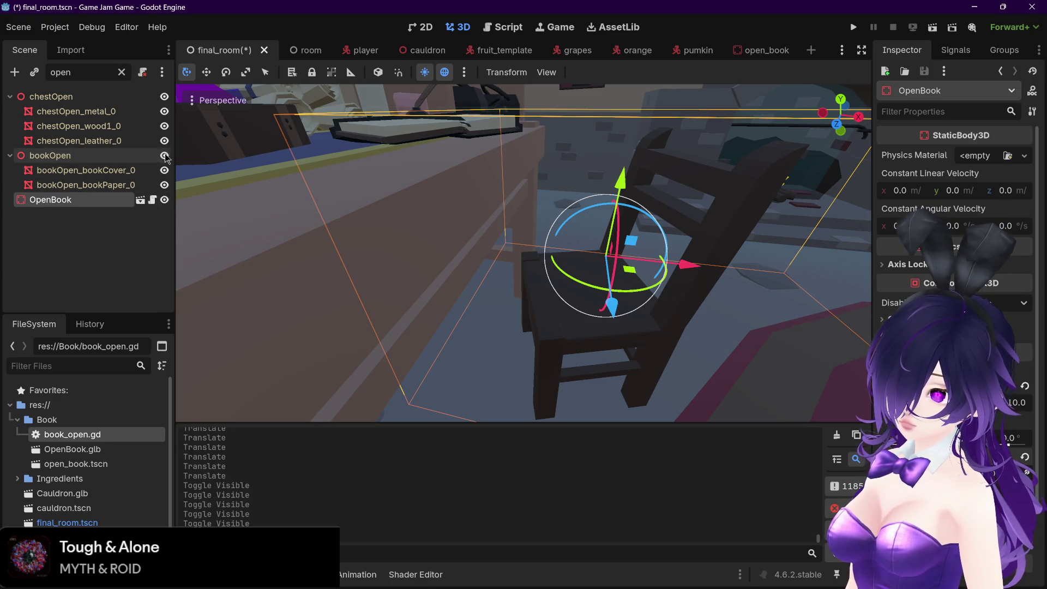
pyautogui.click(164, 157)
pyautogui.scroll(-5, 431, 195)
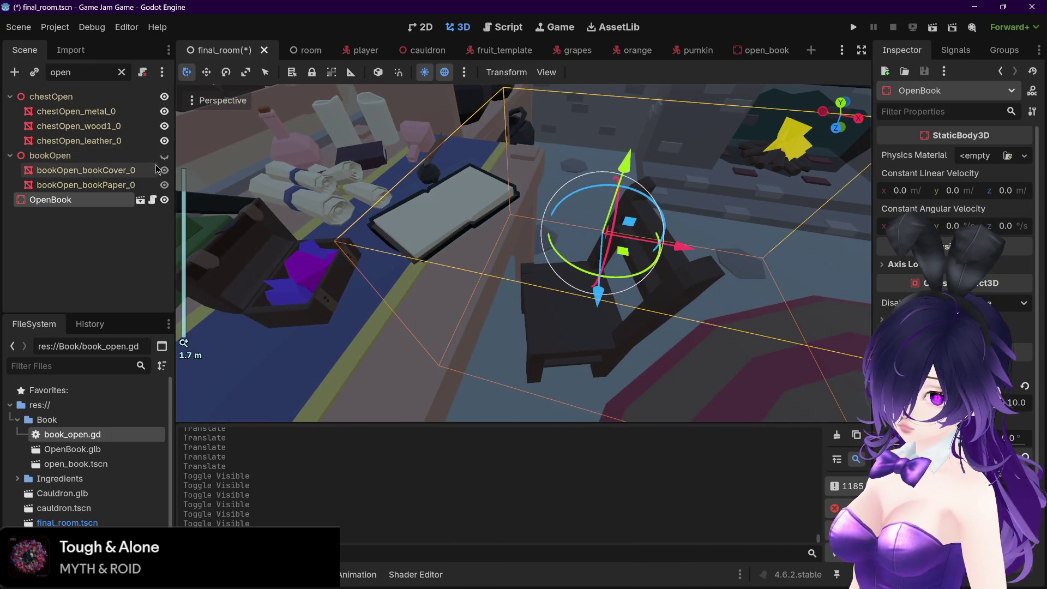
pyautogui.click(122, 74)
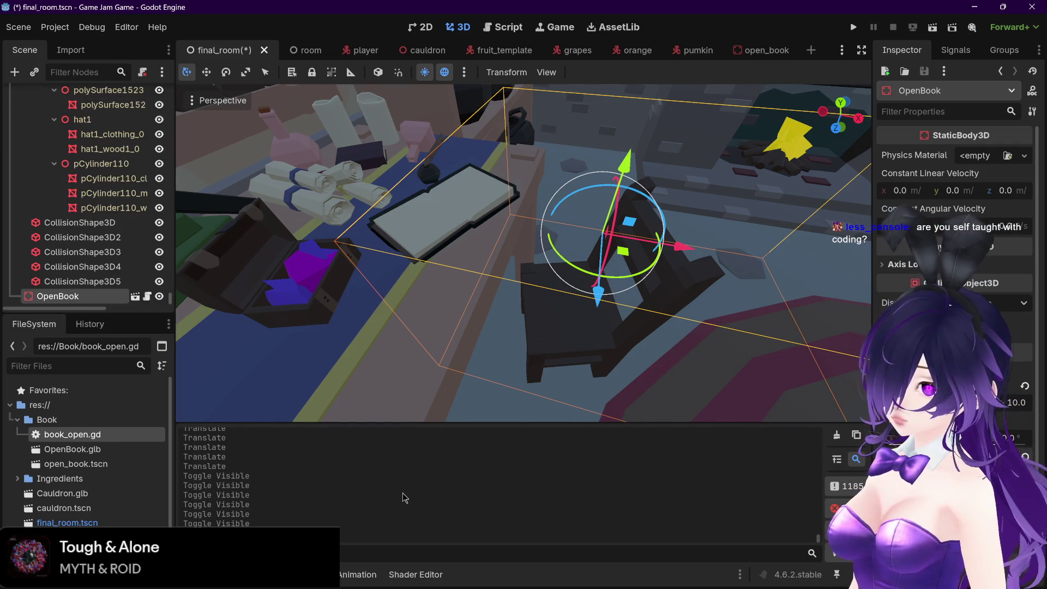
pyautogui.hotkey('ctrl', 's')
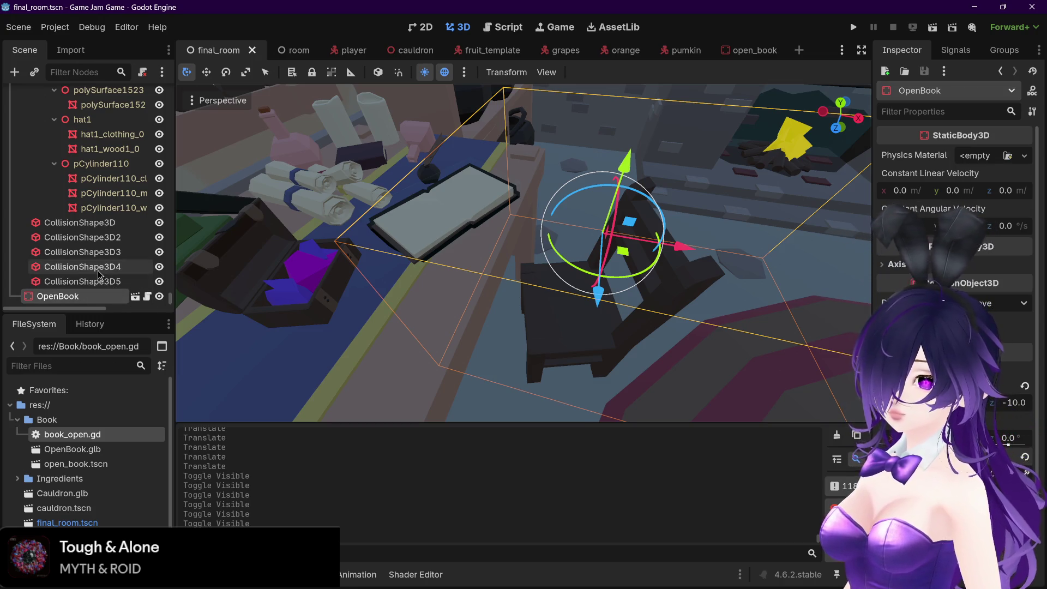
pyautogui.moveTo(349, 53)
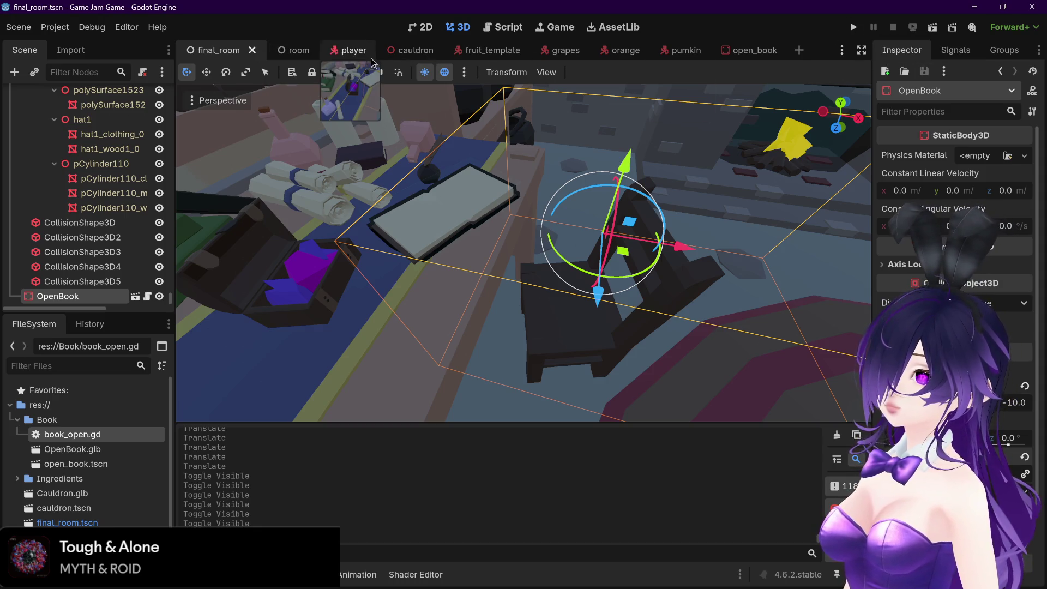
pyautogui.moveTo(305, 57)
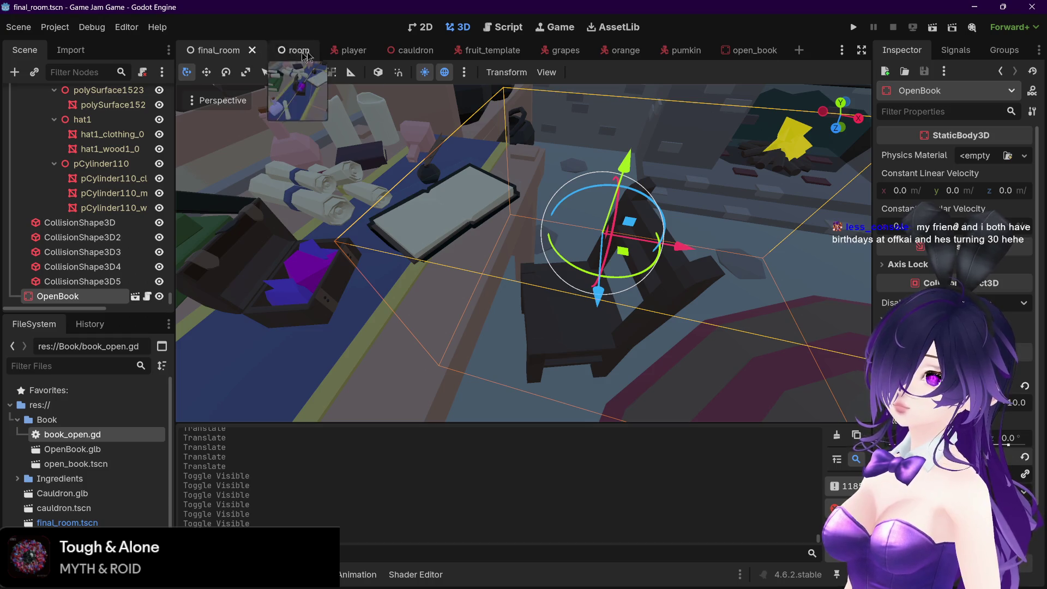
pyautogui.click(512, 32)
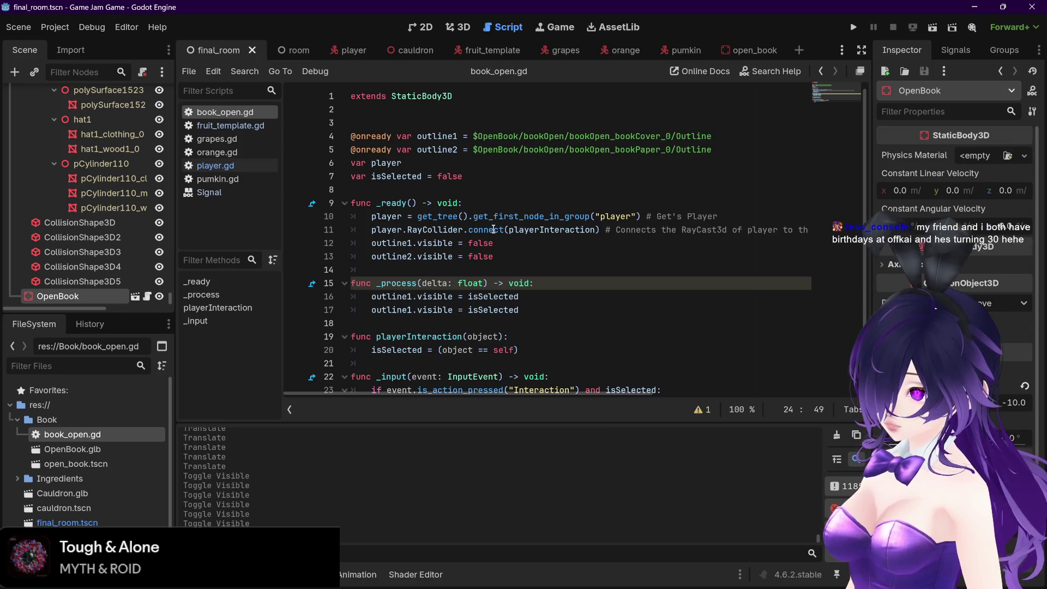
# - Replace lines 4–5 node paths with the bookCover_0 and bookPaper_0 Outline nodes
pyautogui.click(739, 50)
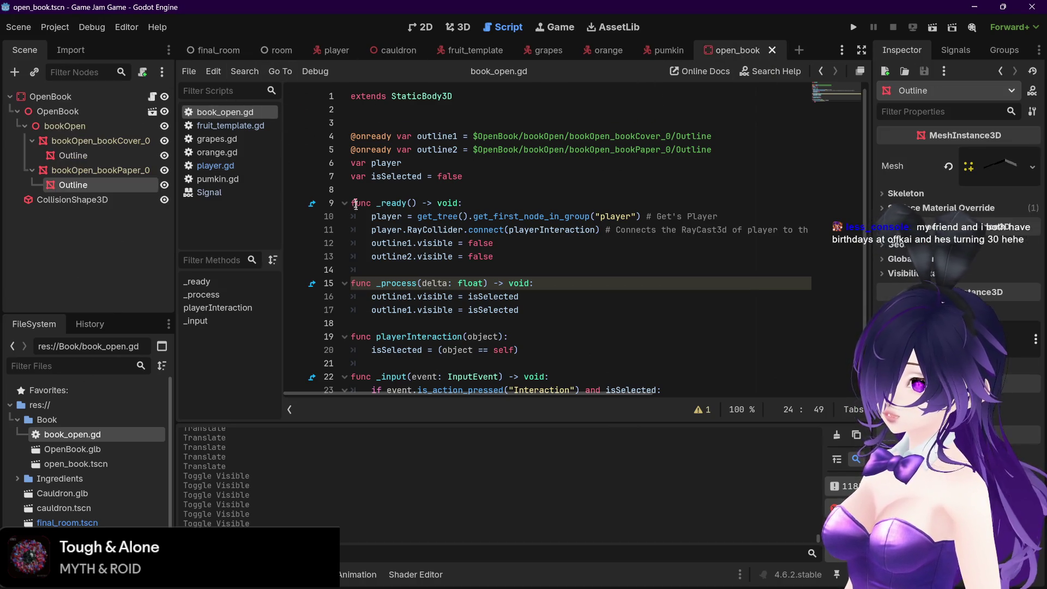
pyautogui.moveTo(718, 136); pyautogui.dragTo(473, 136)
pyautogui.press('BackSpace')
pyautogui.moveTo(114, 157); pyautogui.dragTo(473, 137)
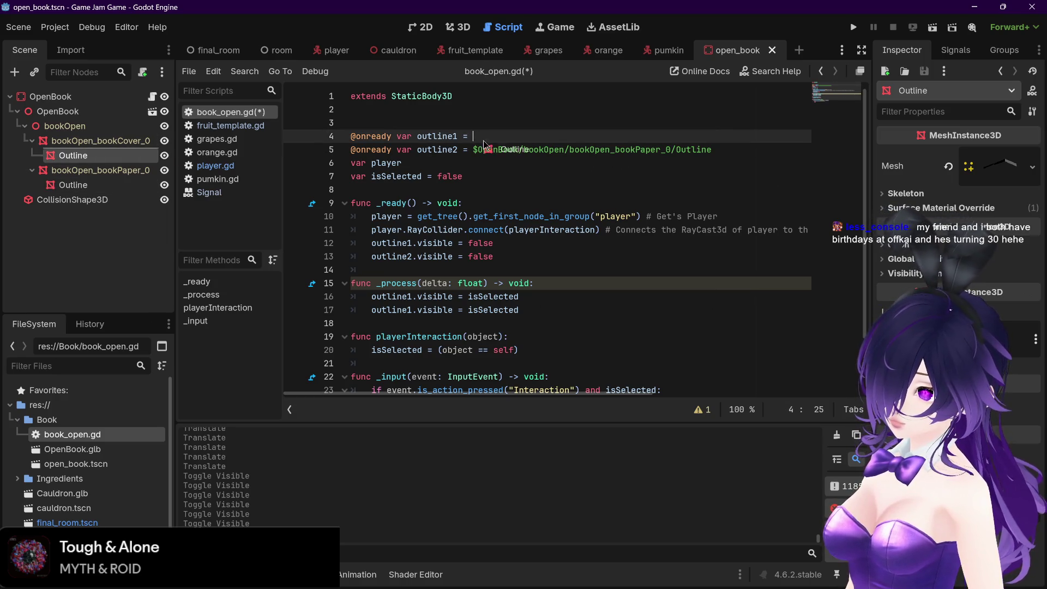
pyautogui.moveTo(718, 147); pyautogui.dragTo(473, 150)
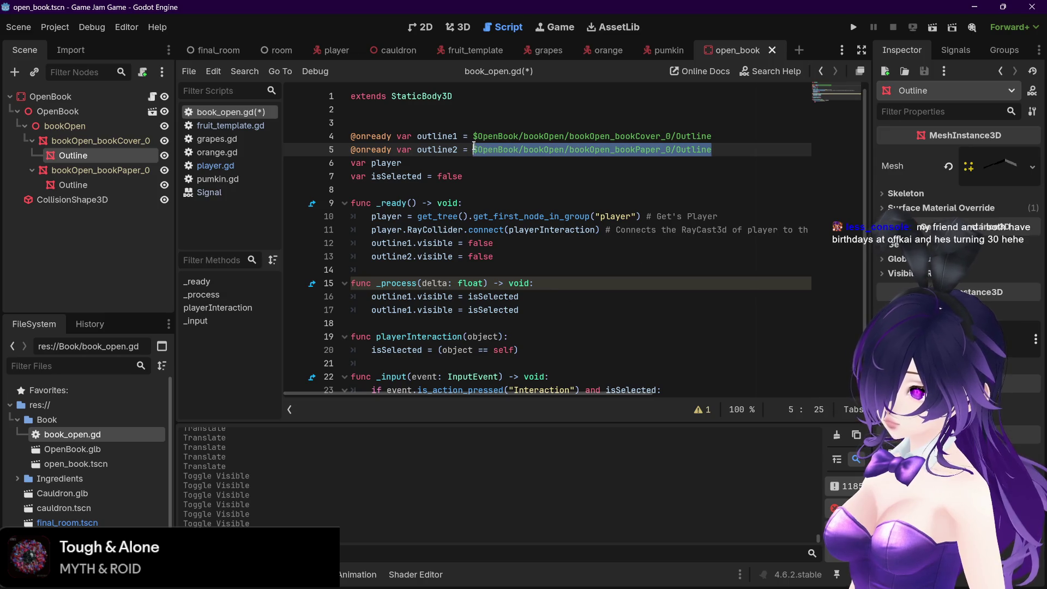
pyautogui.press('BackSpace')
pyautogui.moveTo(73, 185); pyautogui.dragTo(474, 151)
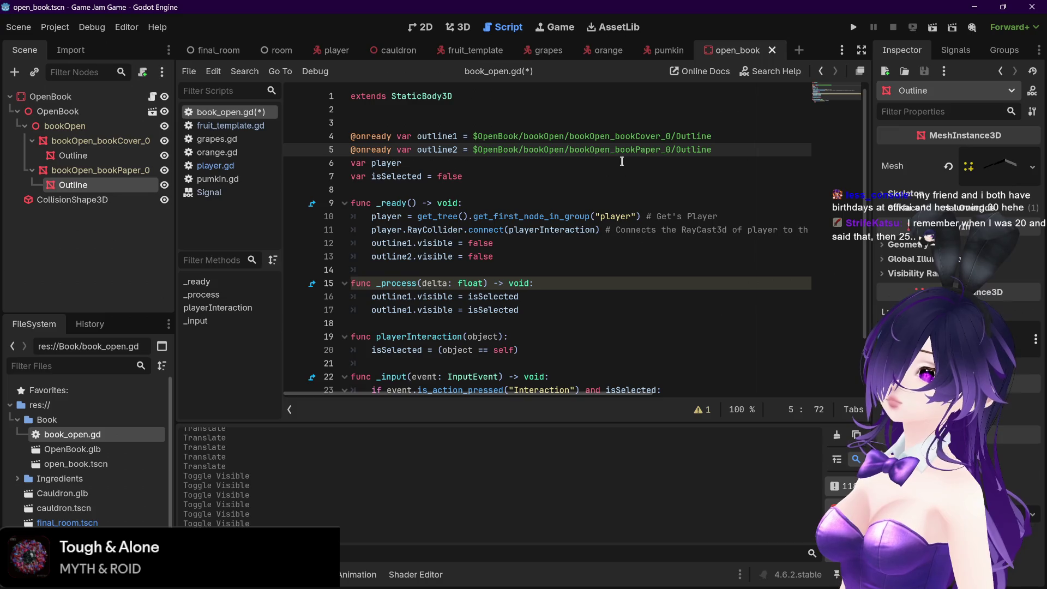
# - Save and run the game with F5, walking the player up to the open book
pyautogui.scroll(-2, 622, 161)
pyautogui.press('F5')
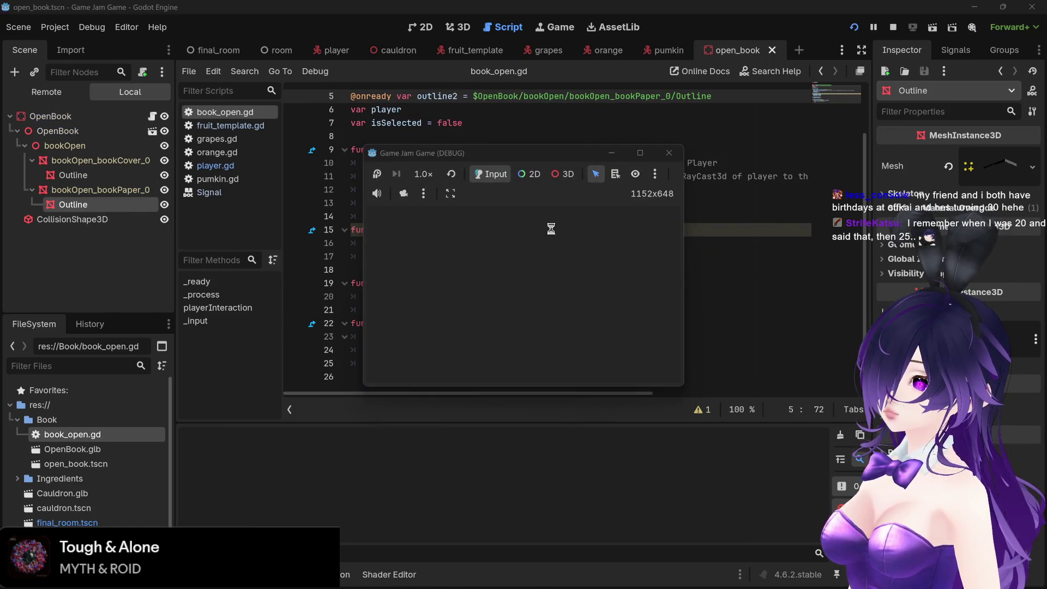
pyautogui.press('w')
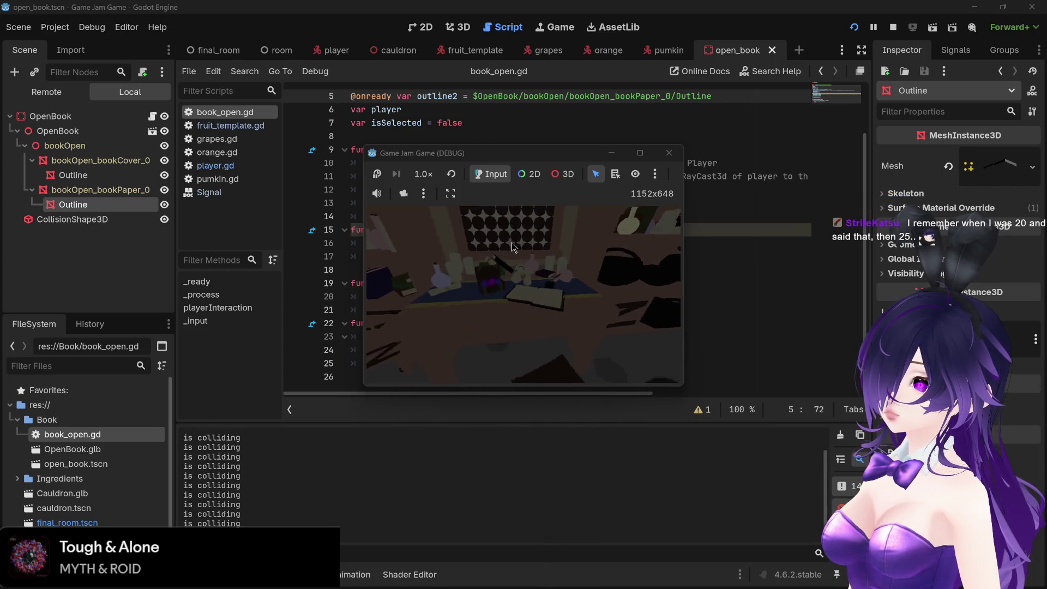
pyautogui.press('w')
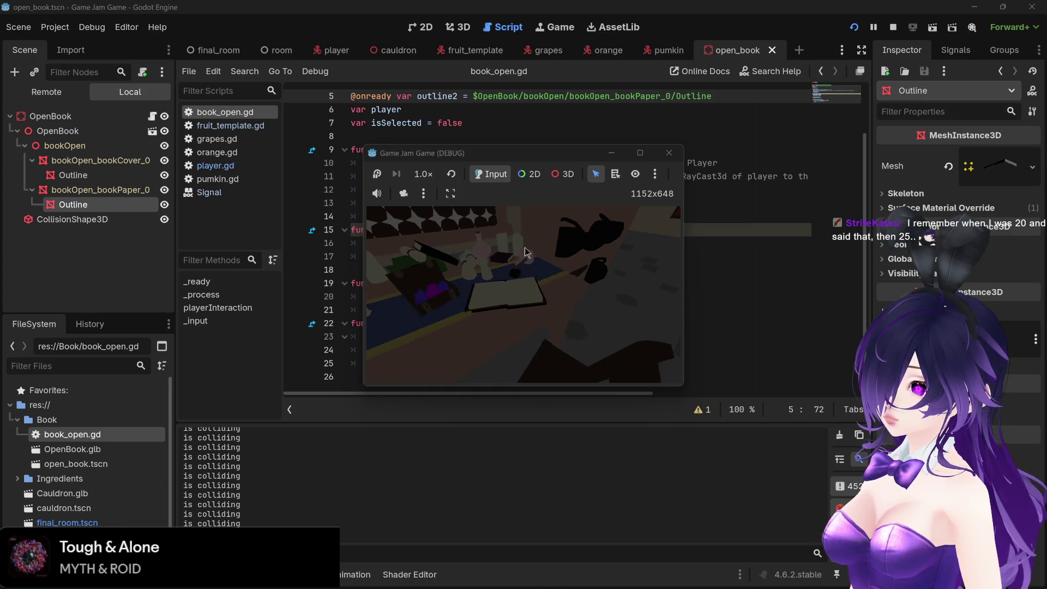
# - Stop the running game and close the Signal docs page
pyautogui.click(663, 158)
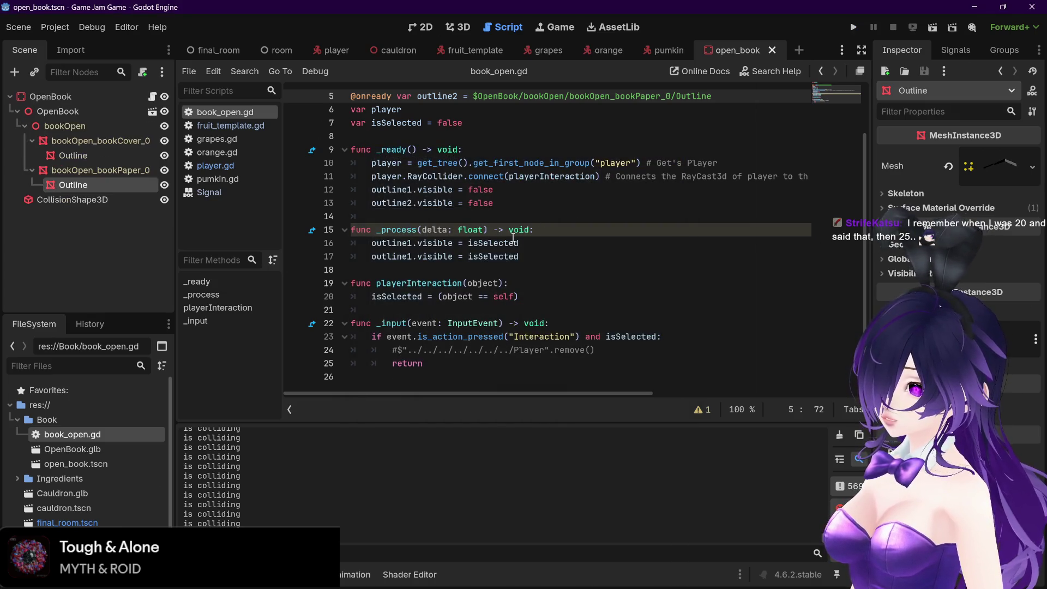
pyautogui.click(332, 50)
pyautogui.click(755, 50)
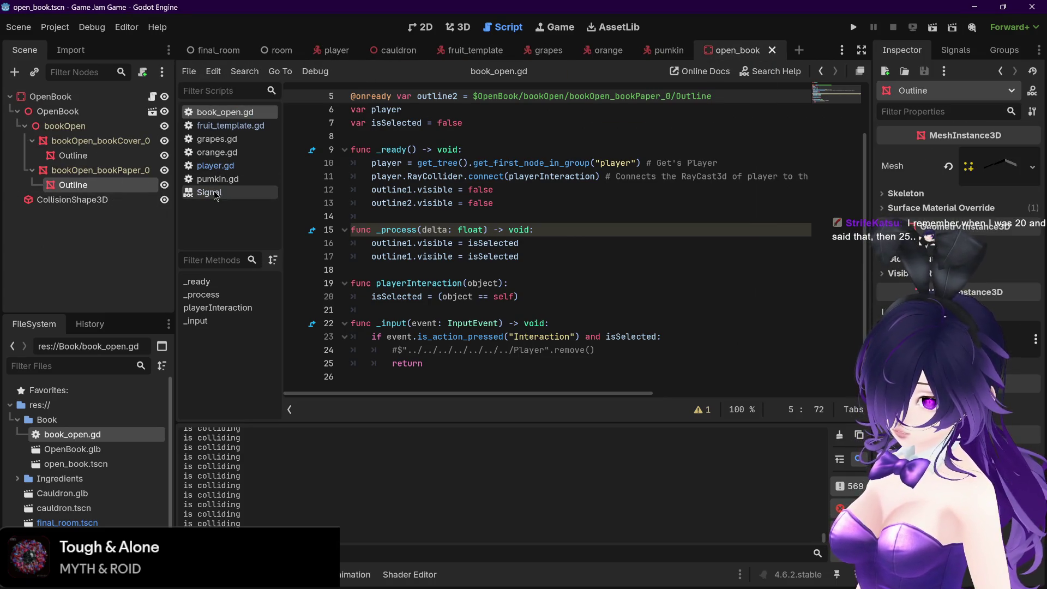
pyautogui.rightClick(215, 194)
pyautogui.click(256, 206)
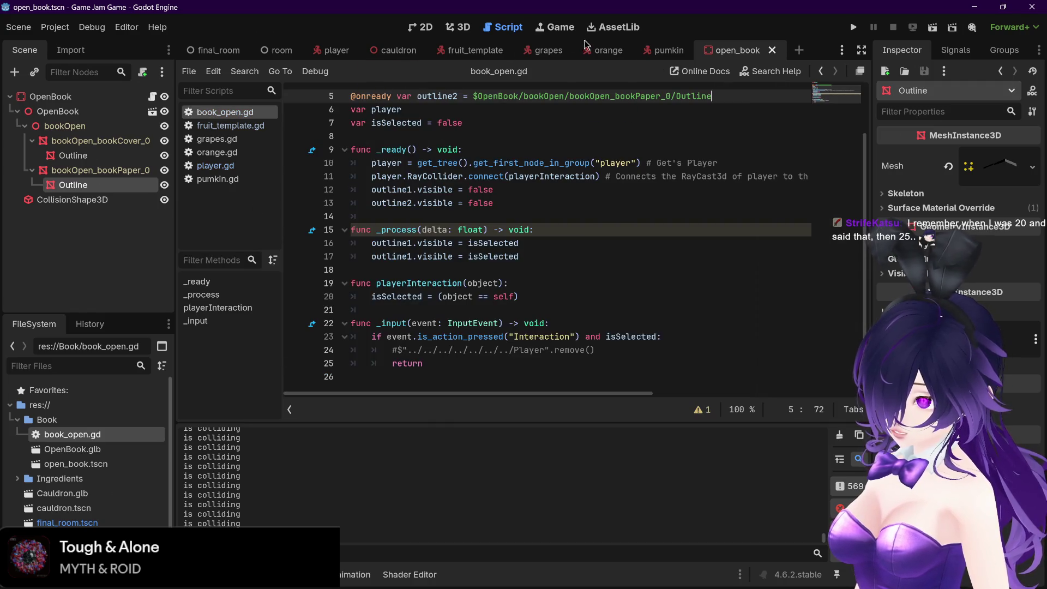
# - Close the grapes, orange, pumkin, fruit_template and cauldron scene tabs, then view the room in 3D
pyautogui.click(565, 50)
pyautogui.click(572, 51)
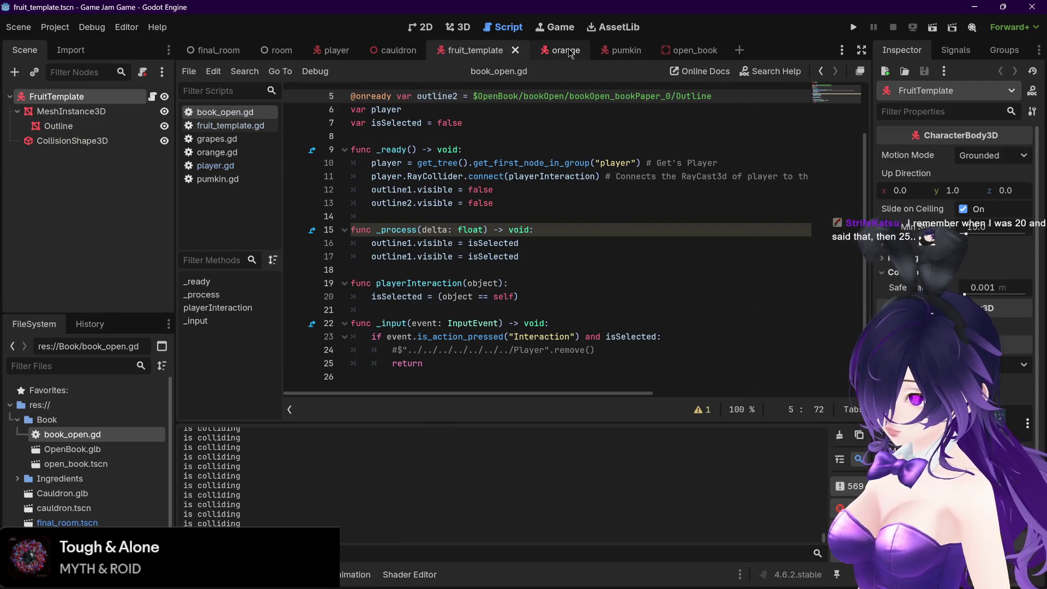
pyautogui.click(569, 52)
pyautogui.click(579, 51)
pyautogui.click(564, 51)
pyautogui.click(579, 51)
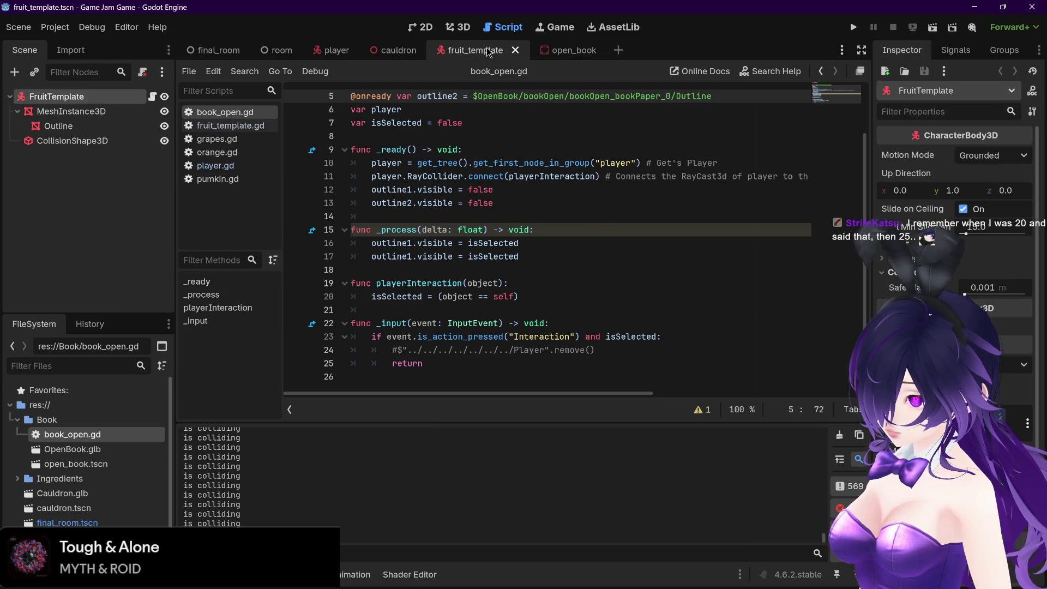
pyautogui.click(515, 50)
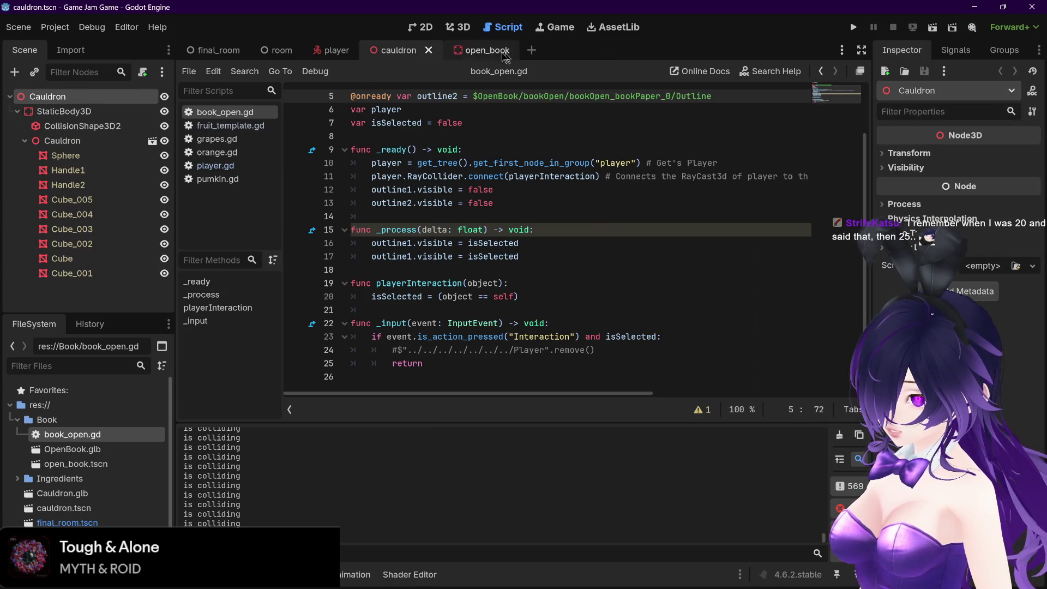
pyautogui.click(428, 51)
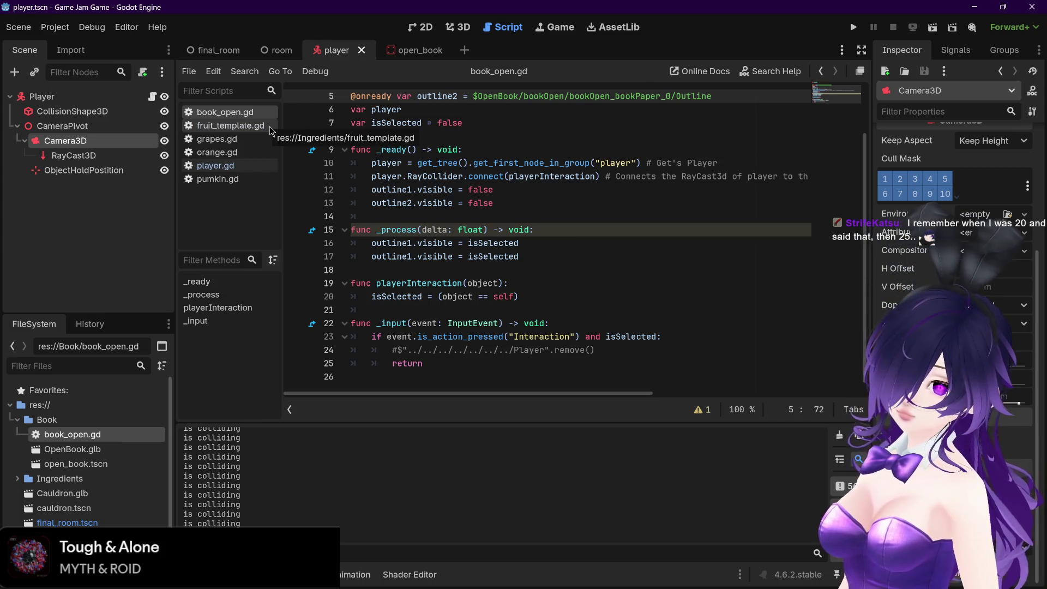
pyautogui.click(277, 49)
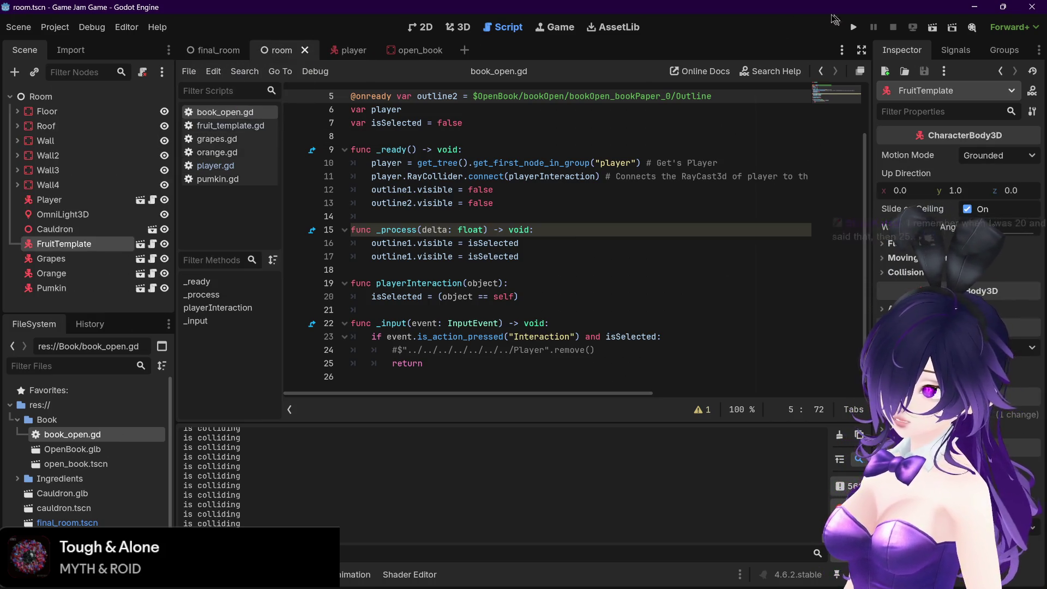
pyautogui.click(457, 27)
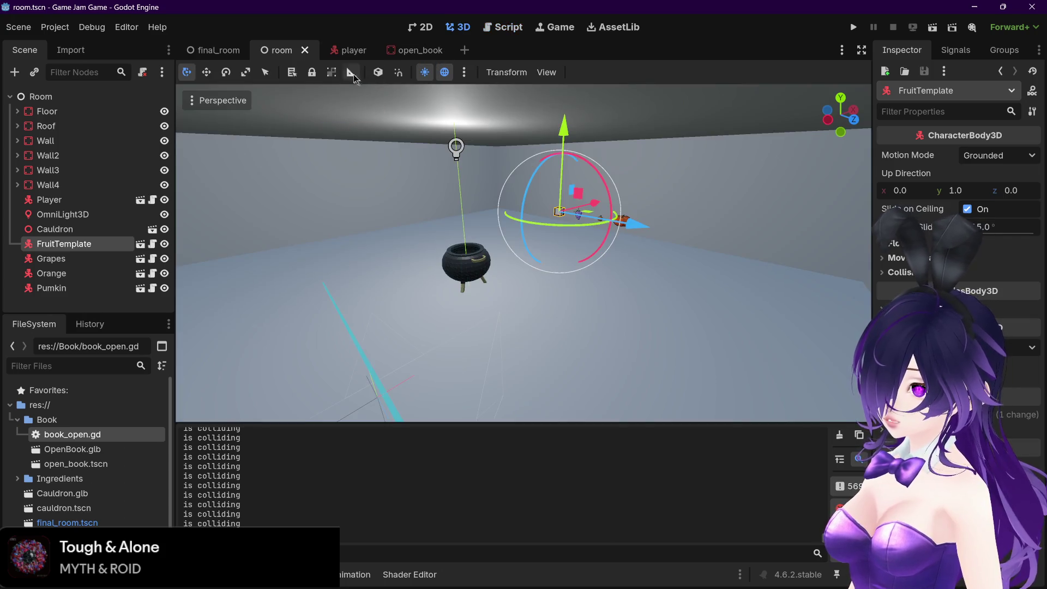
pyautogui.click(349, 49)
# - Switch to the open_book scene showing the book model, then open the Project menu
pyautogui.click(413, 51)
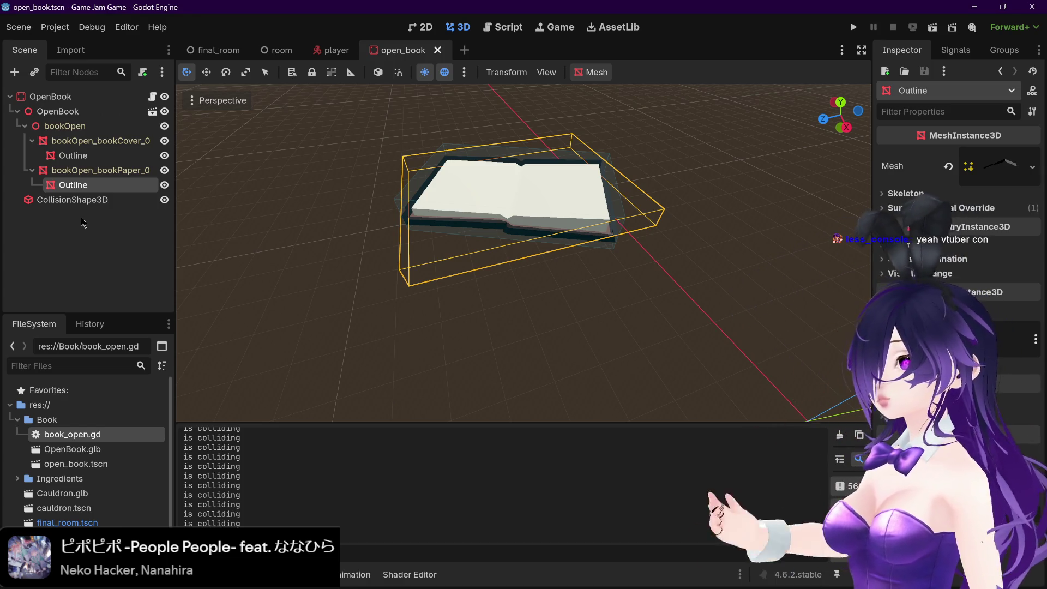
pyautogui.click(54, 26)
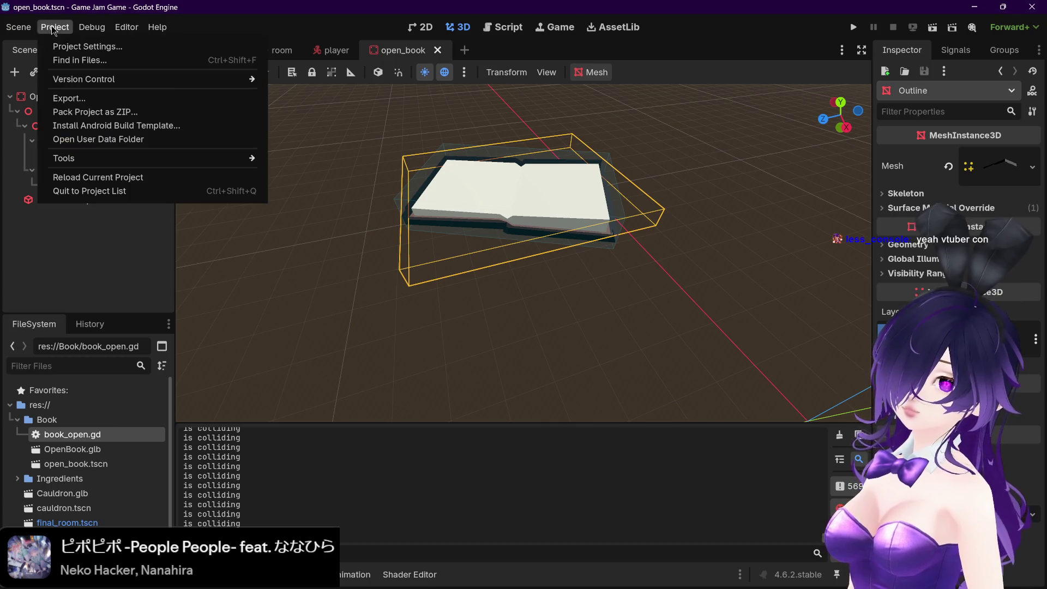
# - In Project Settings, make the window fullscreen with viewport width 1920 and an adjusted height
pyautogui.click(65, 46)
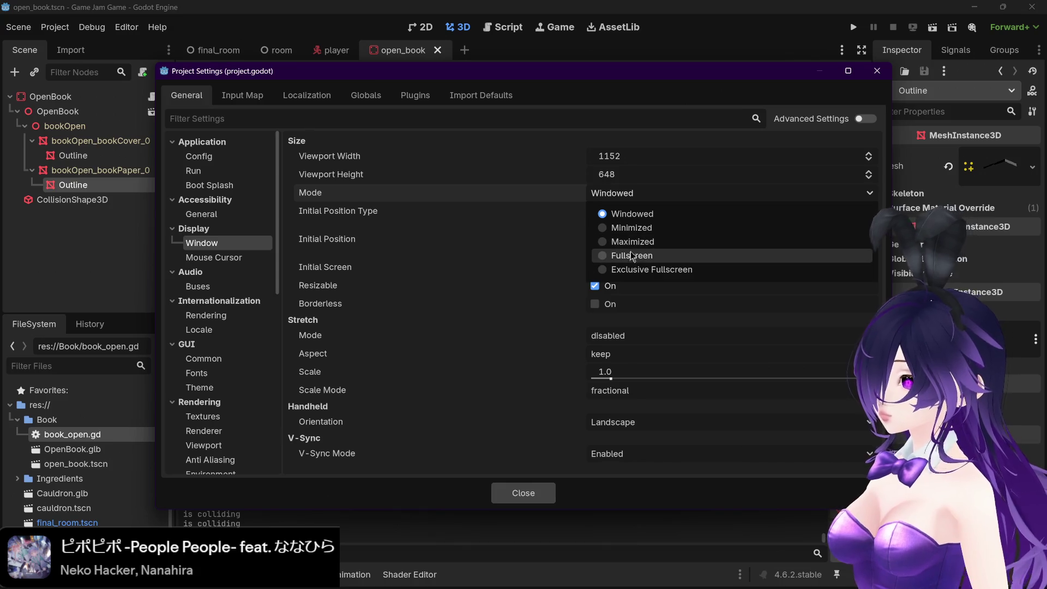
pyautogui.click(635, 257)
pyautogui.click(697, 155)
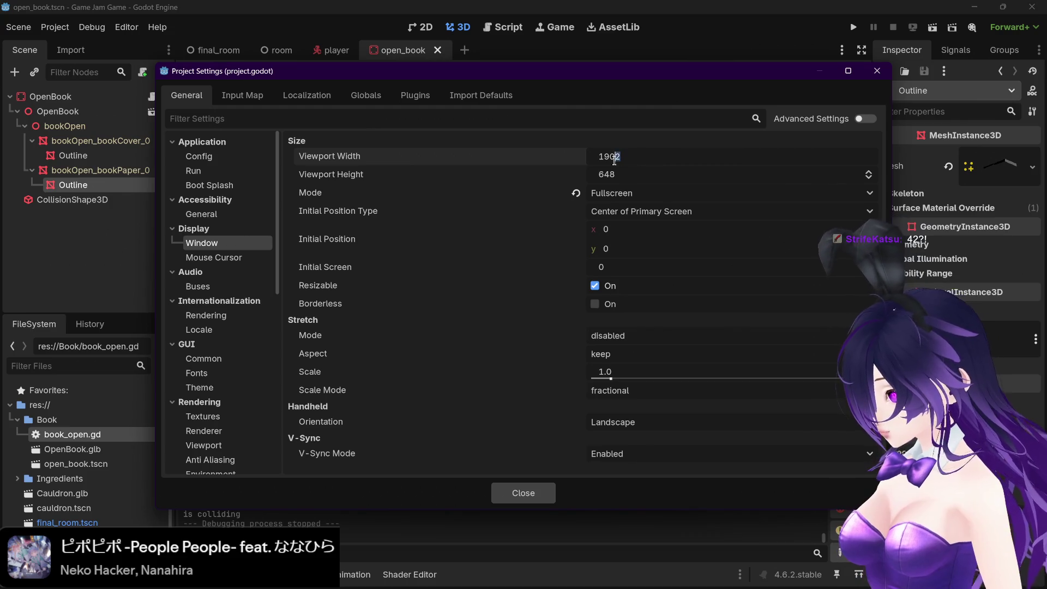
pyautogui.write('20')
pyautogui.moveTo(622, 173); pyautogui.dragTo(632, 175)
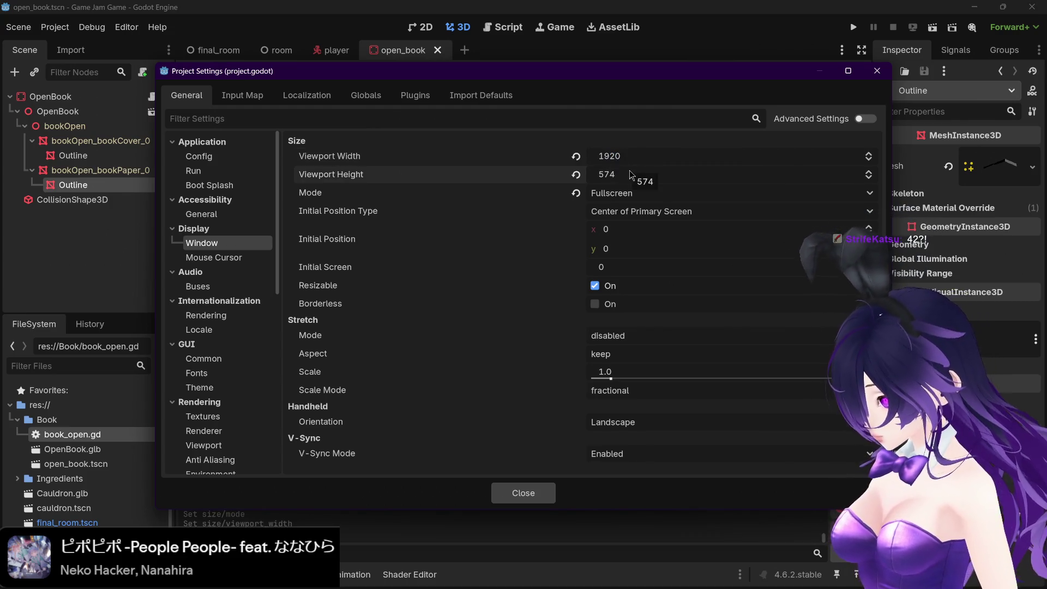
pyautogui.click(631, 174)
pyautogui.write('1080')
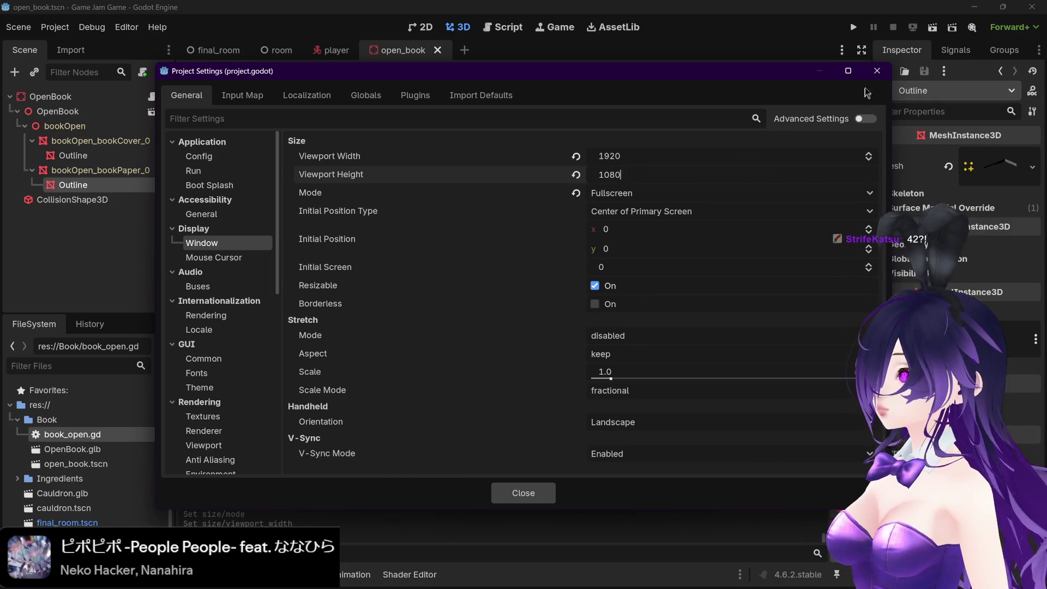
# - Close Project Settings, run the game to test the window size, and stop it with F8
pyautogui.click(877, 71)
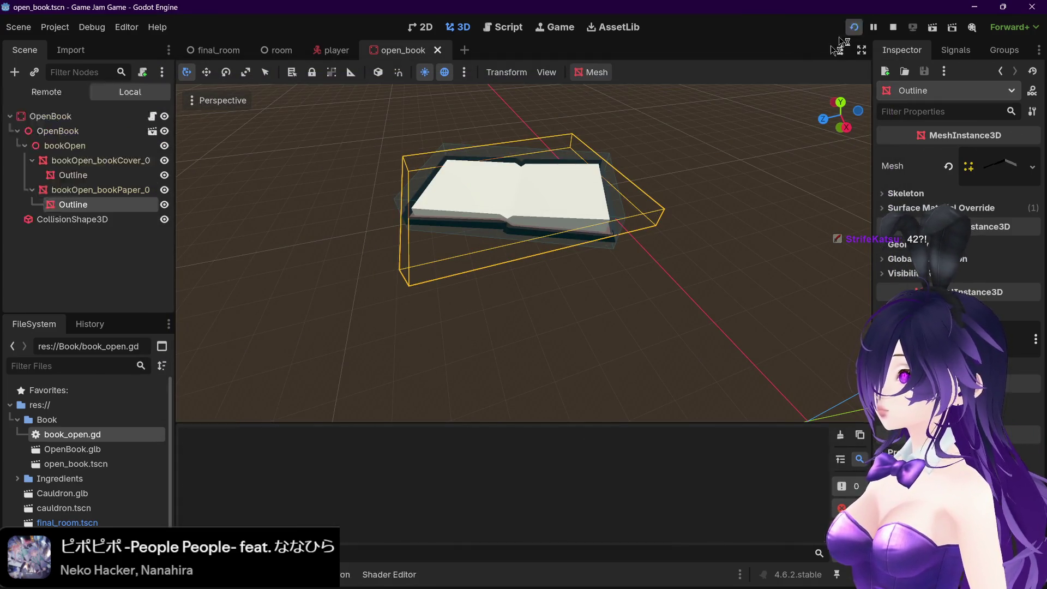
pyautogui.click(854, 26)
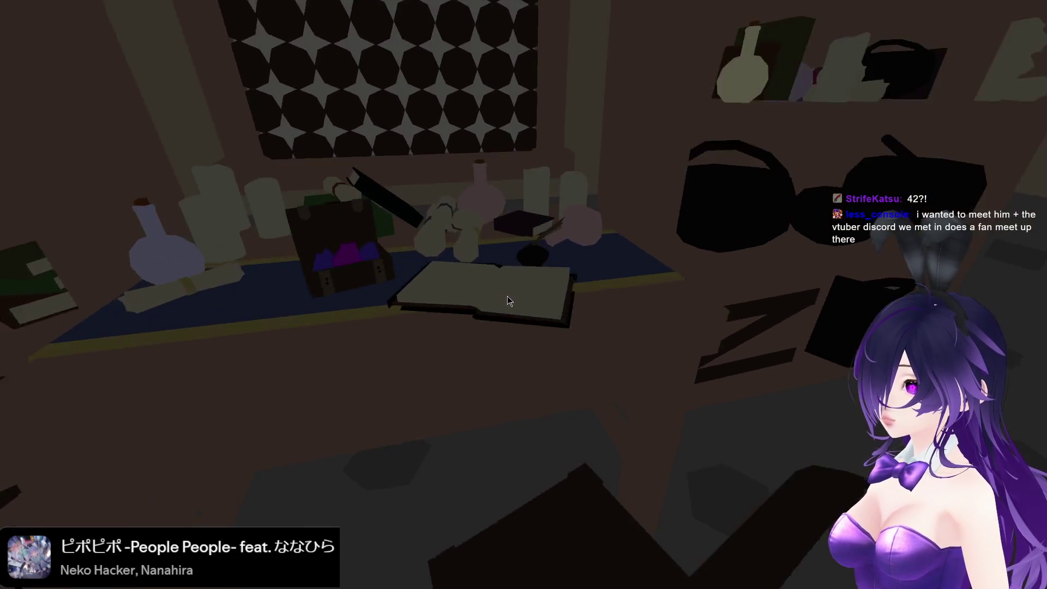
pyautogui.press('F8')
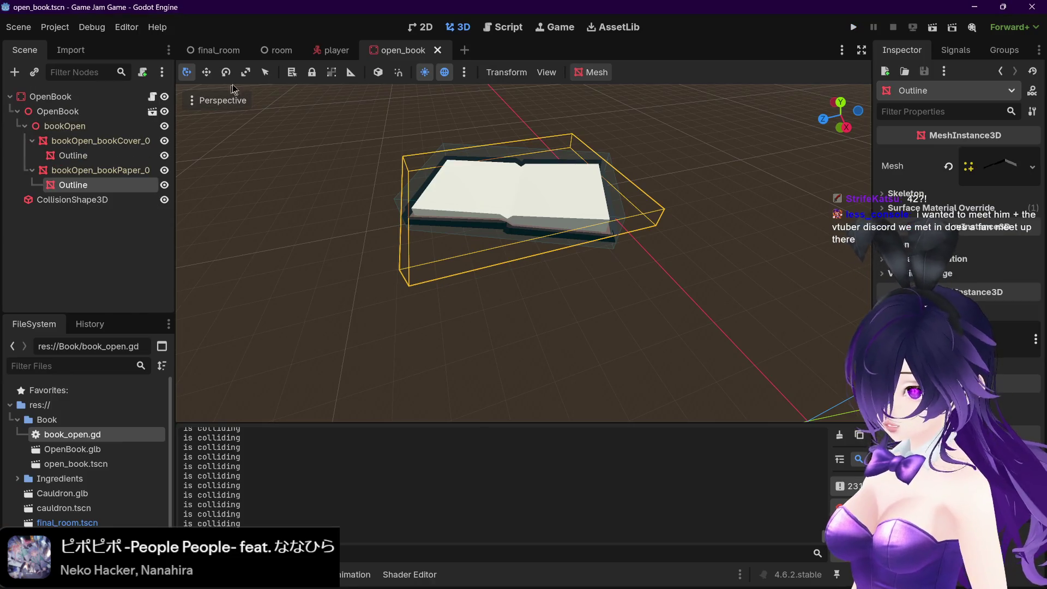
# - Delete the print("is colliding") line from player.gd
pyautogui.click(503, 26)
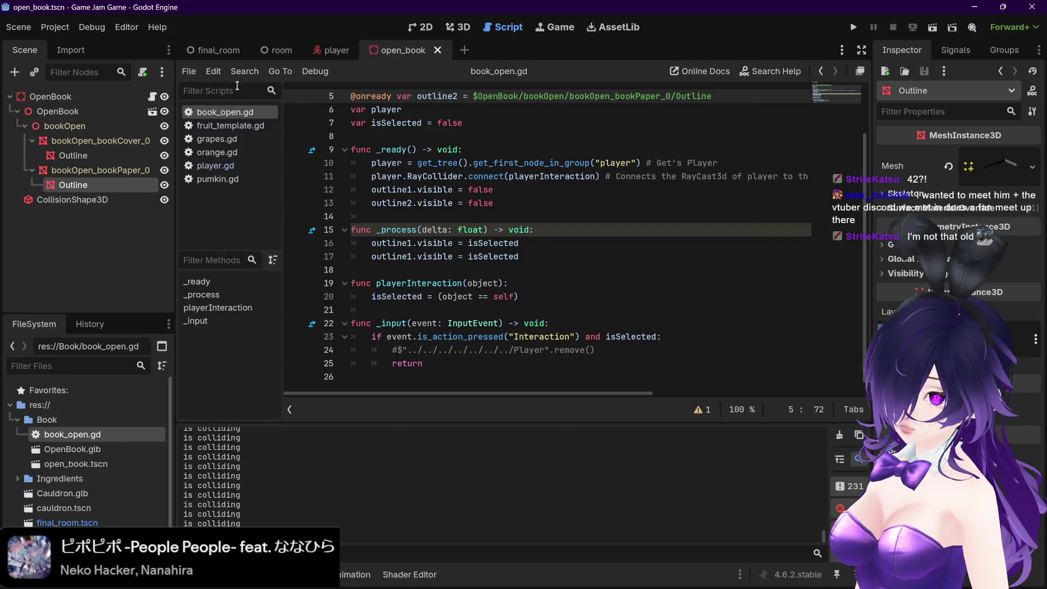
pyautogui.click(215, 165)
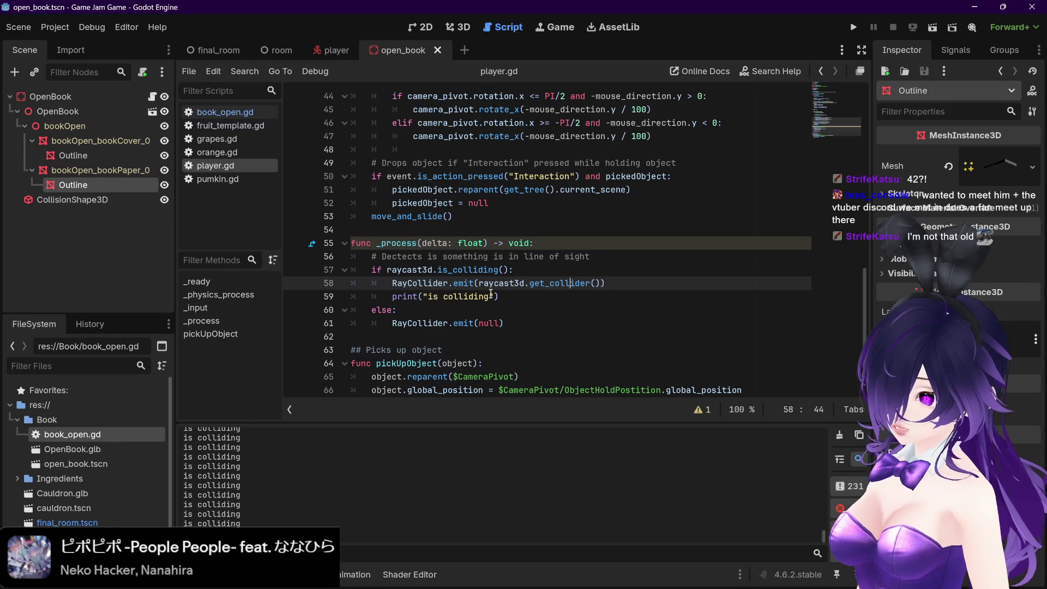
pyautogui.moveTo(507, 296)
pyautogui.mouseDown()
pyautogui.moveTo(351, 284)
pyautogui.moveTo(346, 298)
pyautogui.mouseUp()
pyautogui.press('BackSpace')
pyautogui.press('BackSpace')
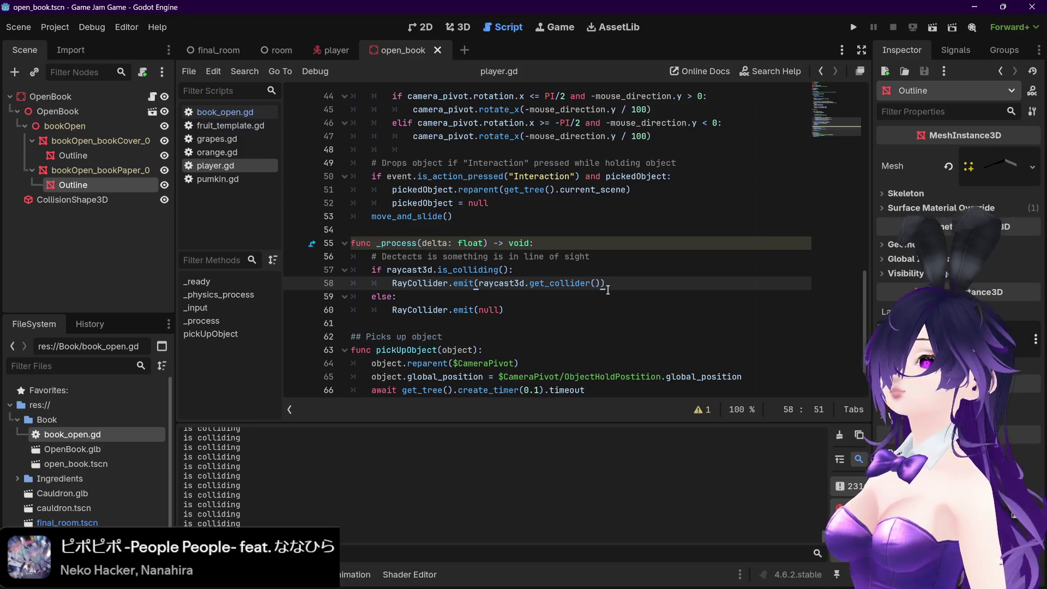
# - Check fruit_template.gd, then uncomment the line-24 Player remove() call in book_open.gd
pyautogui.click(229, 112)
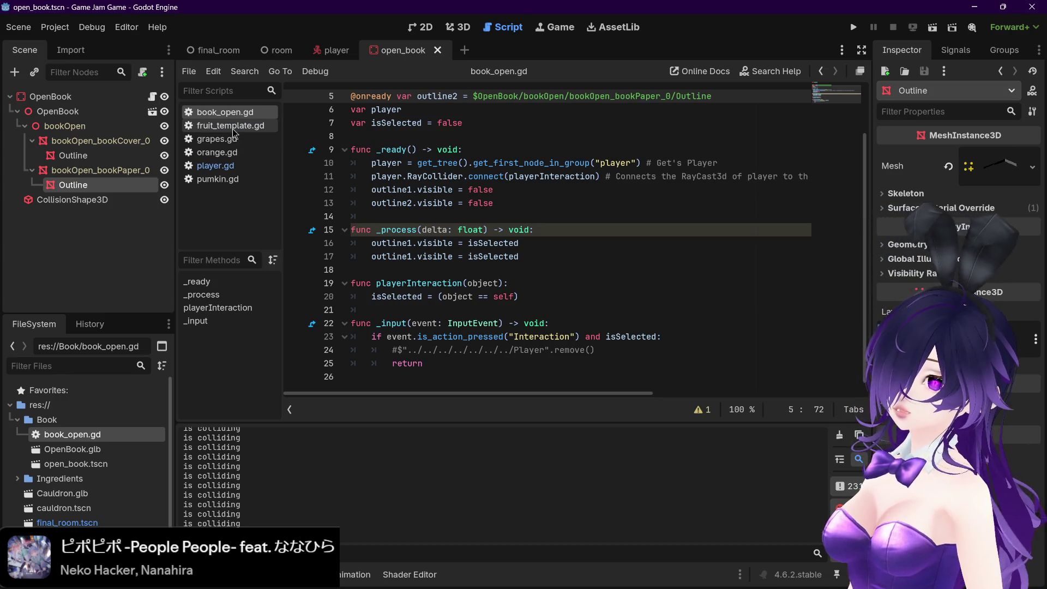
pyautogui.click(234, 127)
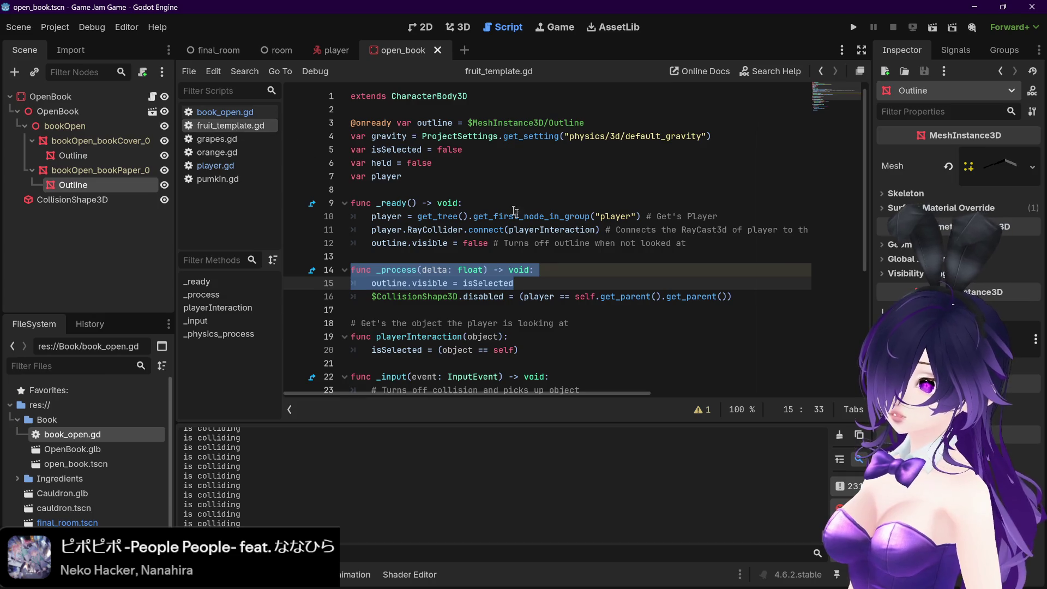
pyautogui.click(551, 262)
pyautogui.scroll(-3, 550, 262)
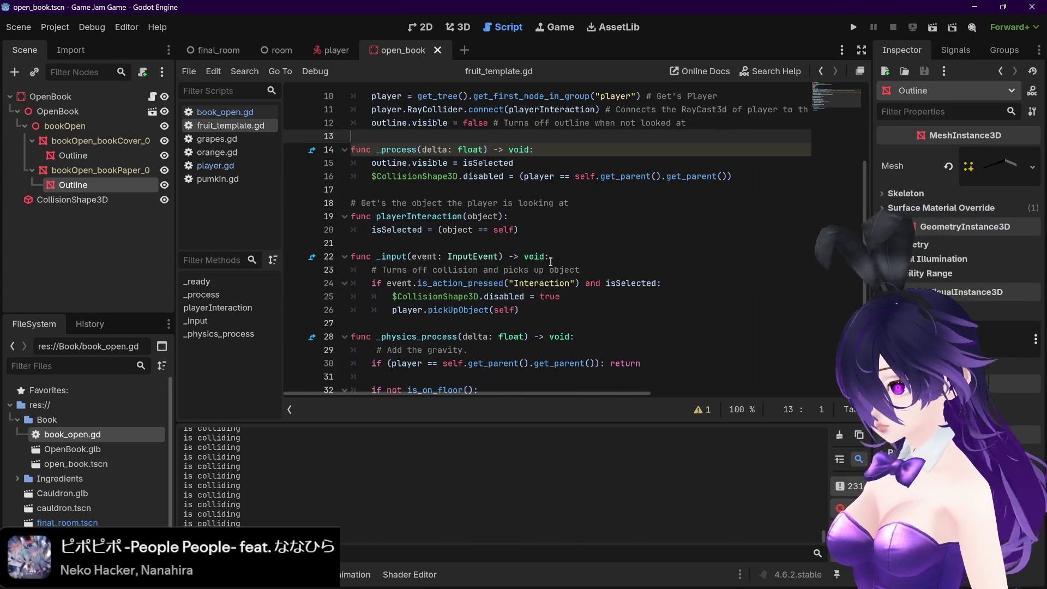
pyautogui.click(221, 112)
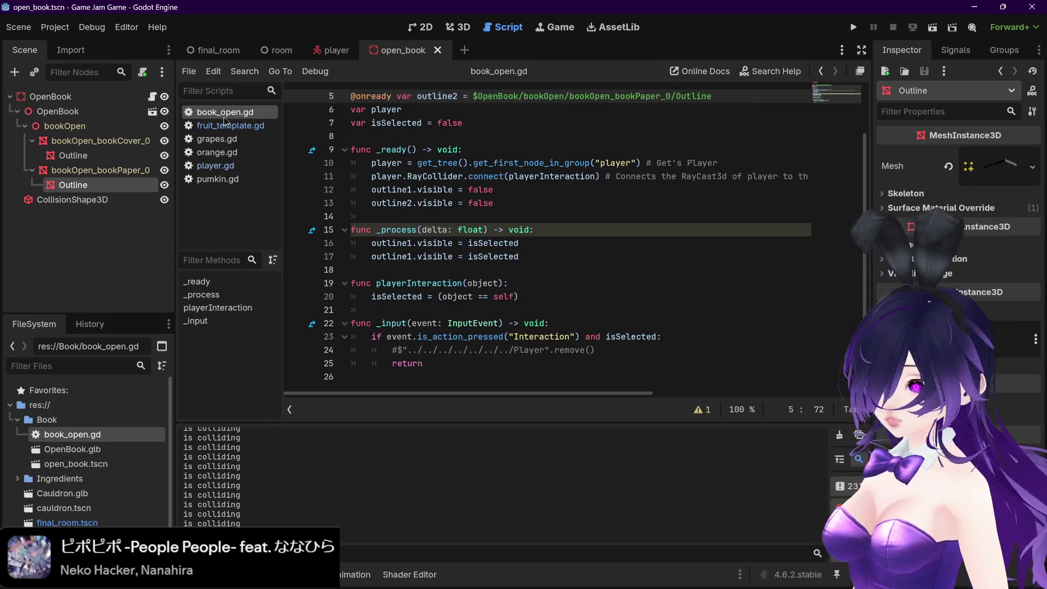
pyautogui.click(396, 349)
pyautogui.press('BackSpace')
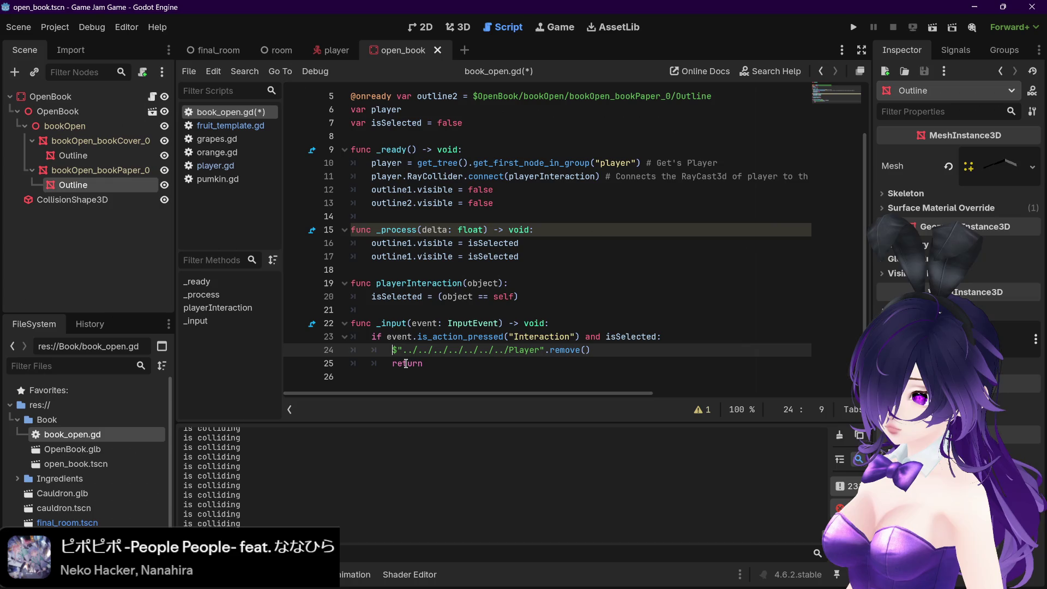
# - Replace line 24's commented call with player.remove(), delete the return line, and save book_open.gd
pyautogui.moveTo(627, 351)
pyautogui.mouseDown()
pyautogui.moveTo(397, 349)
pyautogui.moveTo(406, 363)
pyautogui.moveTo(363, 362)
pyautogui.mouseUp()
pyautogui.press('BackSpace')
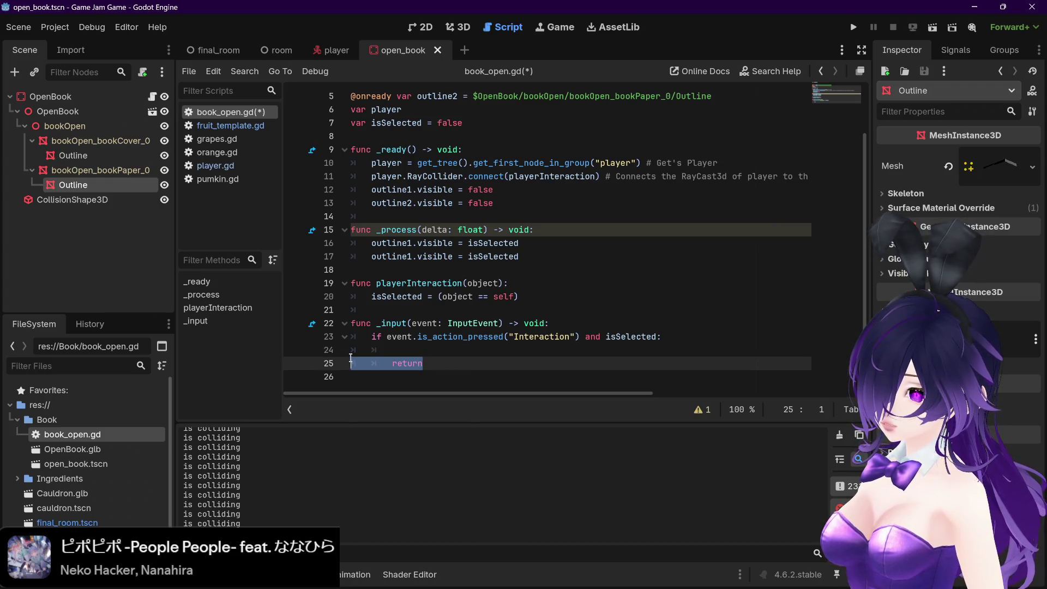
pyautogui.press('BackSpace')
pyautogui.press('BackSpace')
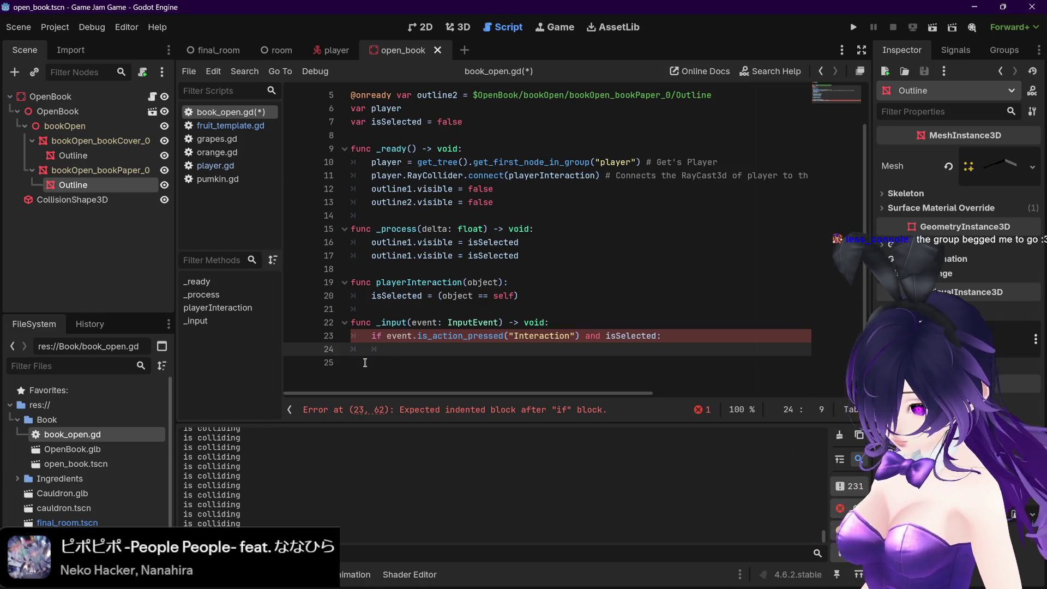
pyautogui.write('player.remove(')
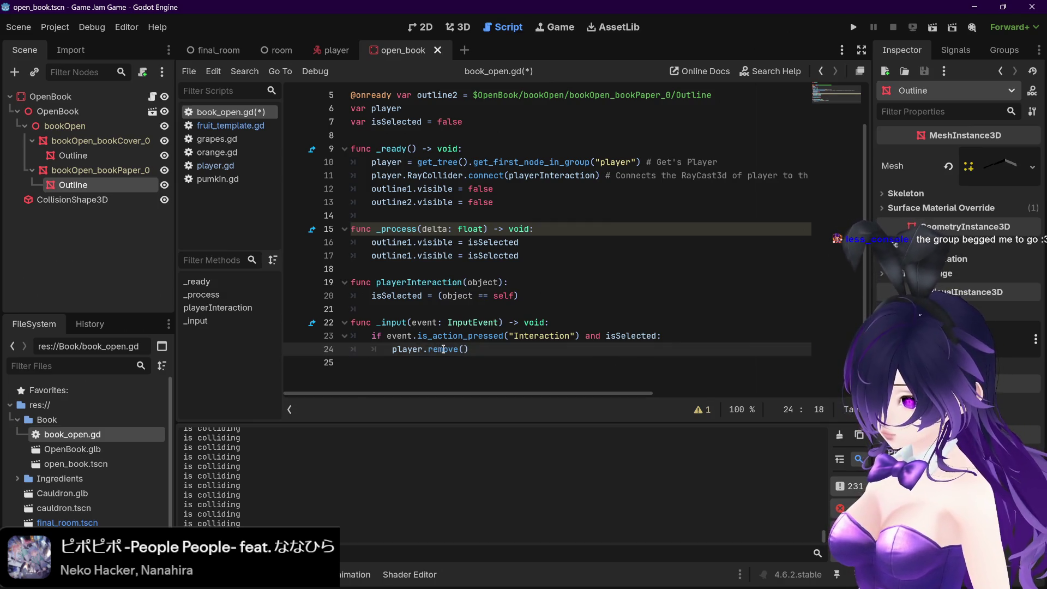
pyautogui.hotkey('ctrl', 's')
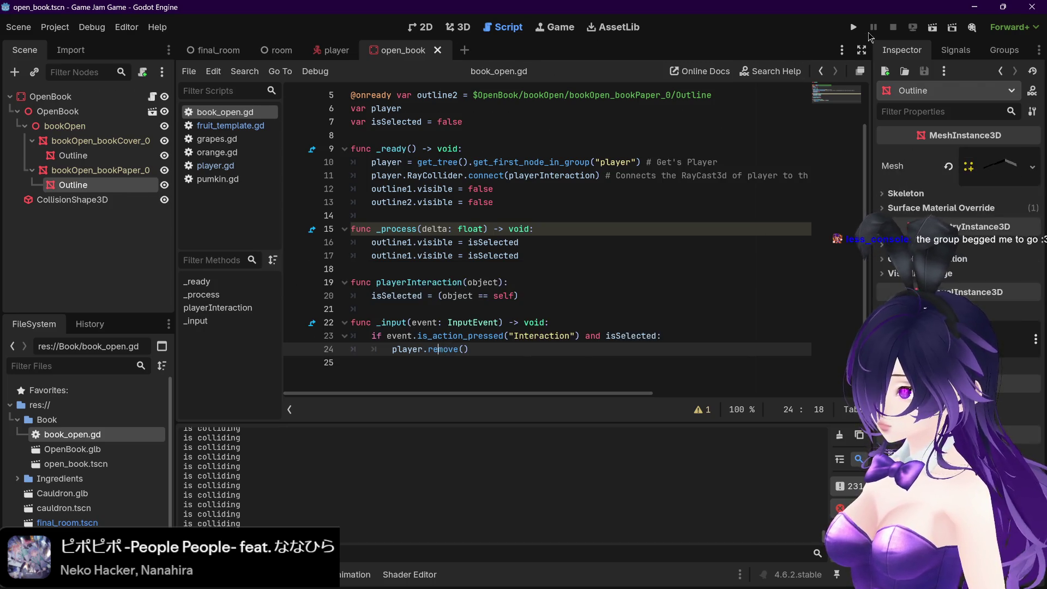
# - Run the game and interact with the book, which raises the nonexistent 'remove' error
pyautogui.click(853, 26)
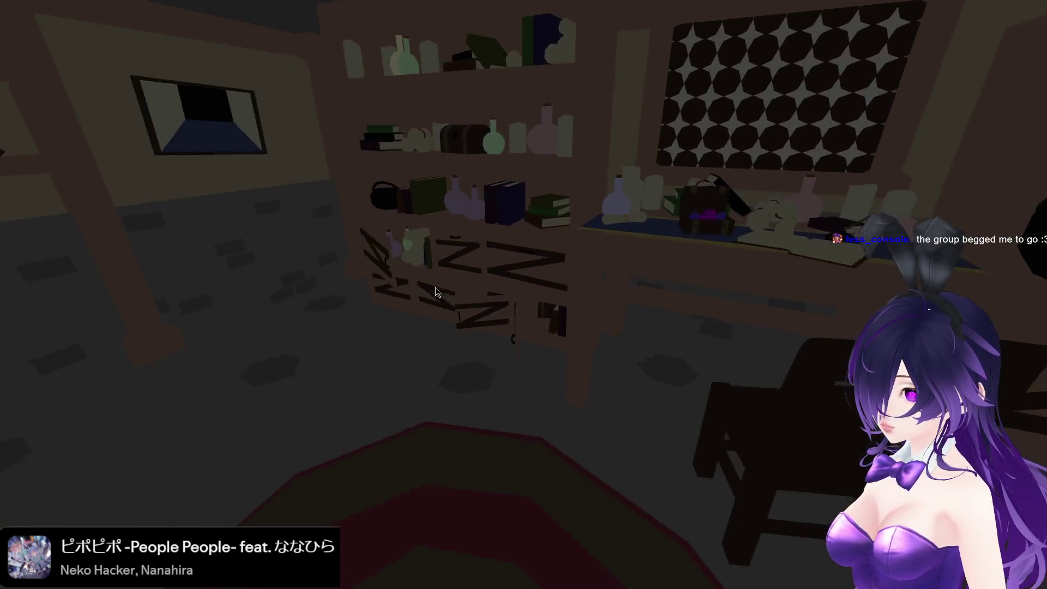
pyautogui.click(455, 299)
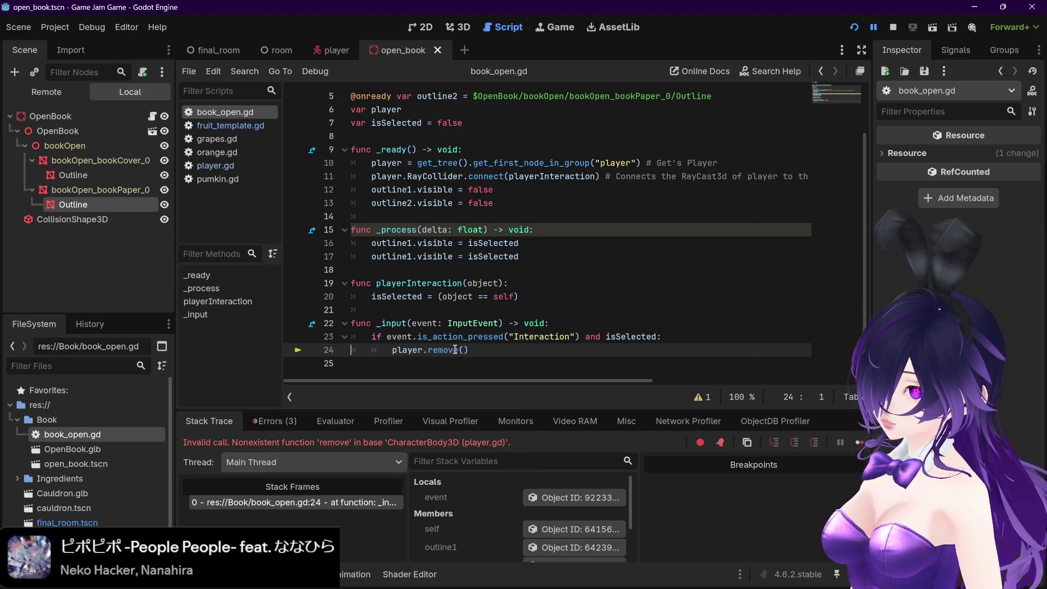
pyautogui.click(328, 55)
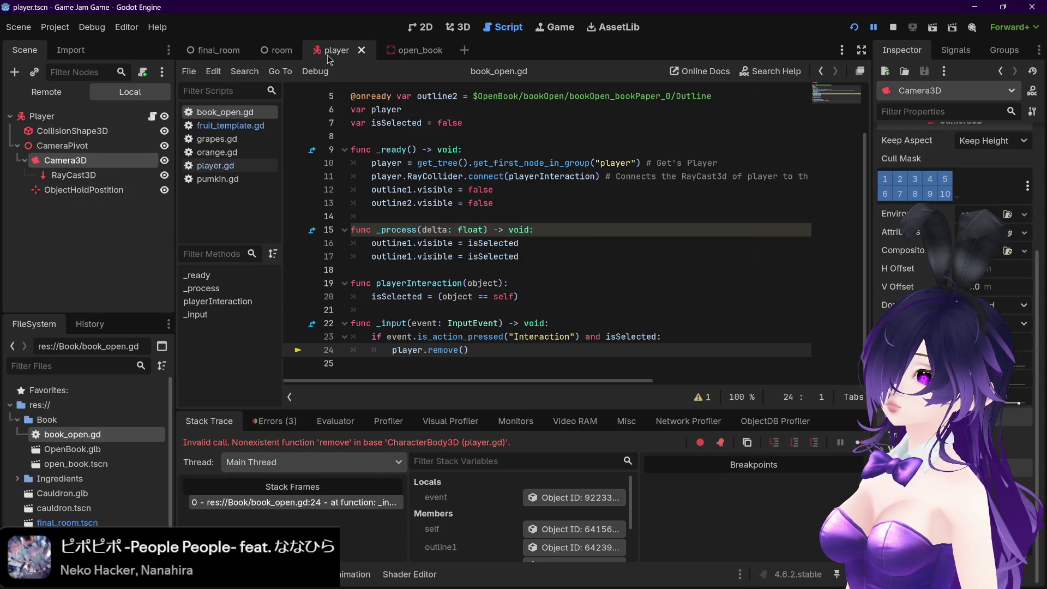
pyautogui.click(406, 50)
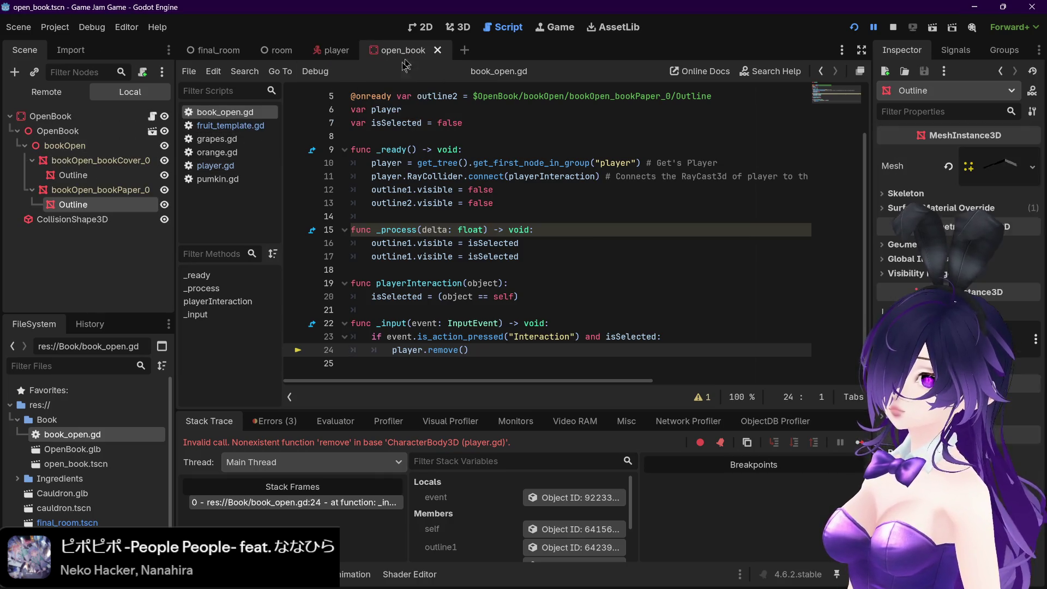
# - In player.gd, try a self.remove line after pickUpObject, then delete it and save
pyautogui.click(230, 168)
pyautogui.scroll(15, 827, 117)
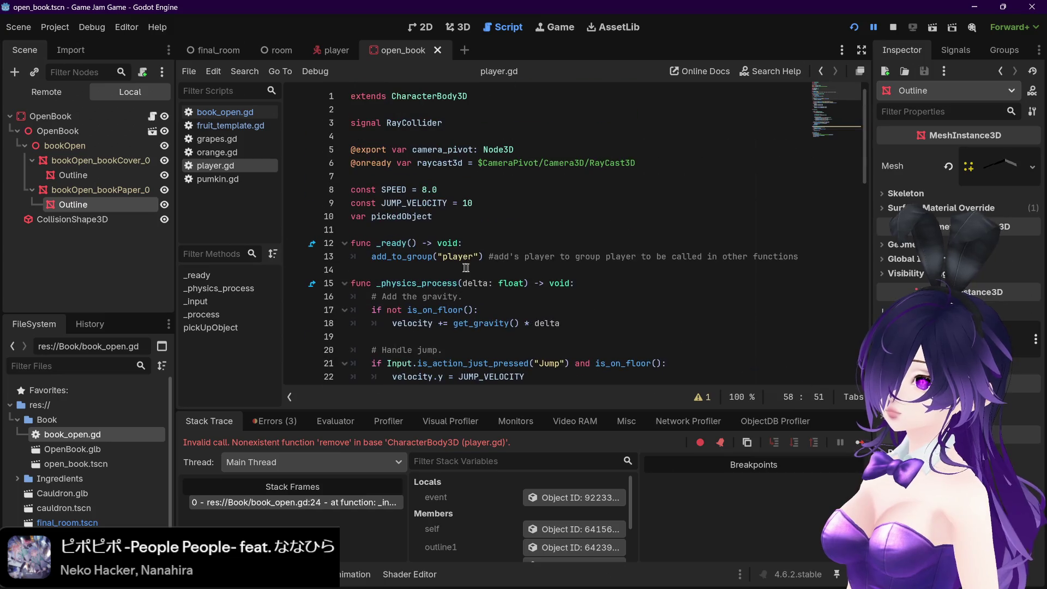
pyautogui.scroll(-15, 827, 117)
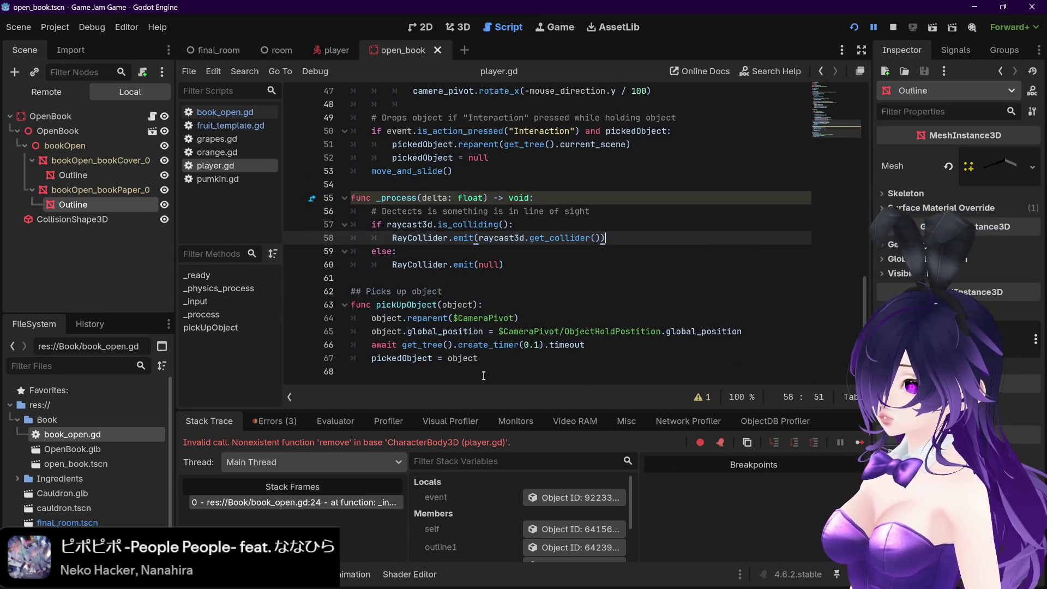
pyautogui.click(499, 357)
pyautogui.press('Return')
pyautogui.press('Return')
pyautogui.press('BackSpace')
pyautogui.write('sel')
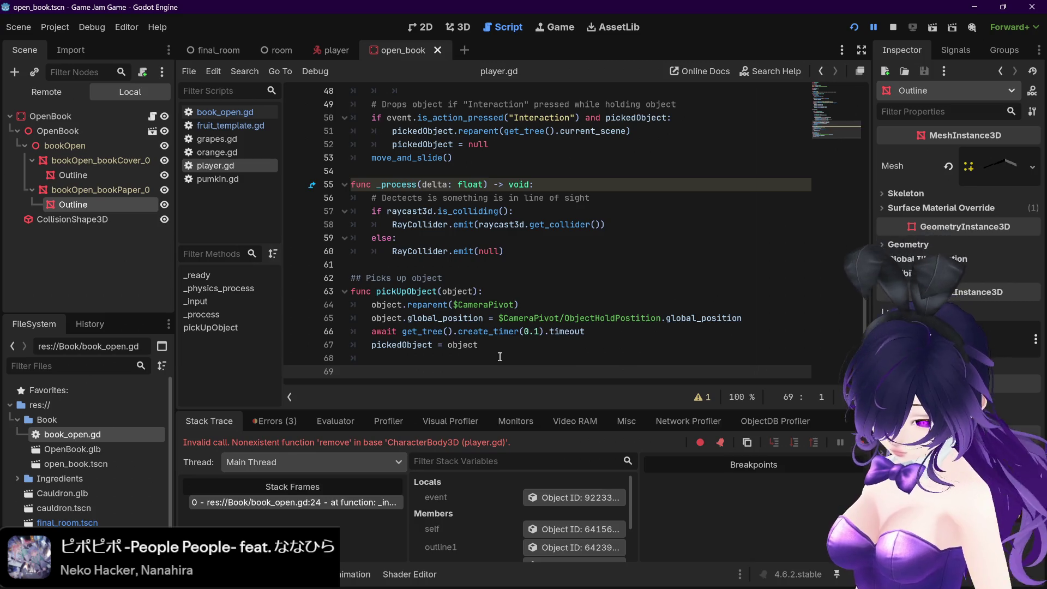
pyautogui.write('f.r')
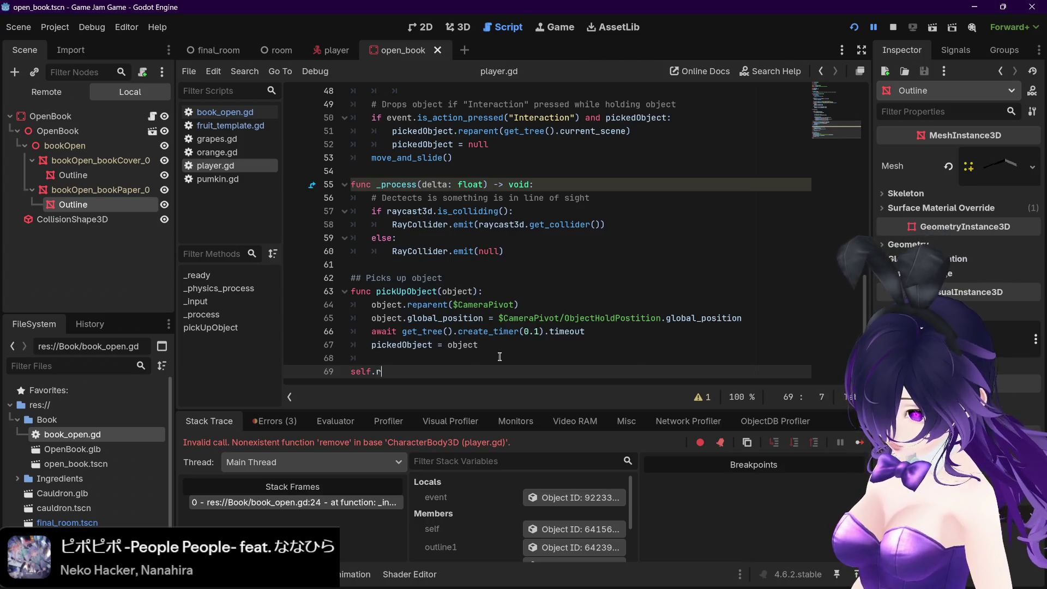
pyautogui.write('emove')
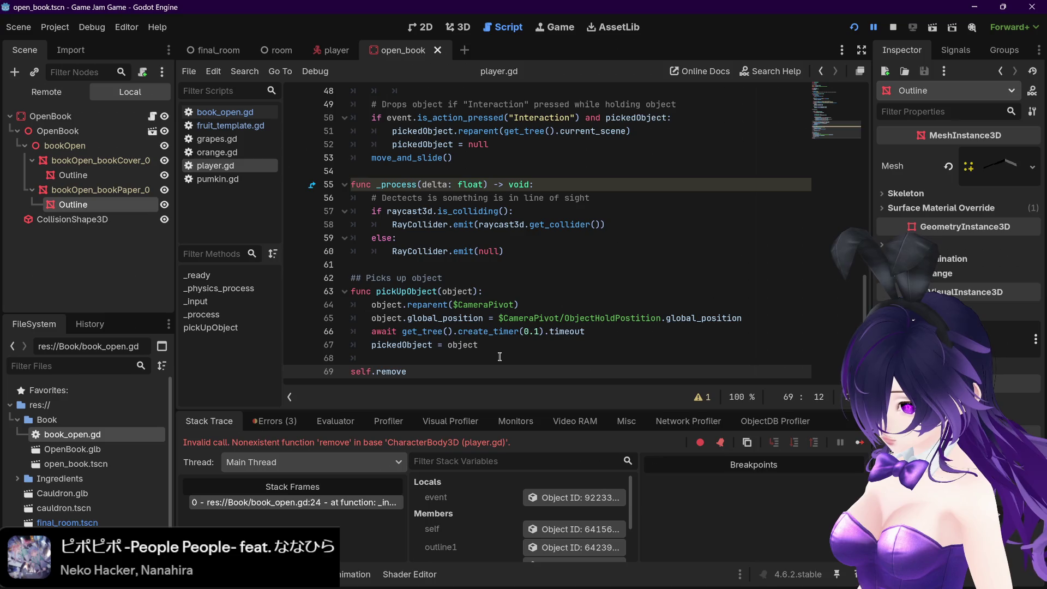
pyautogui.press('BackSpace')
pyautogui.press('BackSpace')
pyautogui.press('BackSpace')
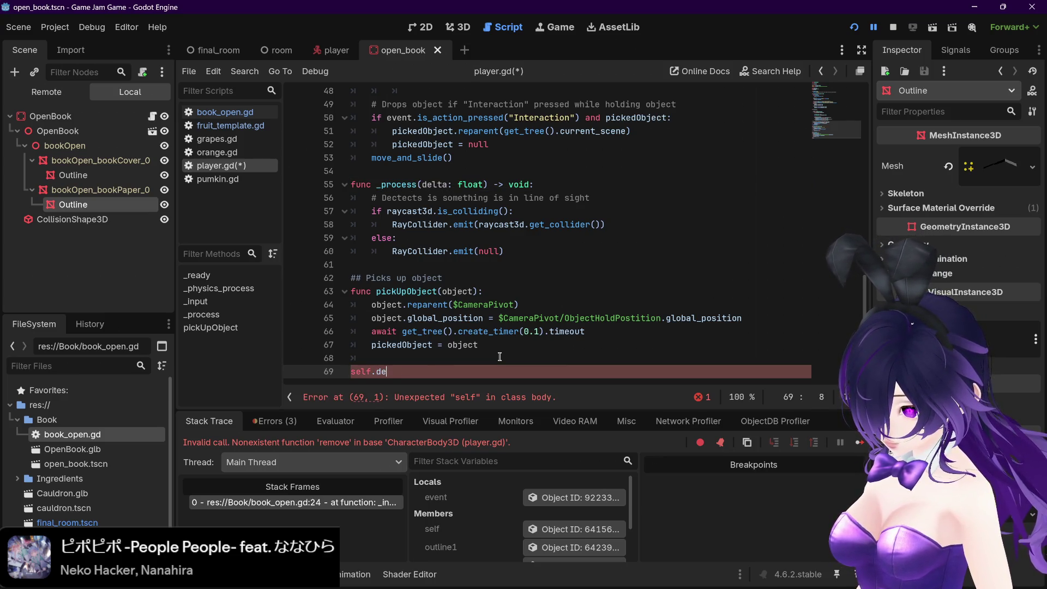
pyautogui.press('BackSpace')
pyautogui.press('BackSpace')
pyautogui.press('BackSpace')
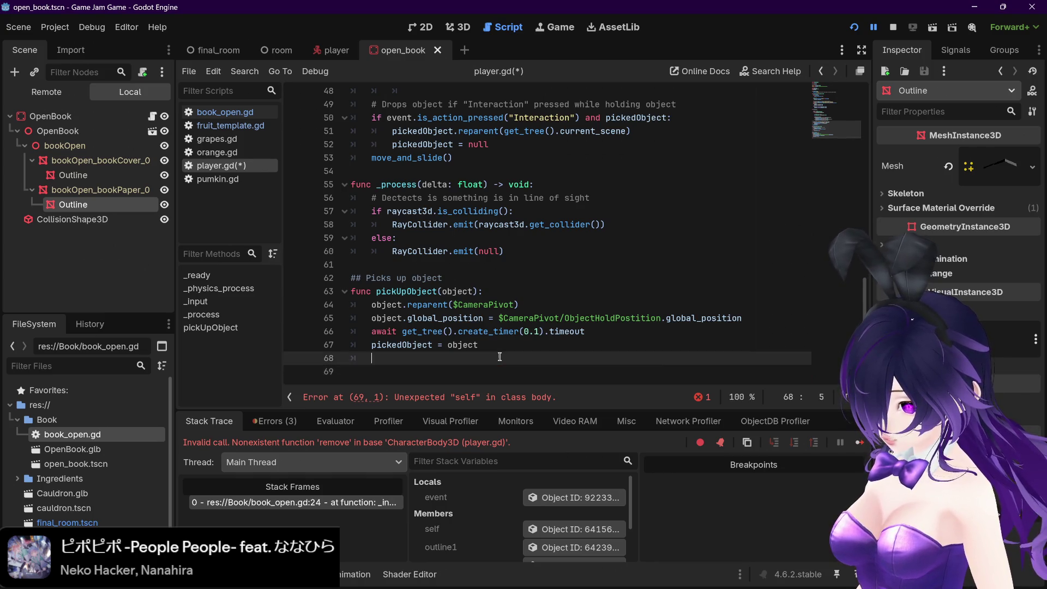
pyautogui.hotkey('ctrl', 's')
pyautogui.scroll(15, 405, 94)
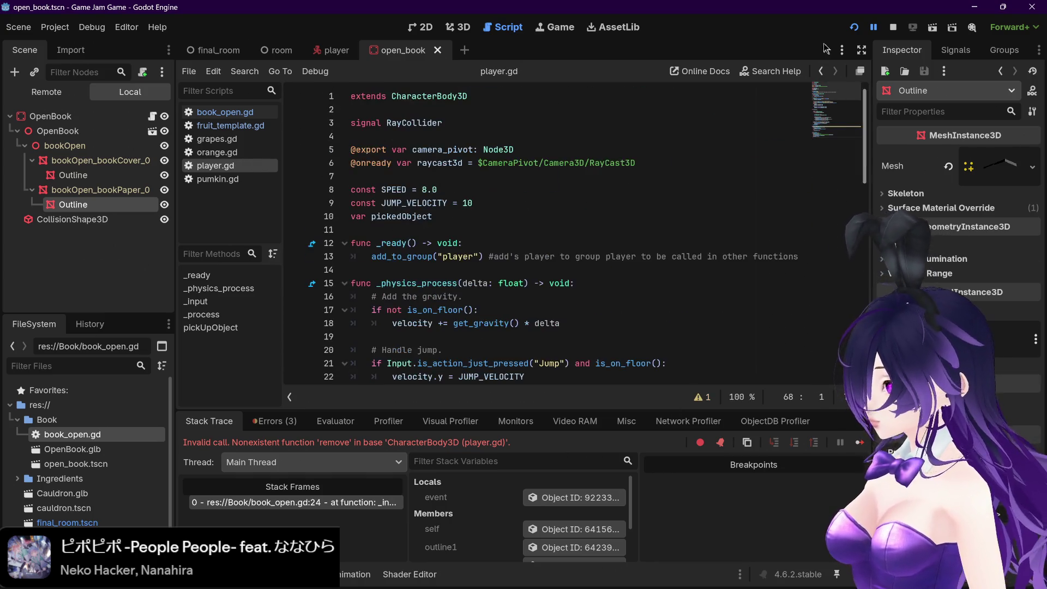
pyautogui.keyDown('ctrl'); pyautogui.click(406, 96); pyautogui.keyUp('ctrl')
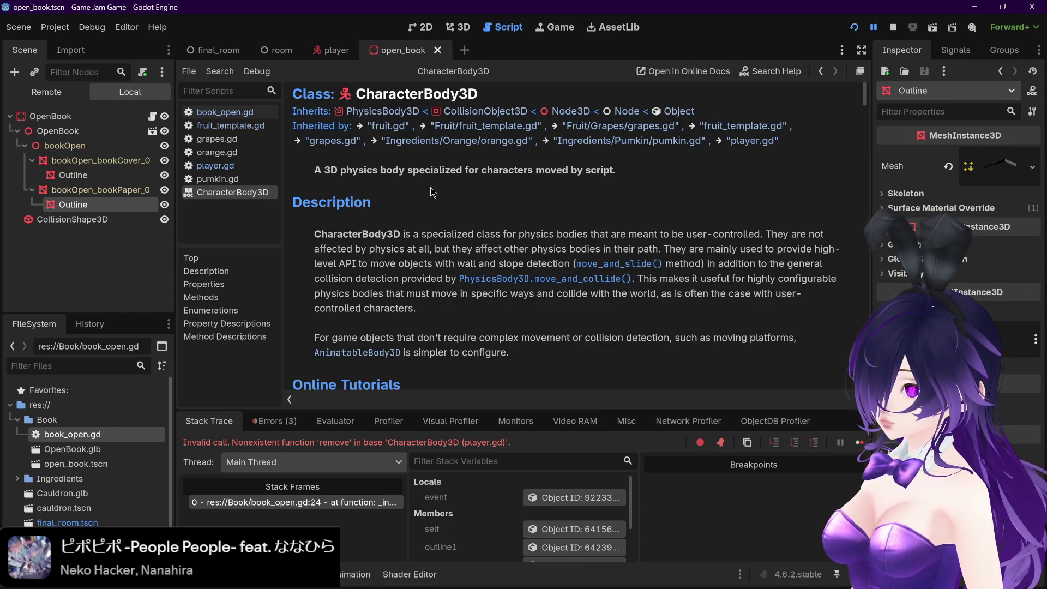
pyautogui.scroll(-10, 433, 192)
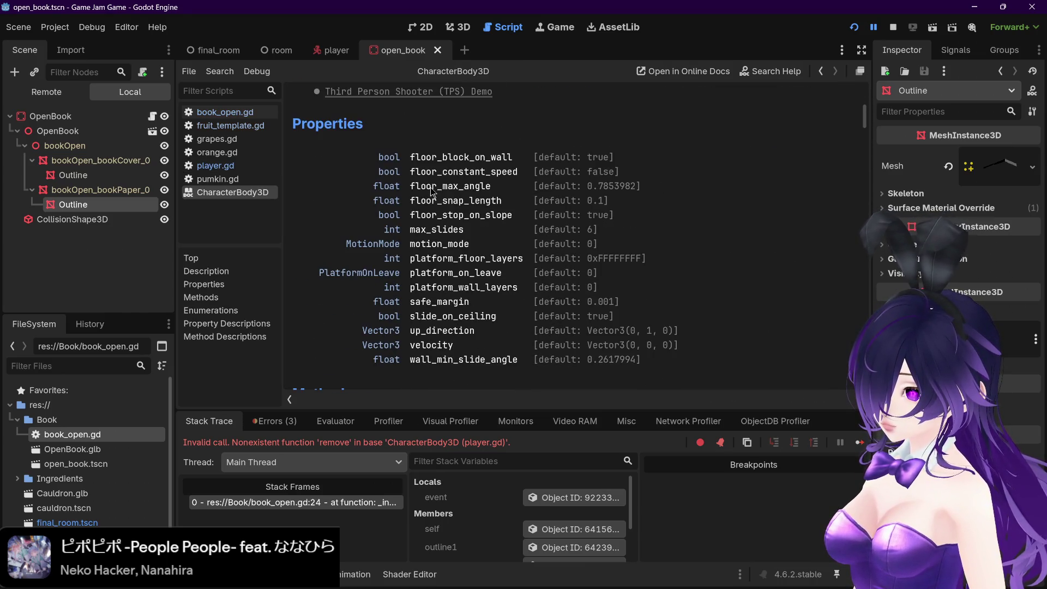
pyautogui.scroll(-6, 433, 192)
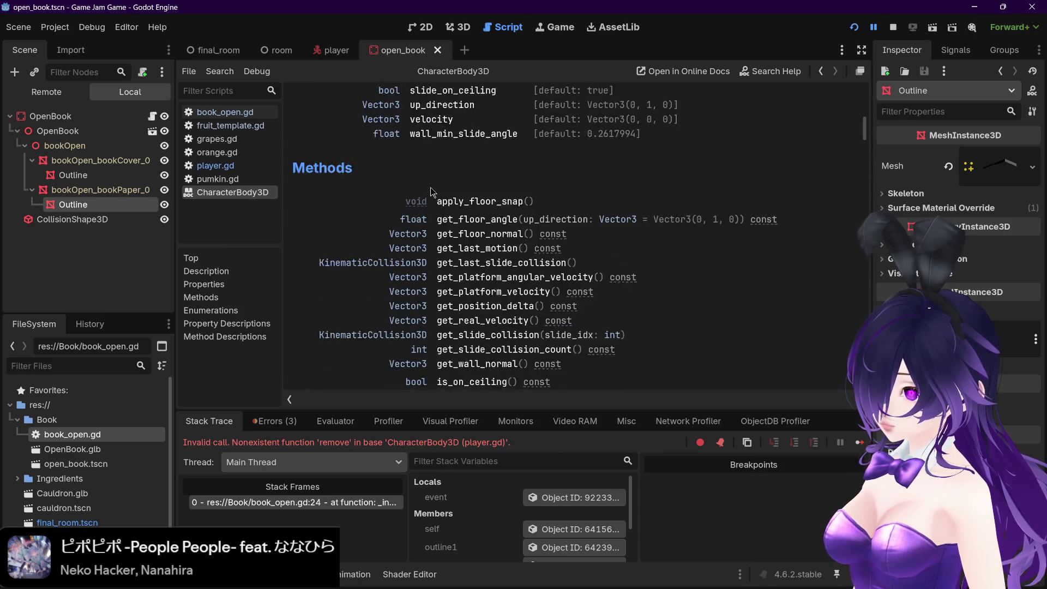
pyautogui.scroll(-5, 432, 192)
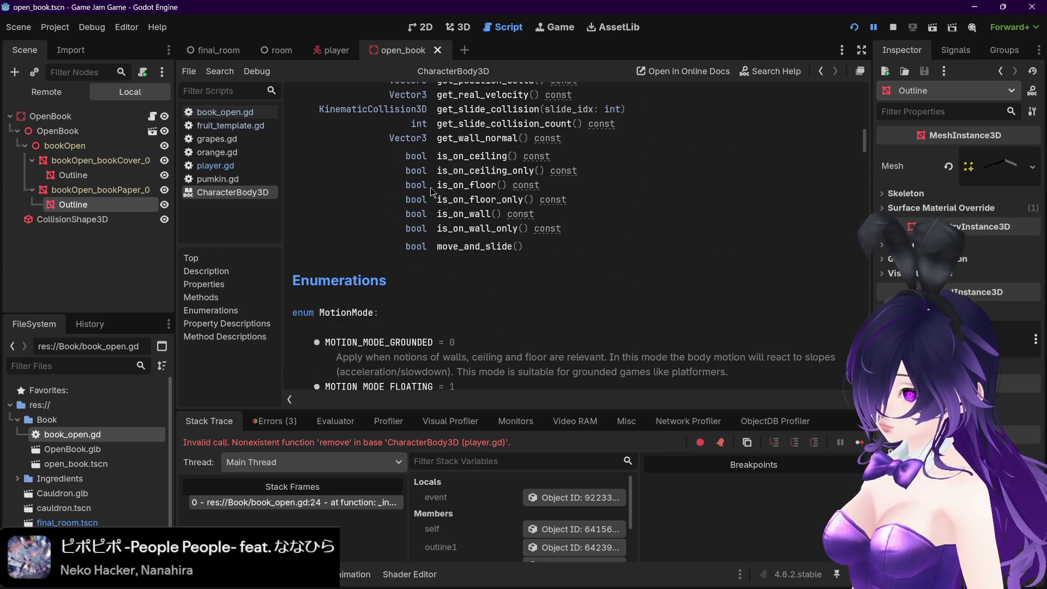
pyautogui.scroll(-6, 395, 205)
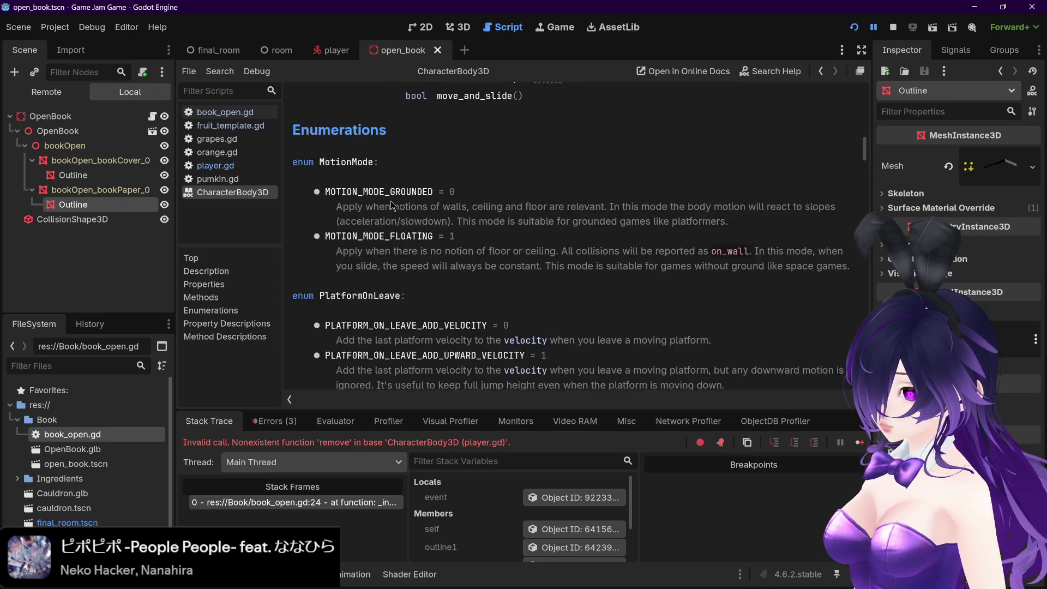
pyautogui.scroll(-4, 395, 205)
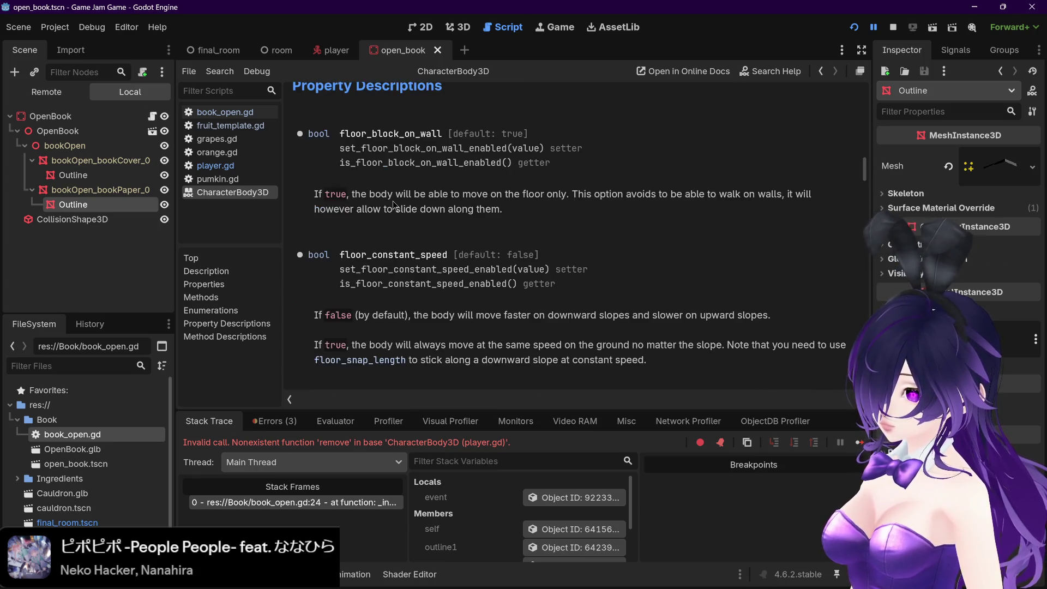
pyautogui.scroll(6, 394, 205)
pyautogui.scroll(15, 393, 204)
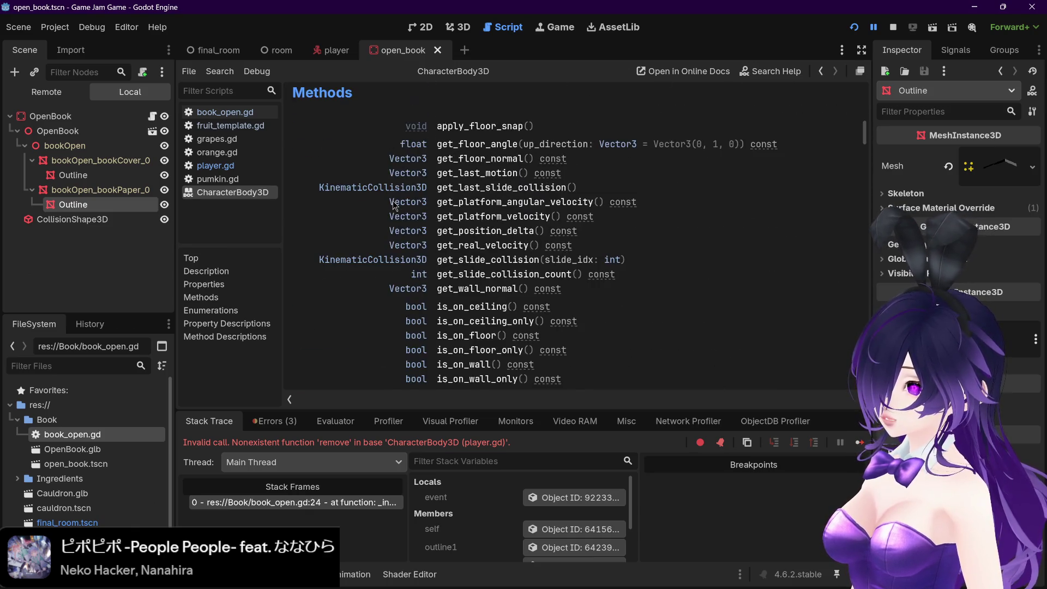
pyautogui.scroll(3, 393, 201)
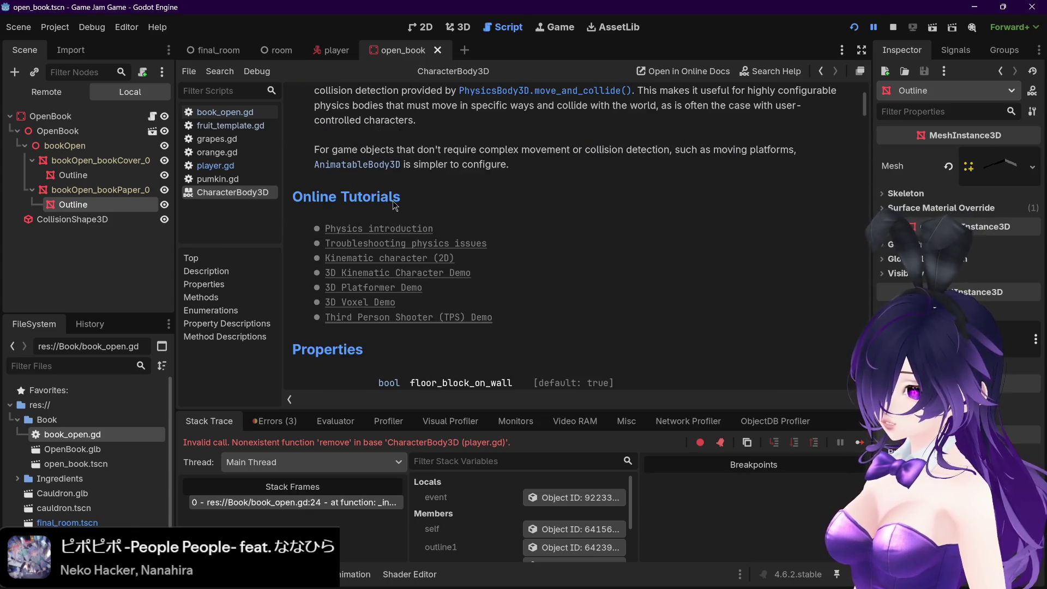
pyautogui.moveTo(861, 107)
pyautogui.mouseDown()
pyautogui.moveTo(861, 90)
pyautogui.moveTo(843, 358)
pyautogui.moveTo(825, 384)
pyautogui.mouseUp()
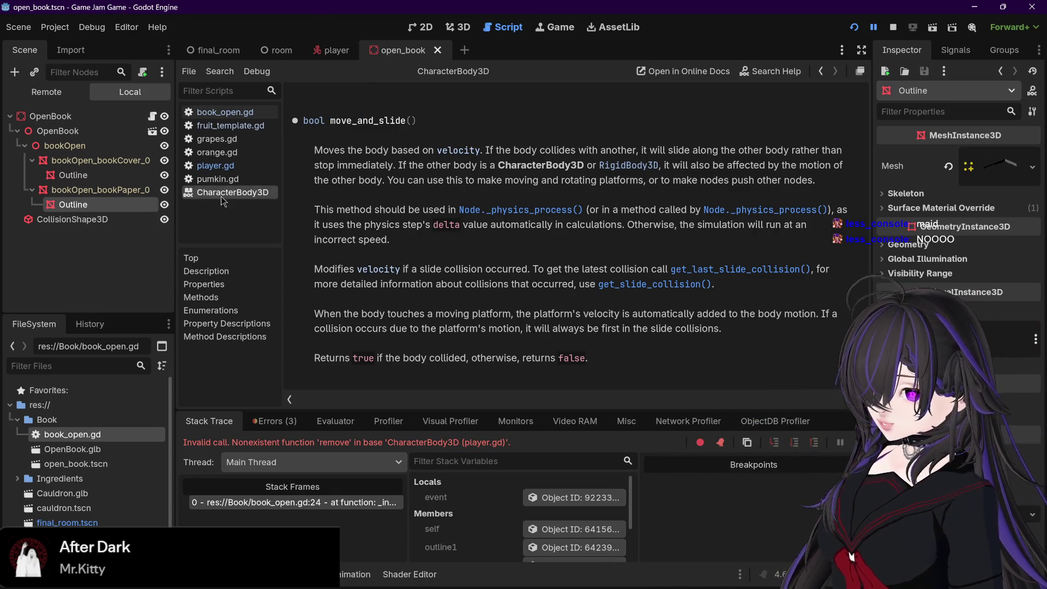
pyautogui.press('Delete')
# - Delete and restore the Outline node, then close the CharacterBody3D help page
pyautogui.click(490, 309)
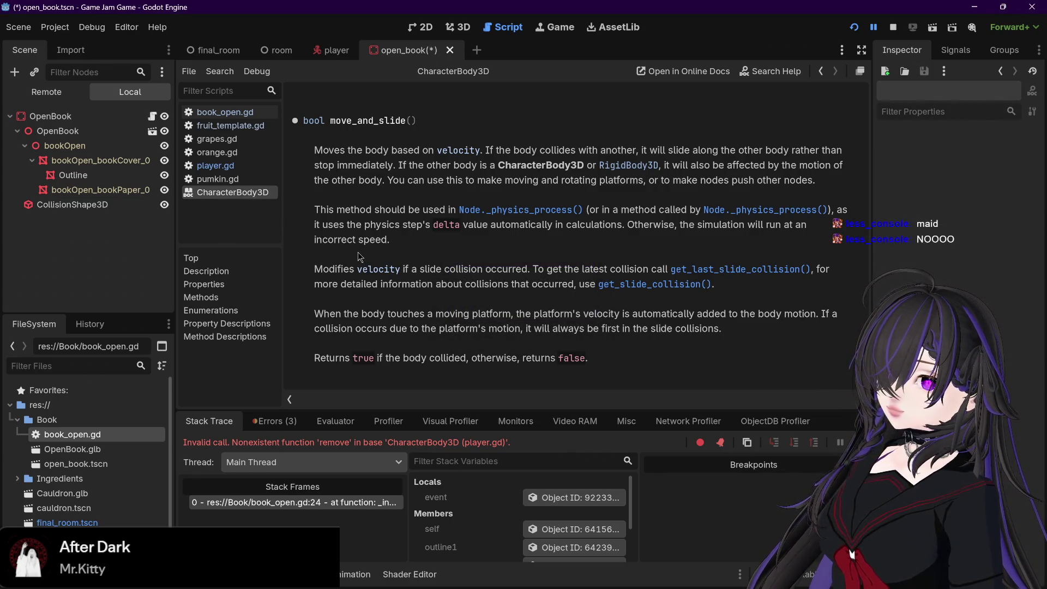
pyautogui.hotkey('ctrl', 'z')
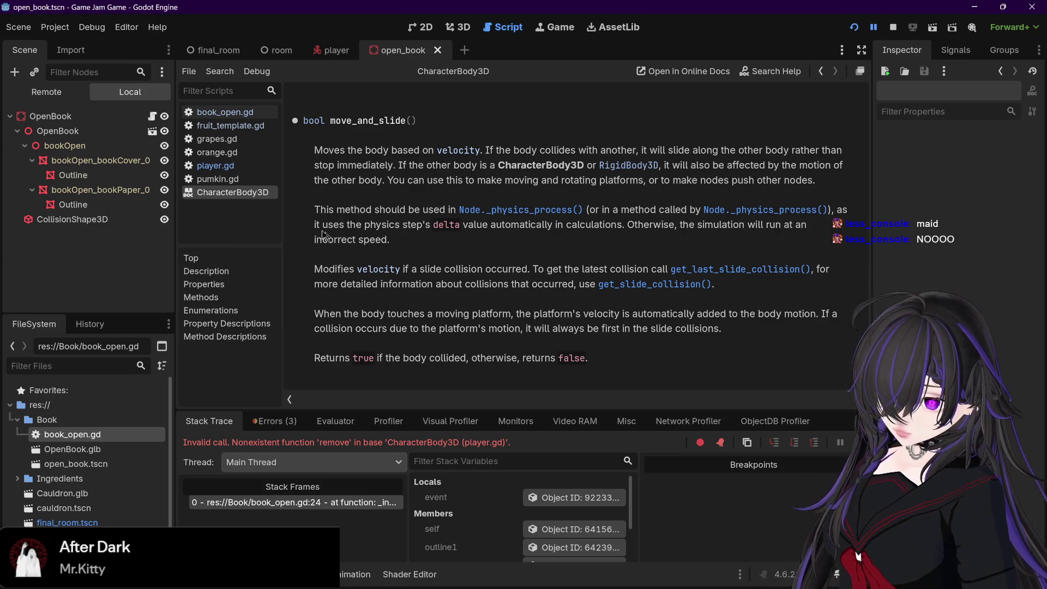
pyautogui.rightClick(233, 193)
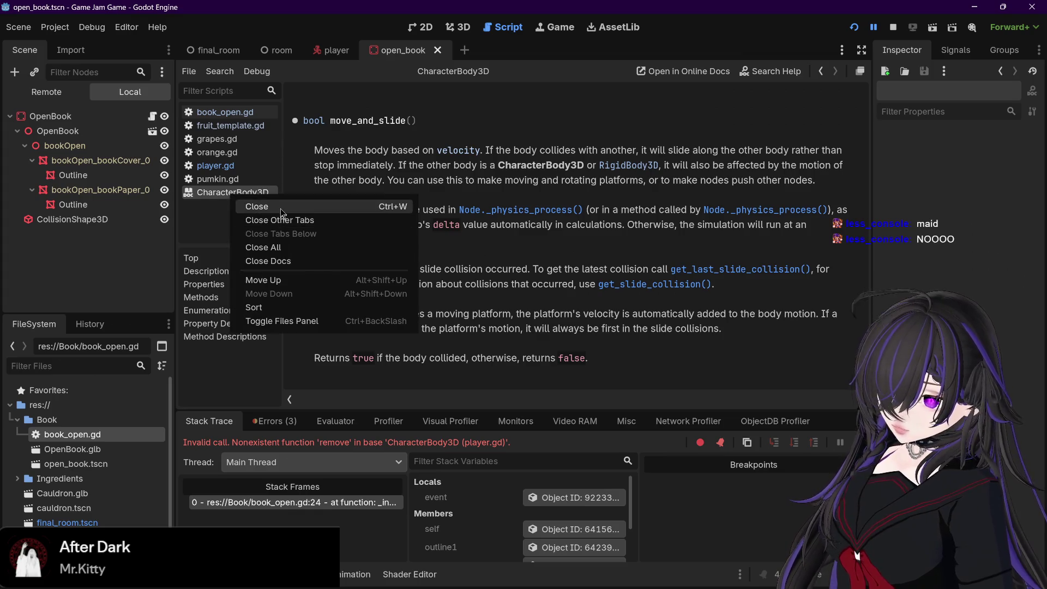
pyautogui.click(248, 206)
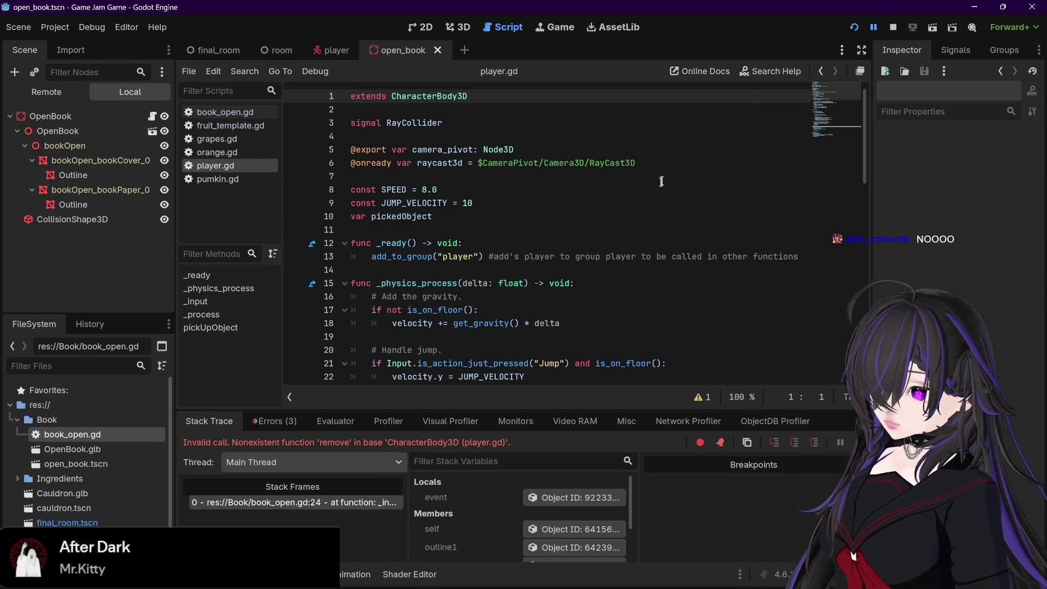
# - Close orange.gd, grapes.gd and pumkin.gd from the script list, ending on book_open.gd
pyautogui.scroll(-6, 661, 181)
pyautogui.click(220, 112)
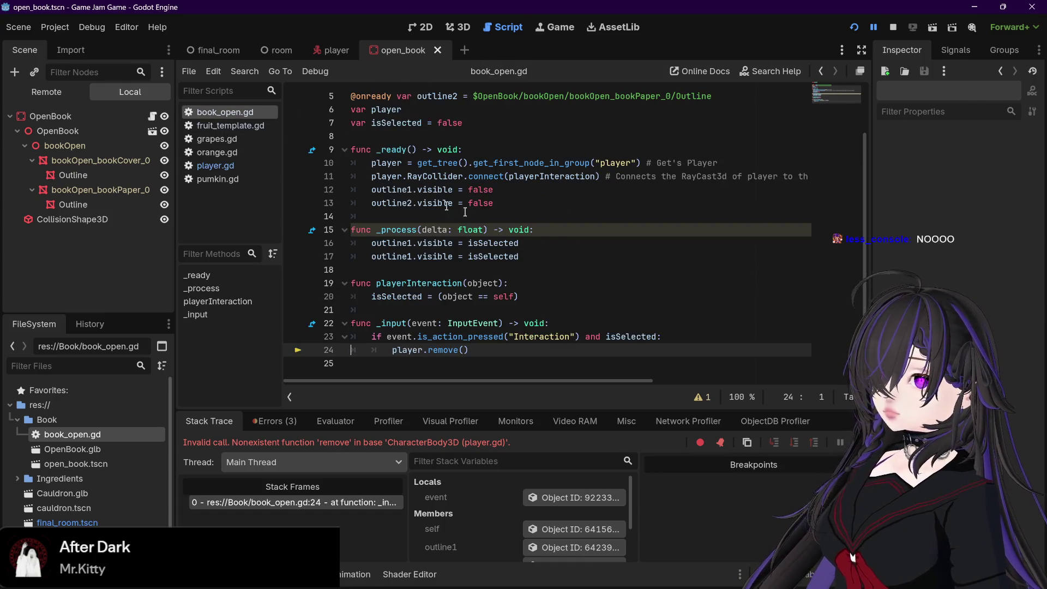
pyautogui.rightClick(216, 153)
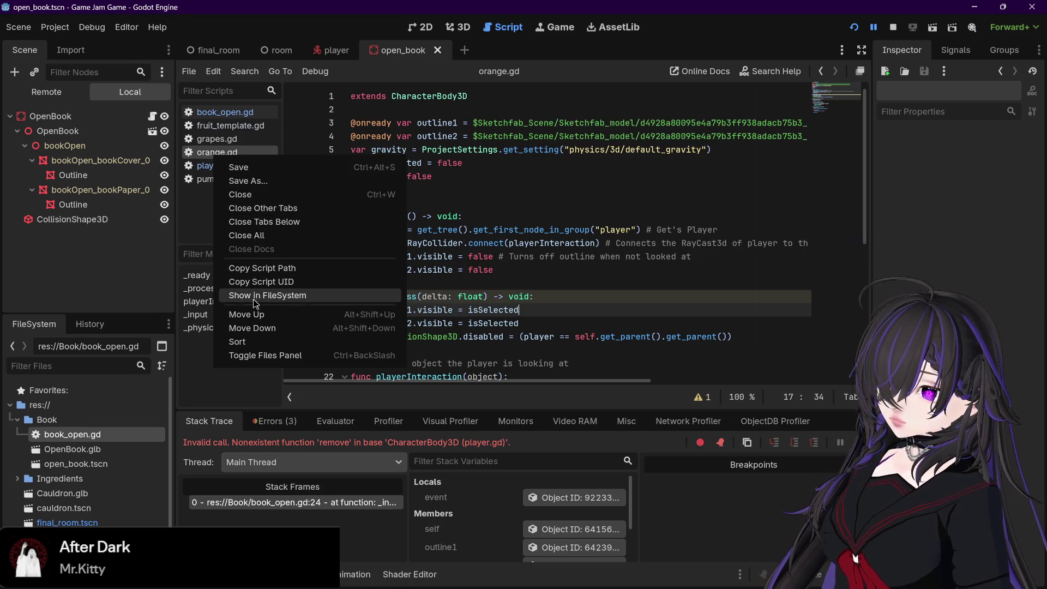
pyautogui.click(253, 195)
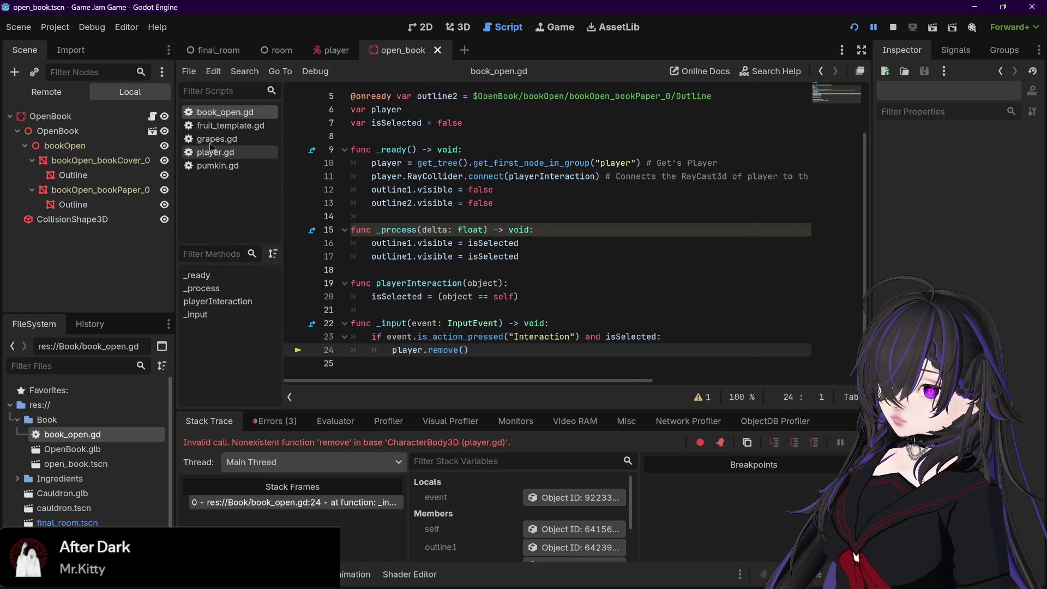
pyautogui.rightClick(214, 139)
pyautogui.click(263, 178)
pyautogui.click(240, 125)
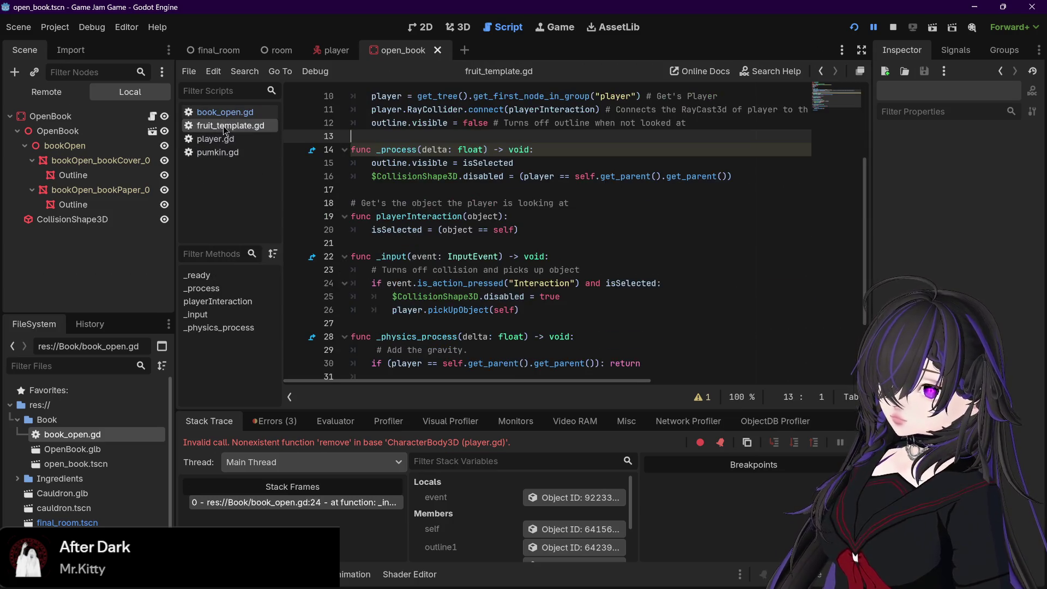
pyautogui.click(218, 152)
pyautogui.rightClick(221, 153)
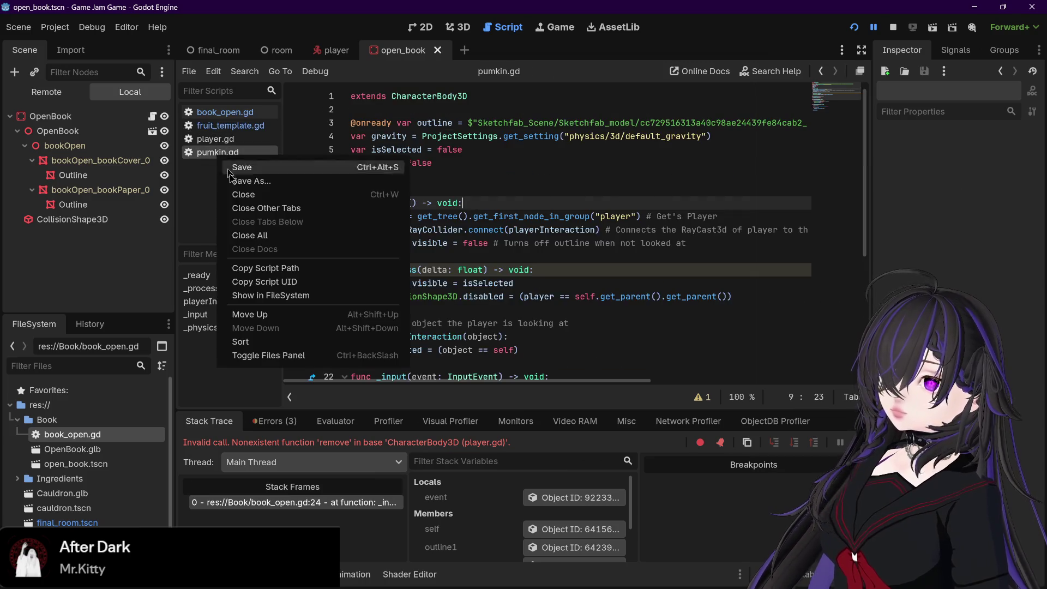
pyautogui.click(258, 193)
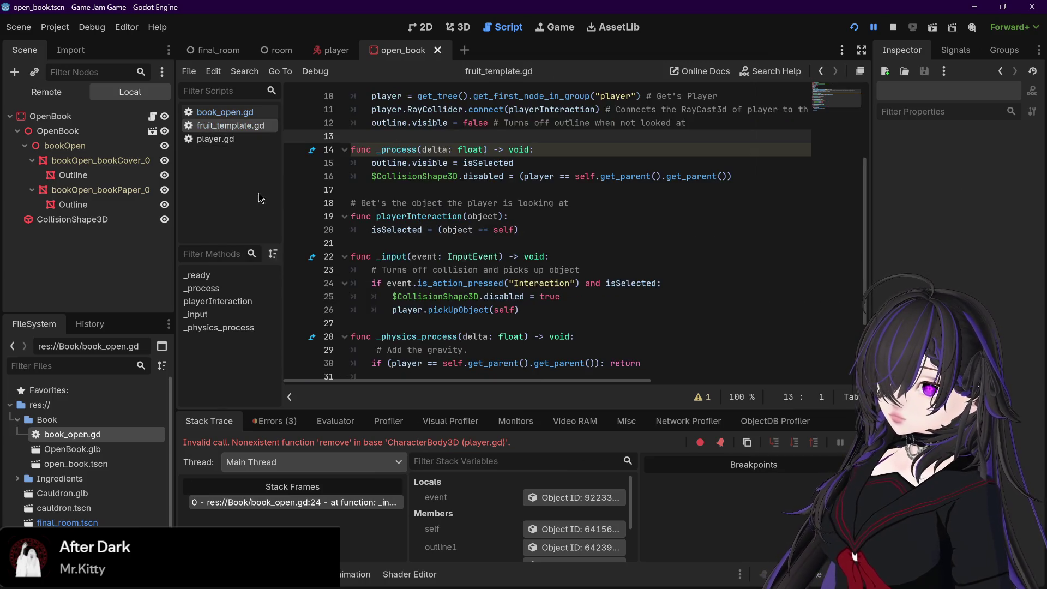
pyautogui.click(231, 140)
pyautogui.click(234, 115)
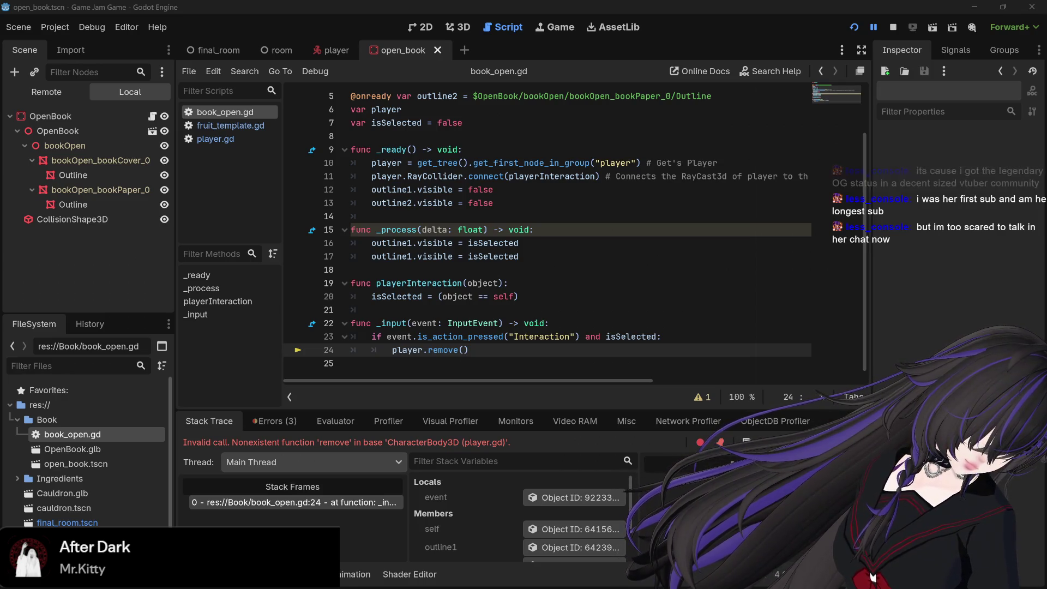
# - Replace remove() on line 24 of book_open.gd with queue_free()
pyautogui.click(462, 349)
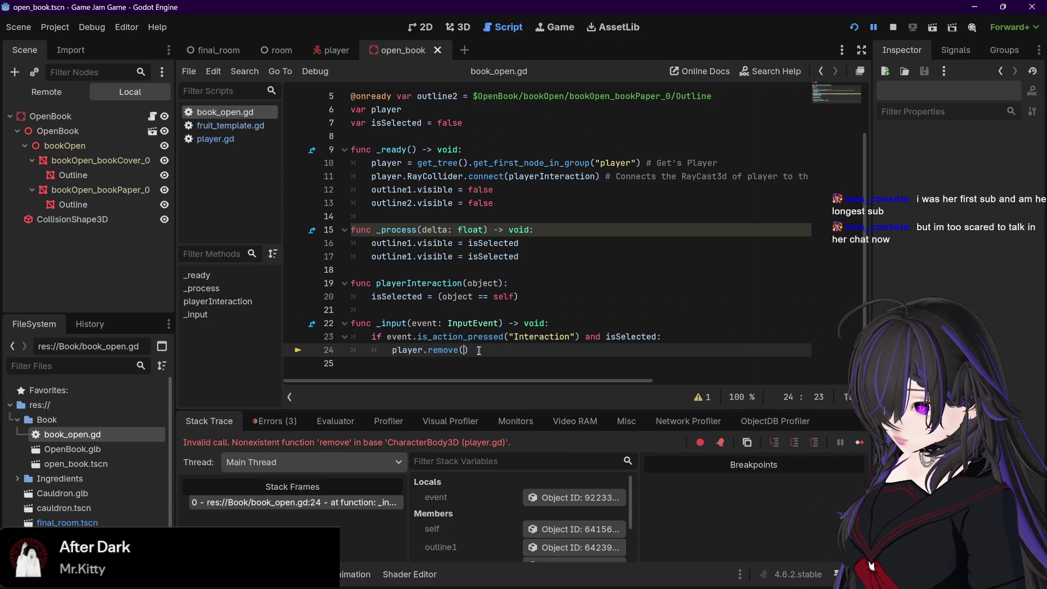
pyautogui.moveTo(479, 350); pyautogui.dragTo(428, 350)
pyautogui.write('queue_free()')
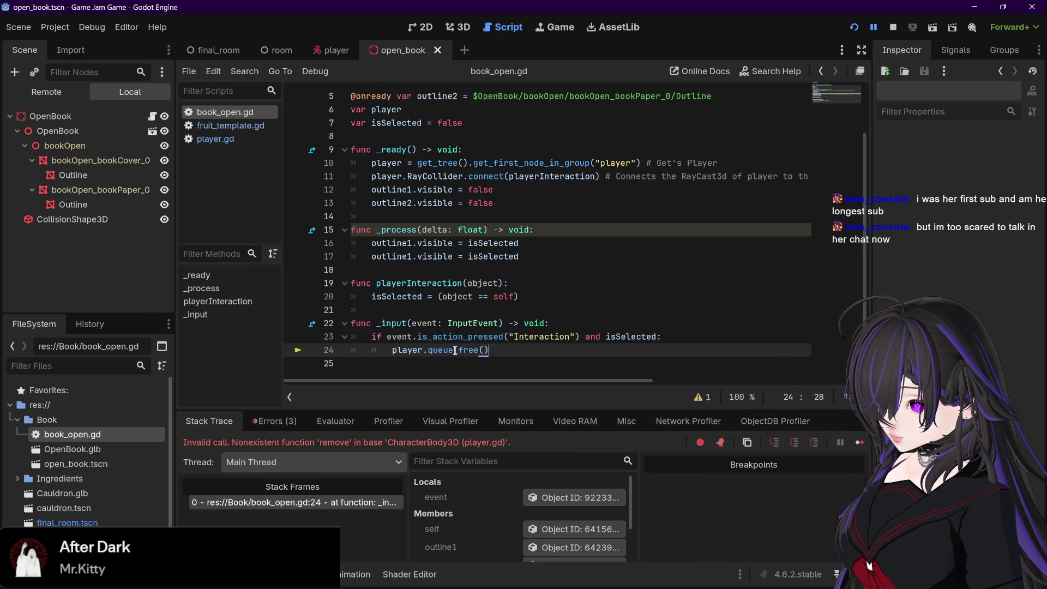
pyautogui.click(455, 350)
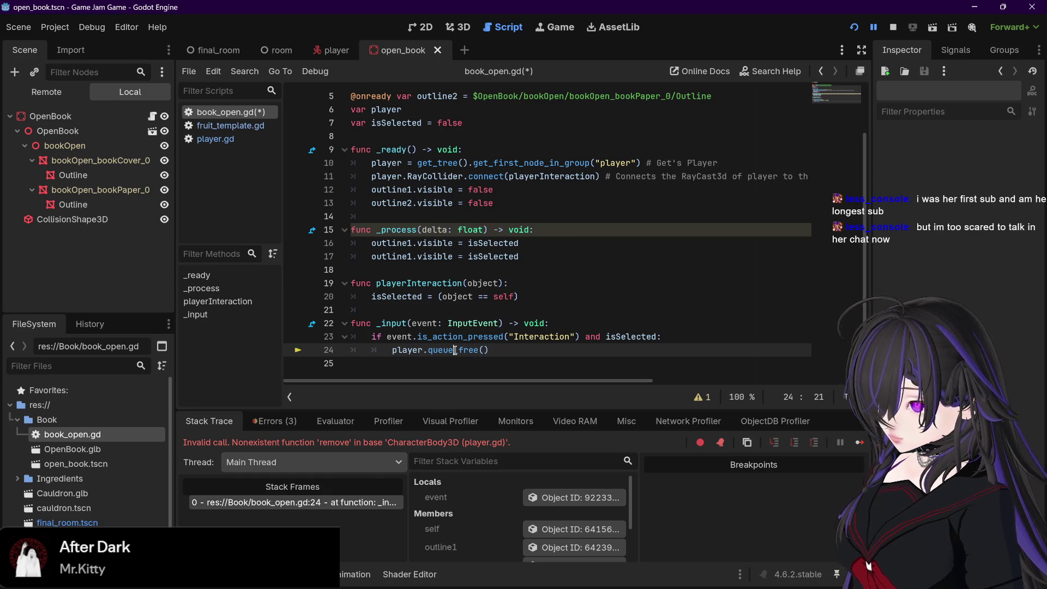
# - Paste a trial queue_free() line at the end of player.gd, then delete it and save
pyautogui.click(215, 138)
pyautogui.scroll(-5, 447, 233)
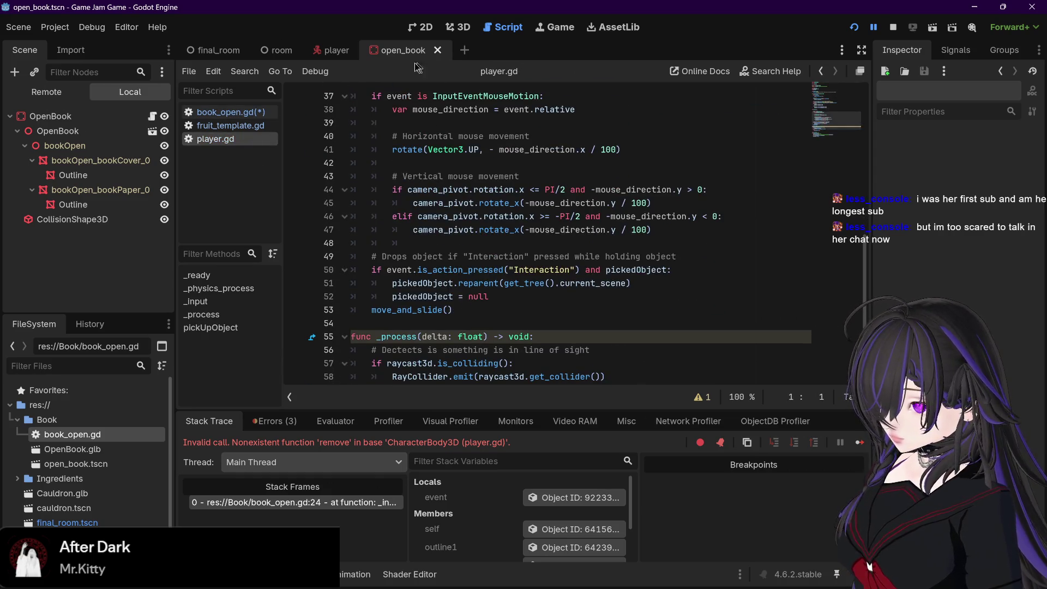
pyautogui.scroll(-3, 473, 245)
pyautogui.click(491, 368)
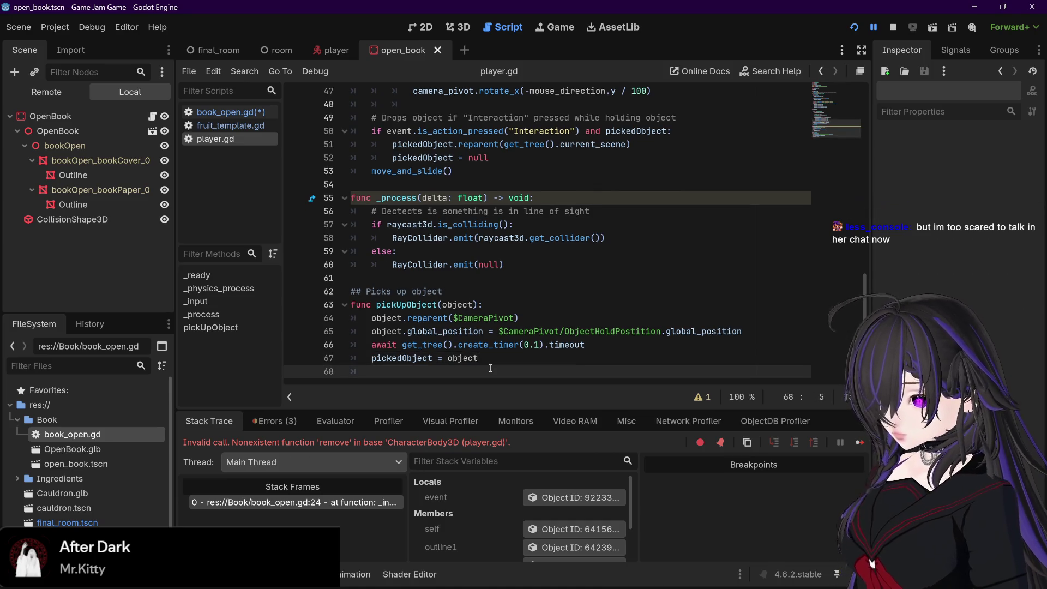
pyautogui.press('Return')
pyautogui.press('BackSpace')
pyautogui.write('queue_free()')
pyautogui.click(367, 371)
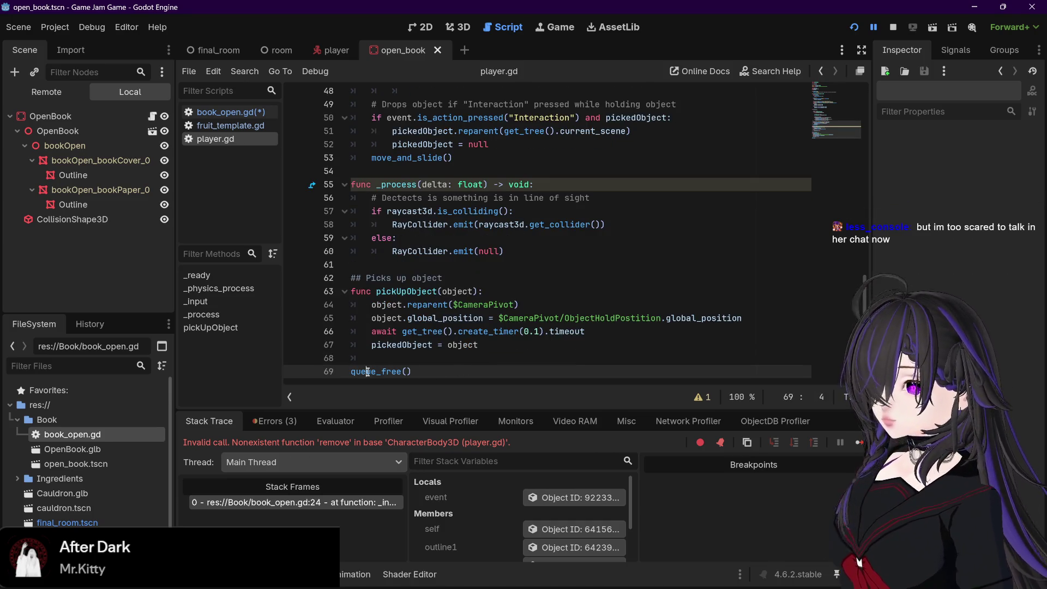
pyautogui.moveTo(368, 371)
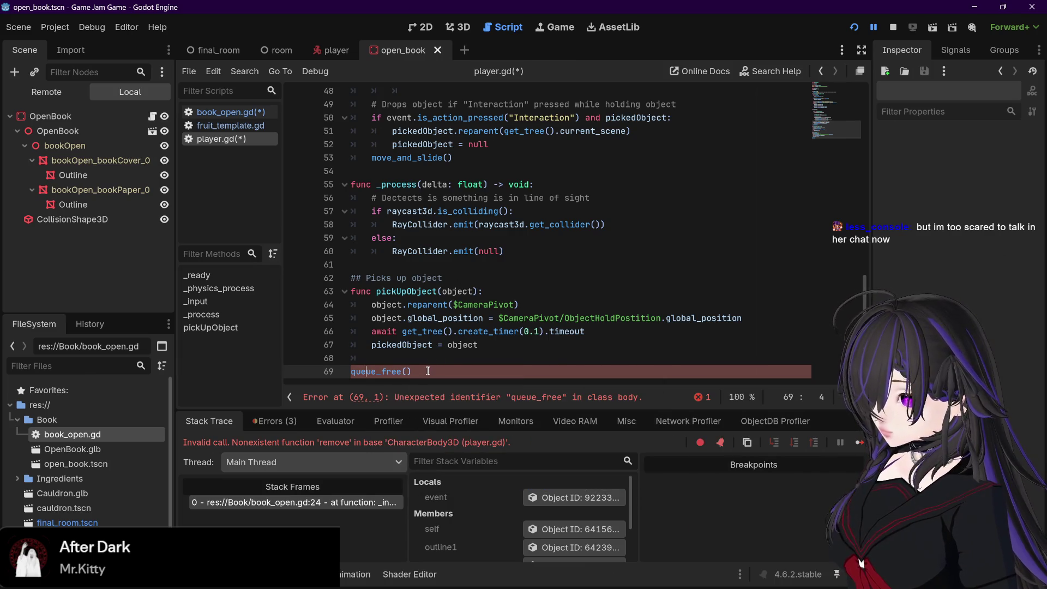
pyautogui.moveTo(414, 371); pyautogui.dragTo(352, 377)
pyautogui.press('BackSpace')
pyautogui.press('BackSpace')
pyautogui.press('BackSpace')
pyautogui.press('BackSpace')
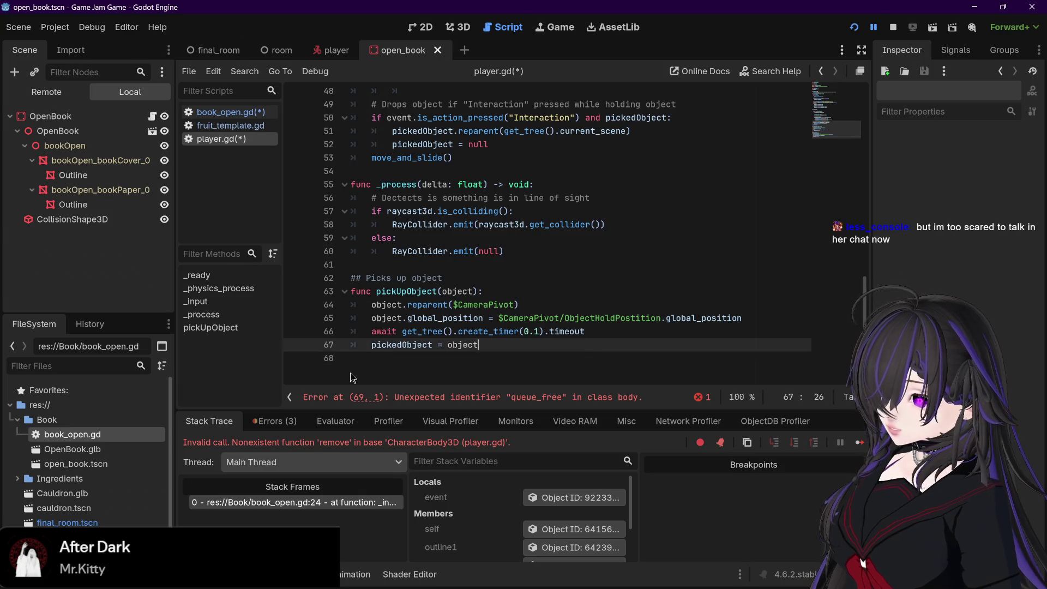
pyautogui.hotkey('ctrl', 's')
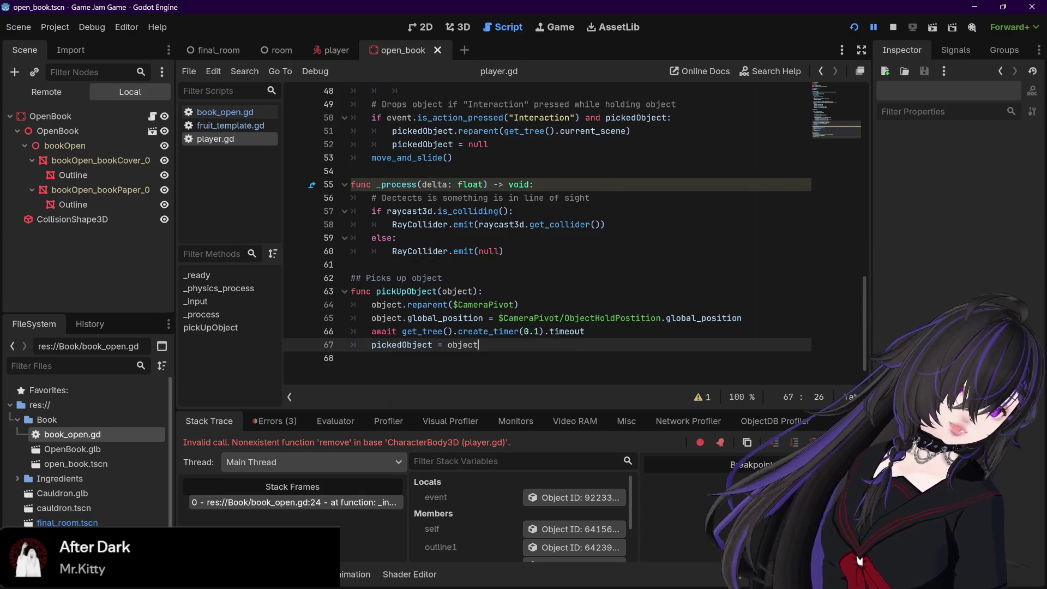
# - Save book_open.gd with player.queue_free() on line 24
pyautogui.click(225, 113)
pyautogui.click(556, 230)
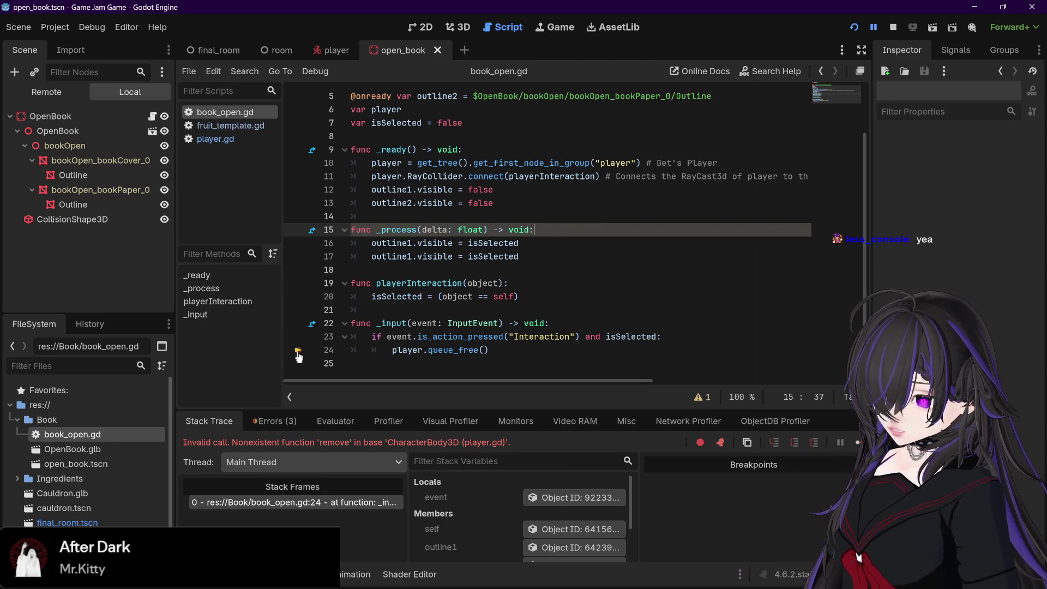
pyautogui.click(516, 336)
pyautogui.click(528, 351)
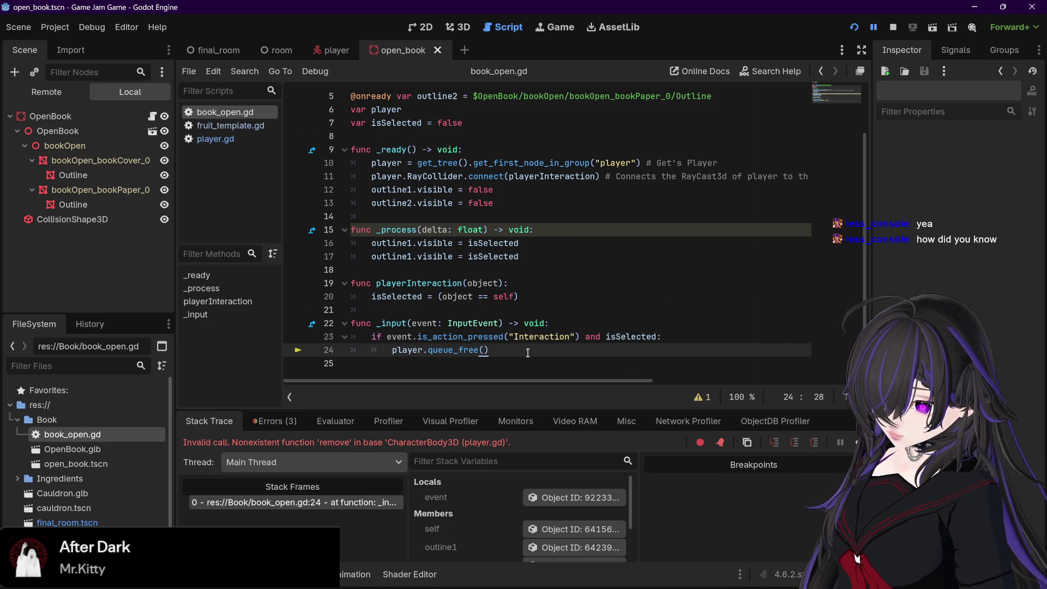
pyautogui.hotkey('ctrl', 's')
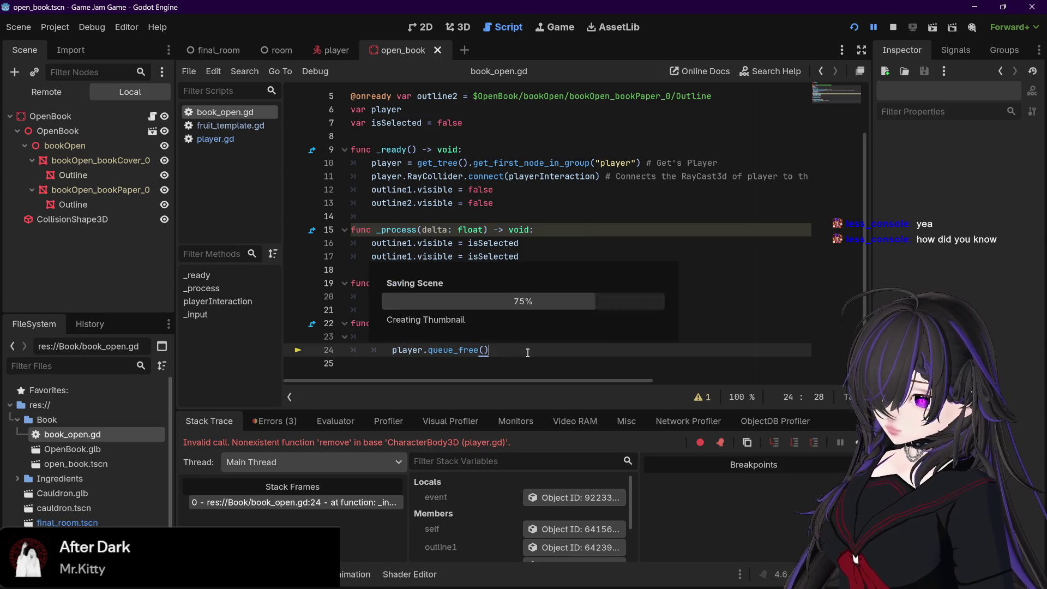
# - Stop the running game and relaunch the project with F5
pyautogui.click(448, 323)
pyautogui.click(467, 345)
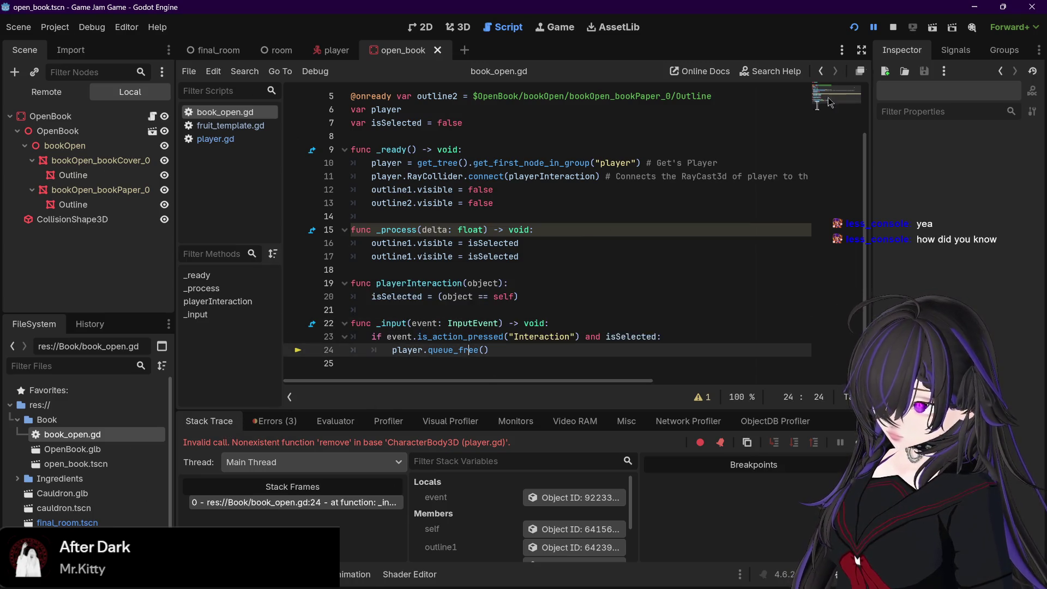
pyautogui.click(892, 27)
pyautogui.press('F5')
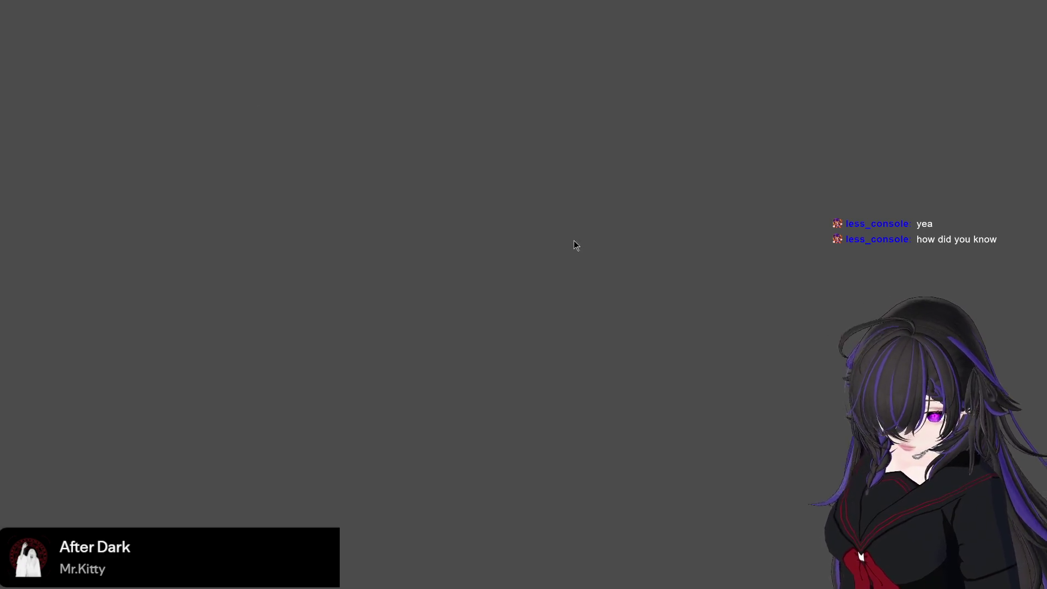
# - Stop the running game with F8
pyautogui.press('F8')
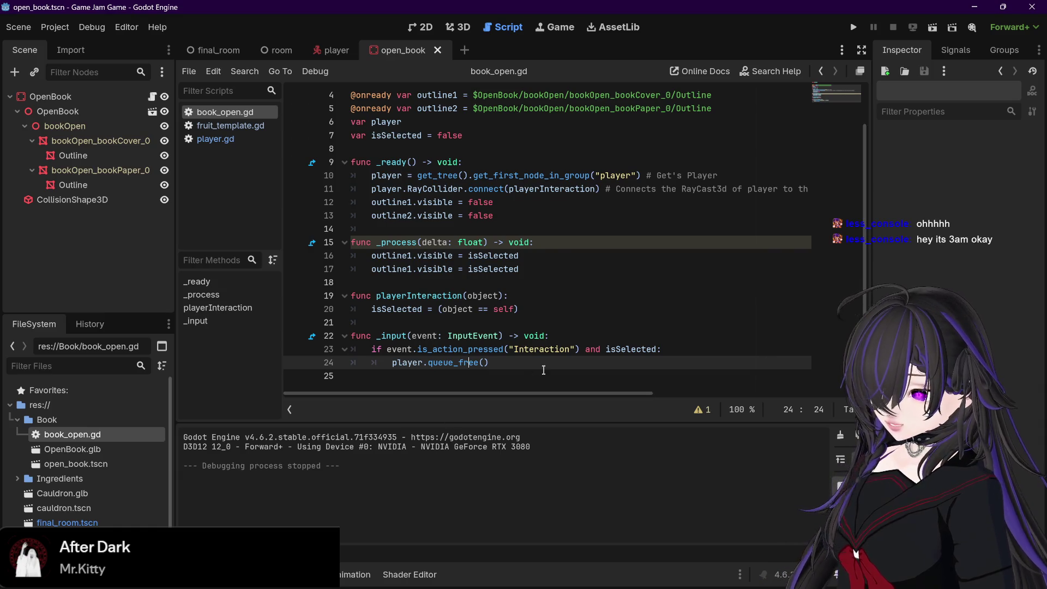
pyautogui.click(676, 351)
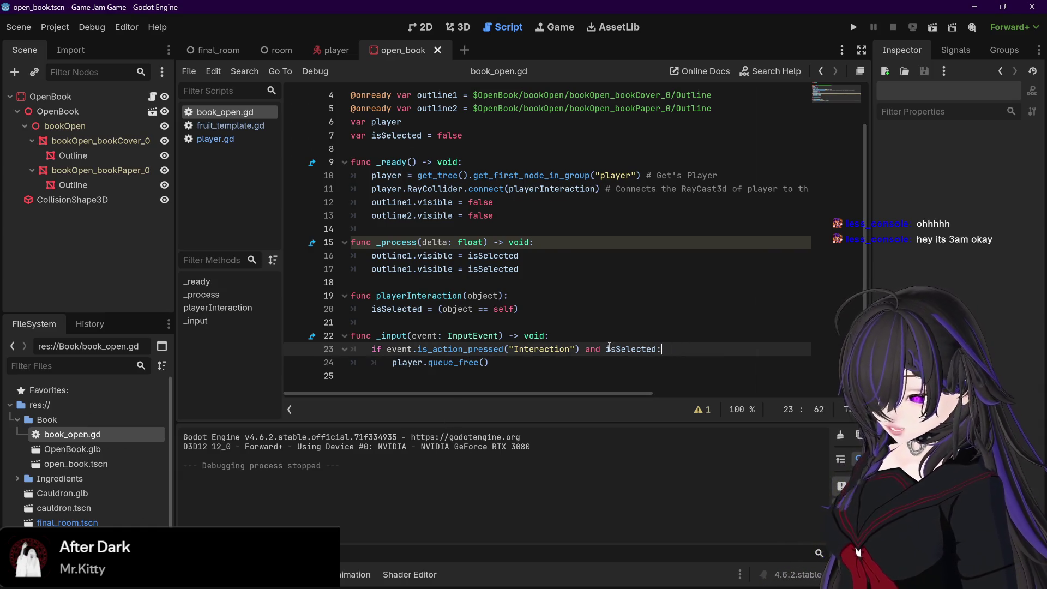
pyautogui.doubleClick(609, 349)
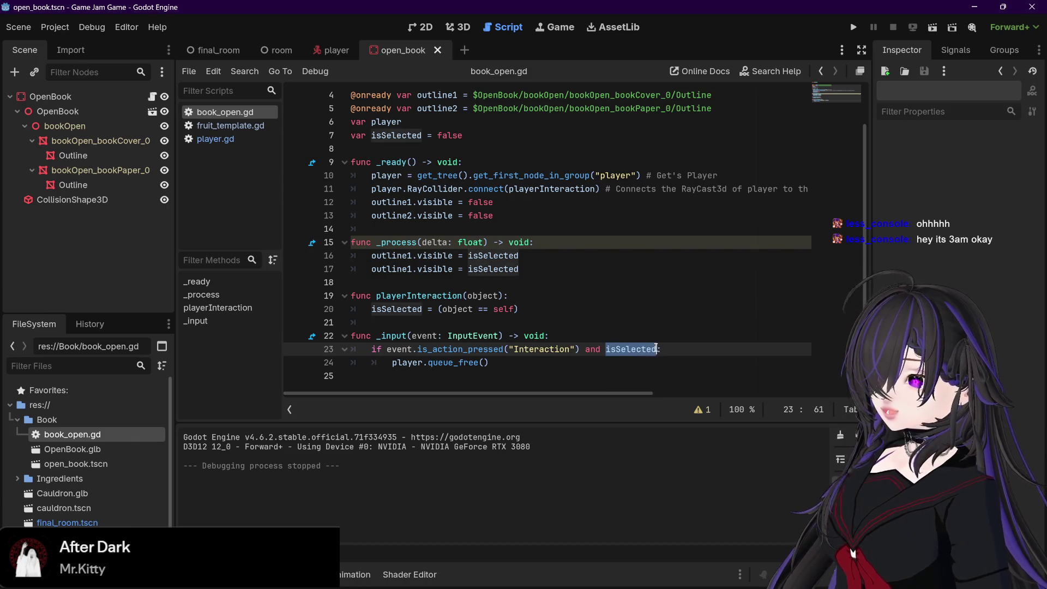
pyautogui.press('End')
pyautogui.click(611, 365)
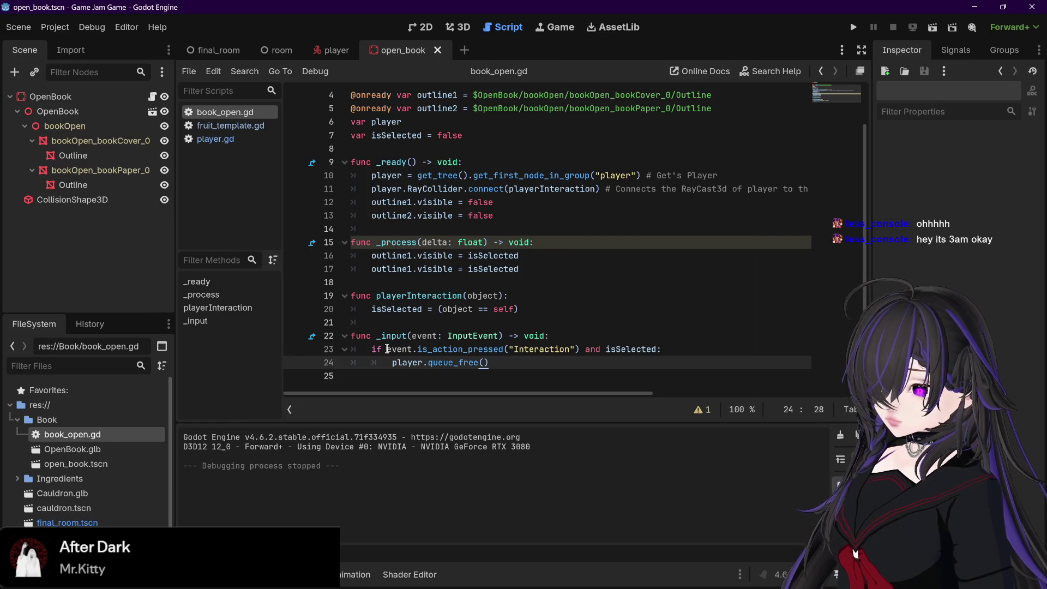
pyautogui.moveTo(387, 349)
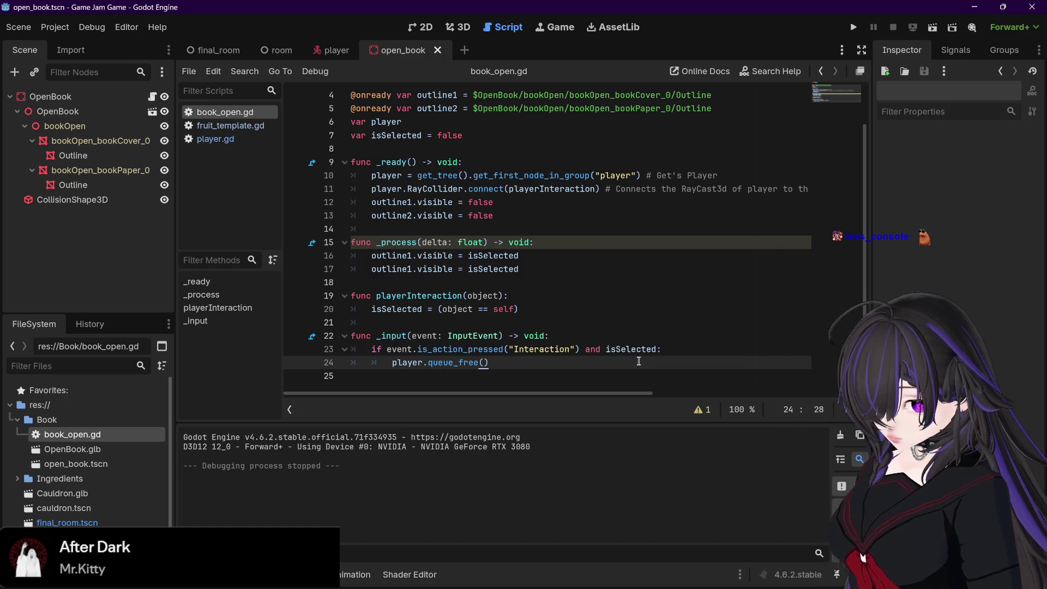
pyautogui.scroll(1, 639, 361)
pyautogui.scroll(-1, 637, 363)
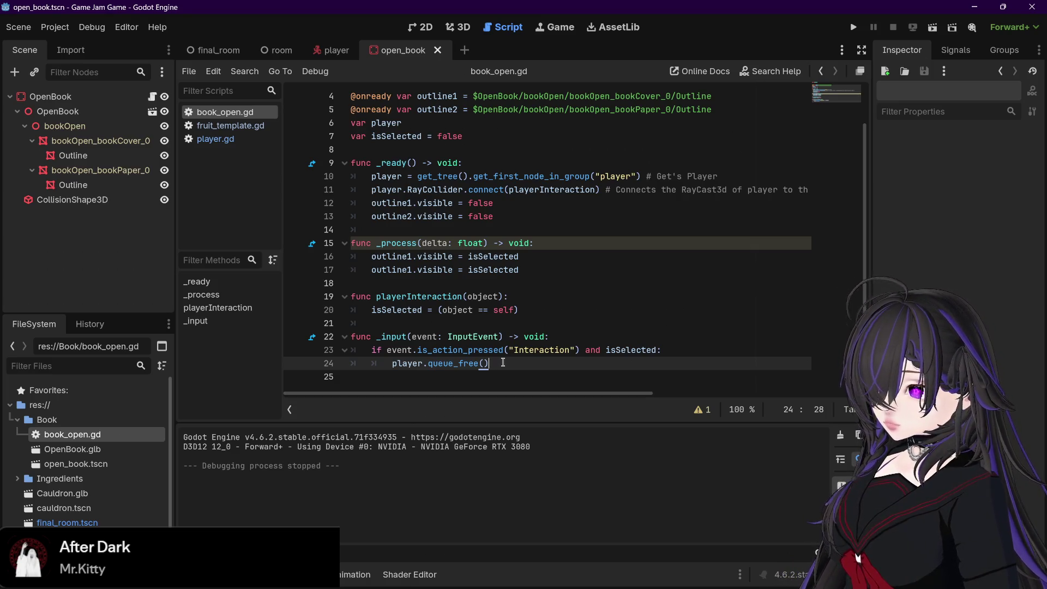
pyautogui.scroll(1, 503, 363)
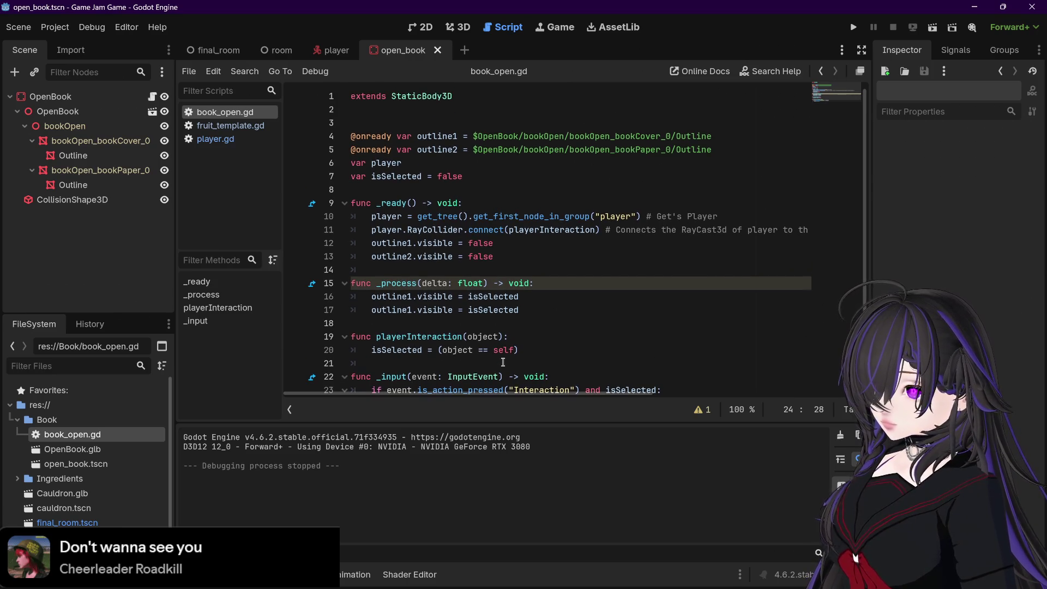
pyautogui.scroll(-1, 503, 363)
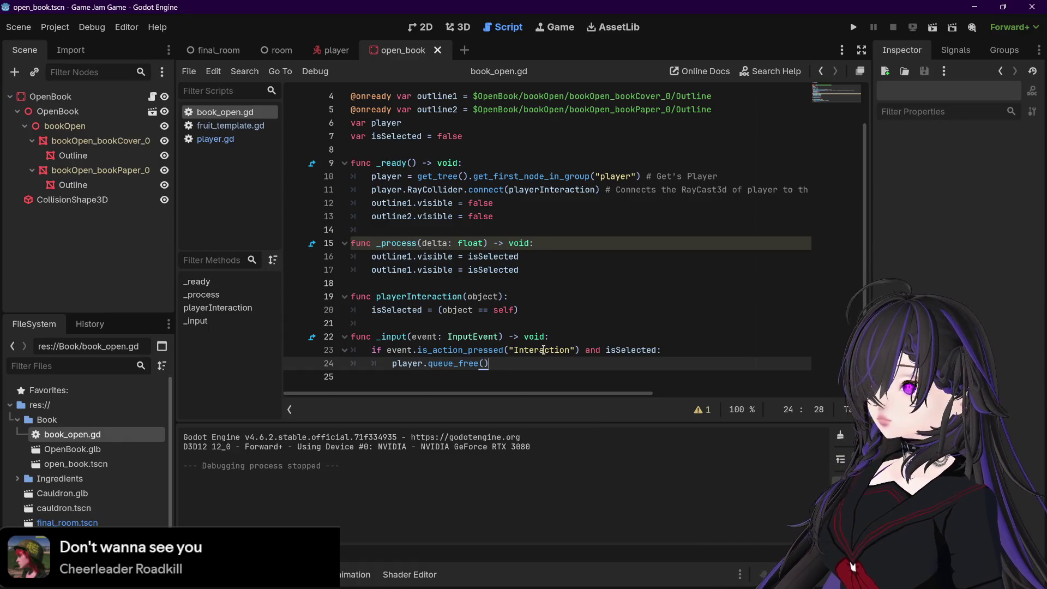
pyautogui.click(854, 27)
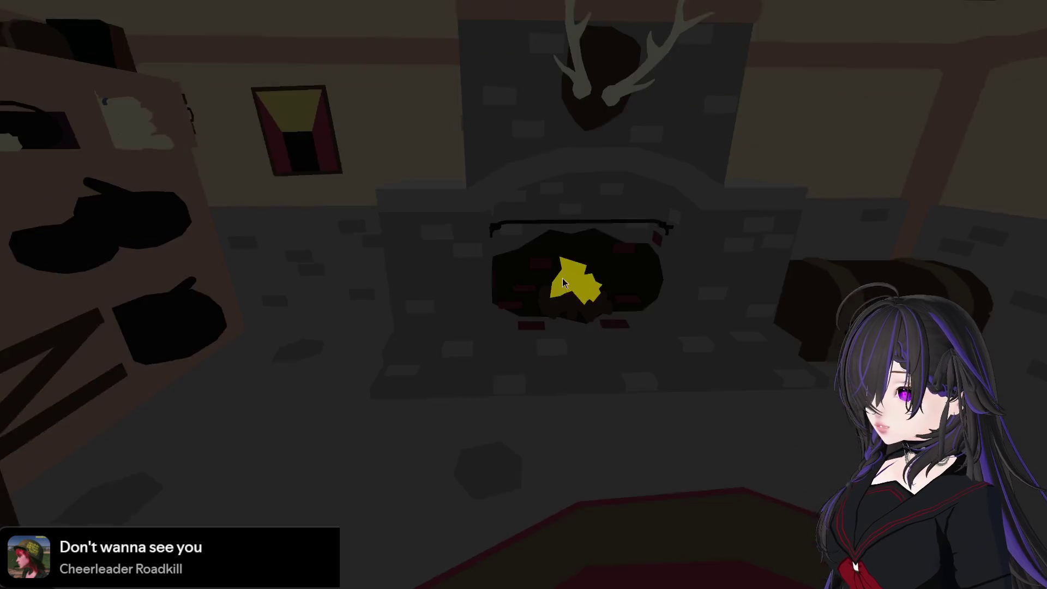
pyautogui.press('Left')
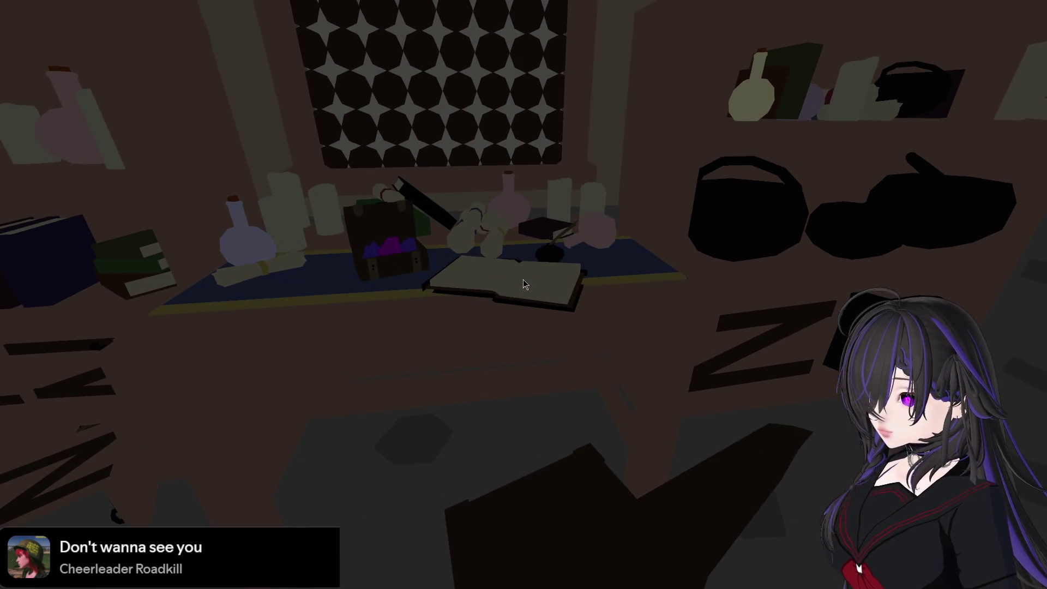
pyautogui.click(523, 281)
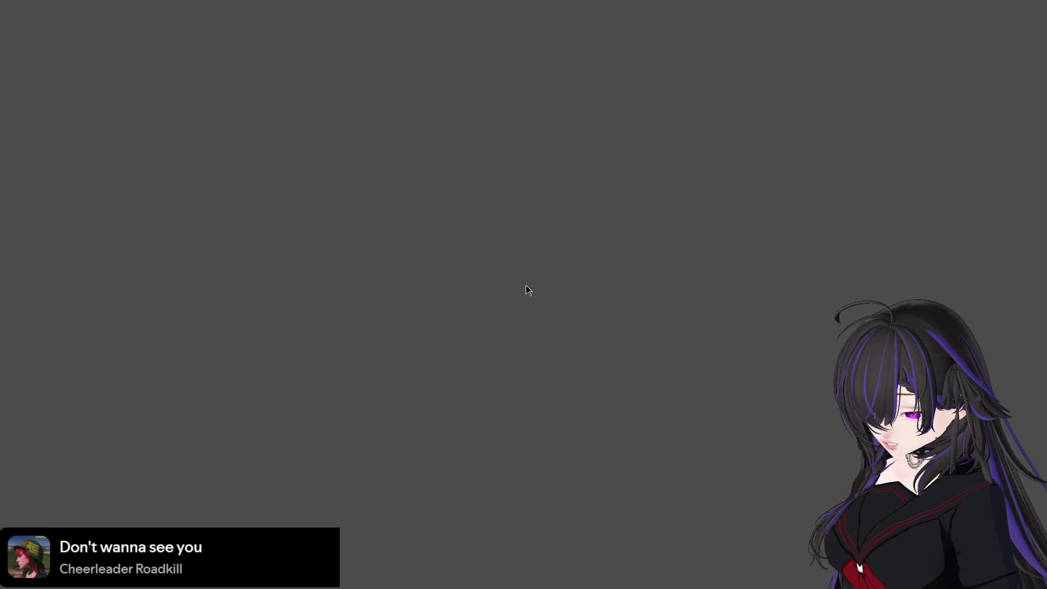
pyautogui.press('F8')
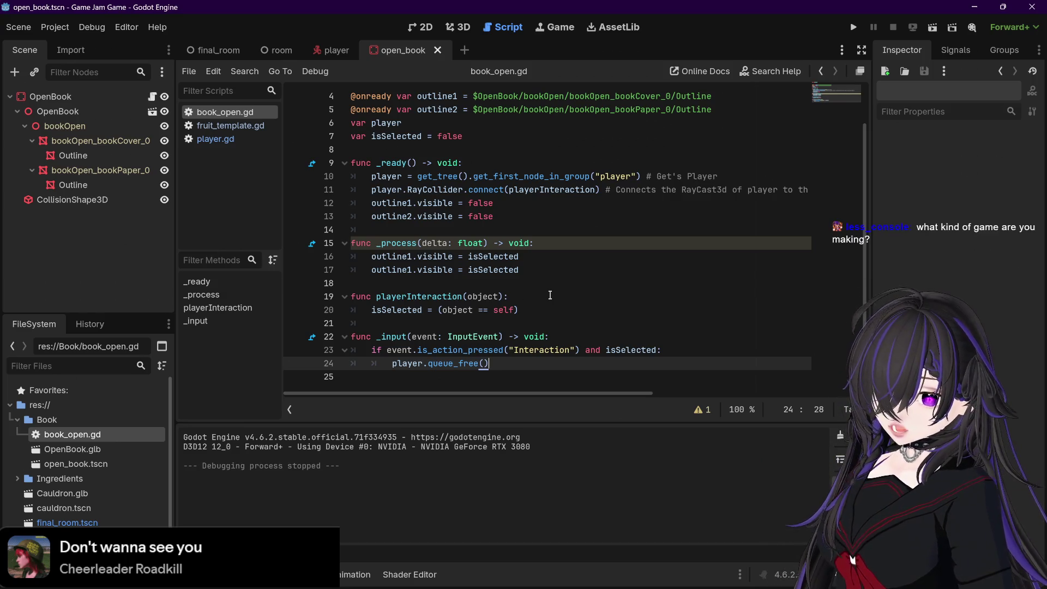
# - Run the room scene, drop the pumpkin, orange and grapes into the cauldron, then stop it
pyautogui.click(278, 49)
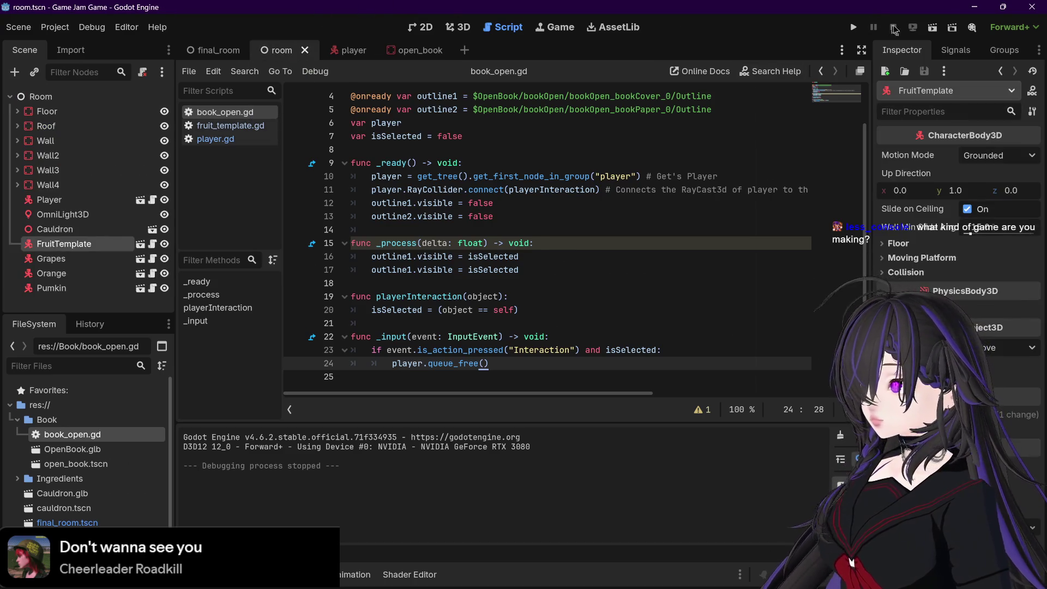
pyautogui.click(927, 28)
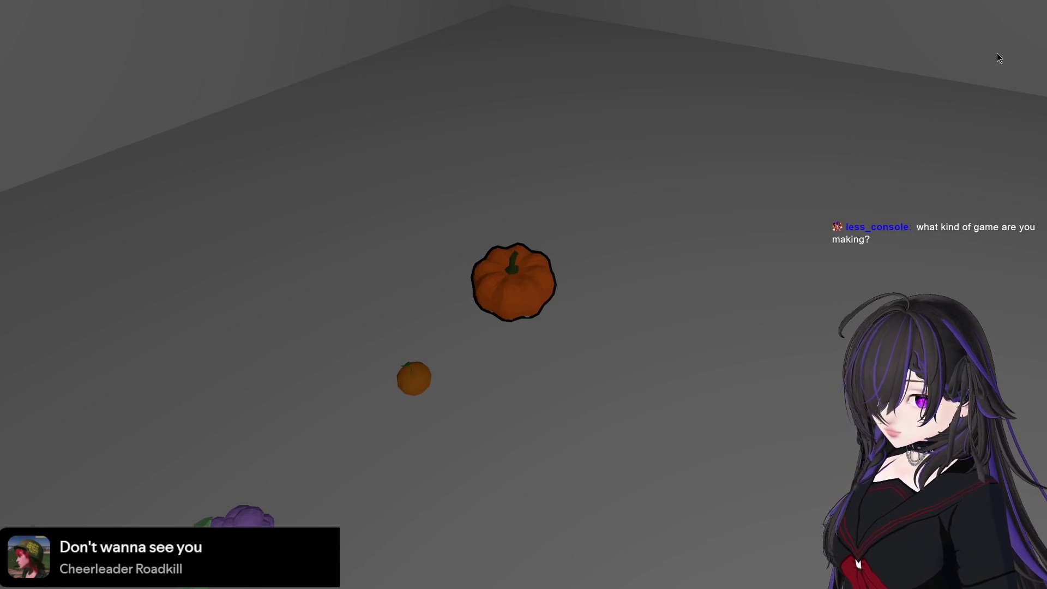
pyautogui.press('e')
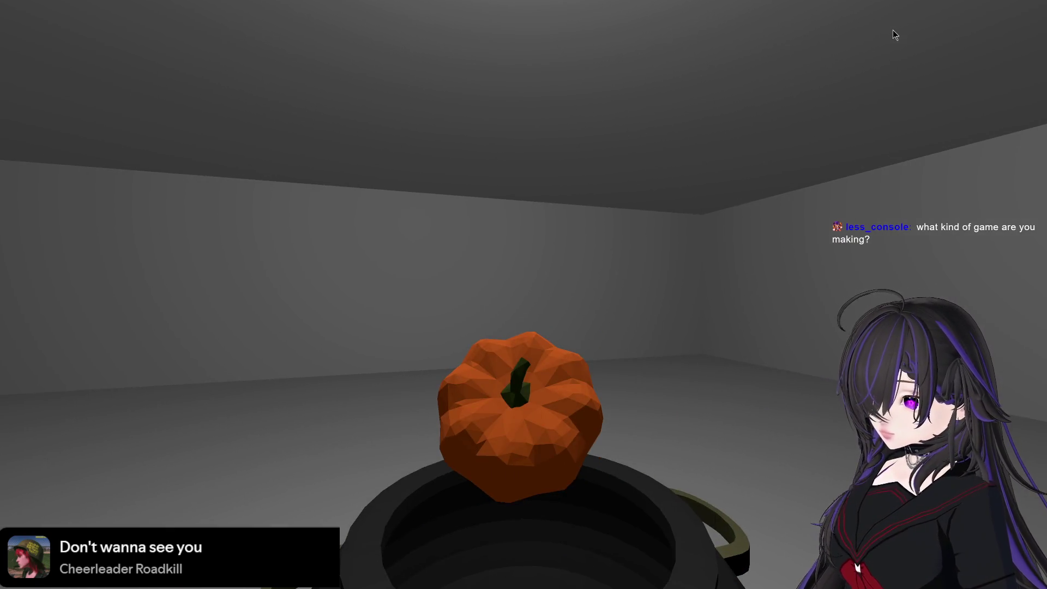
pyautogui.press('e')
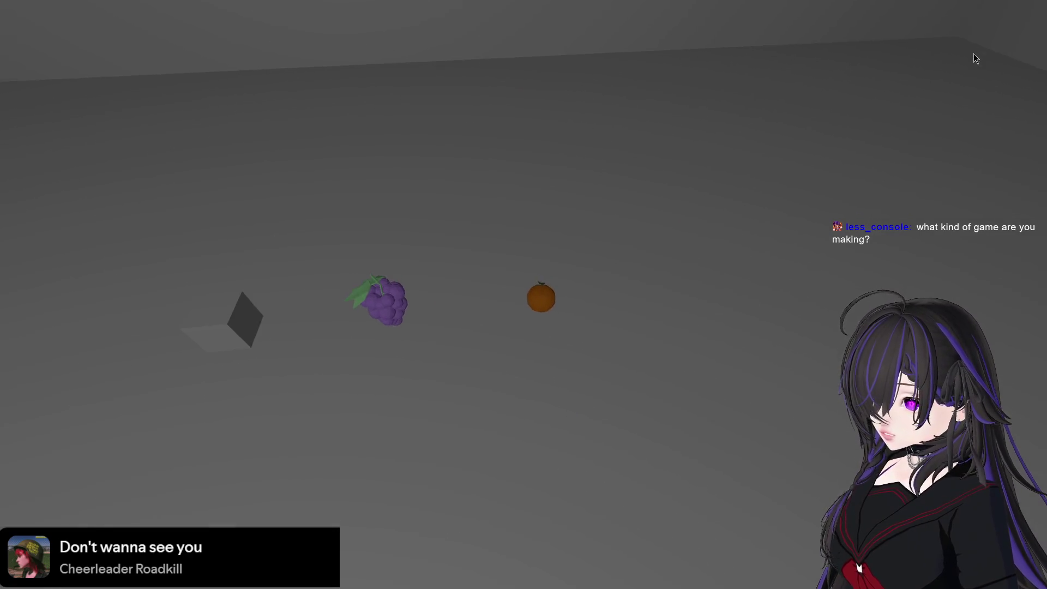
pyautogui.press('e')
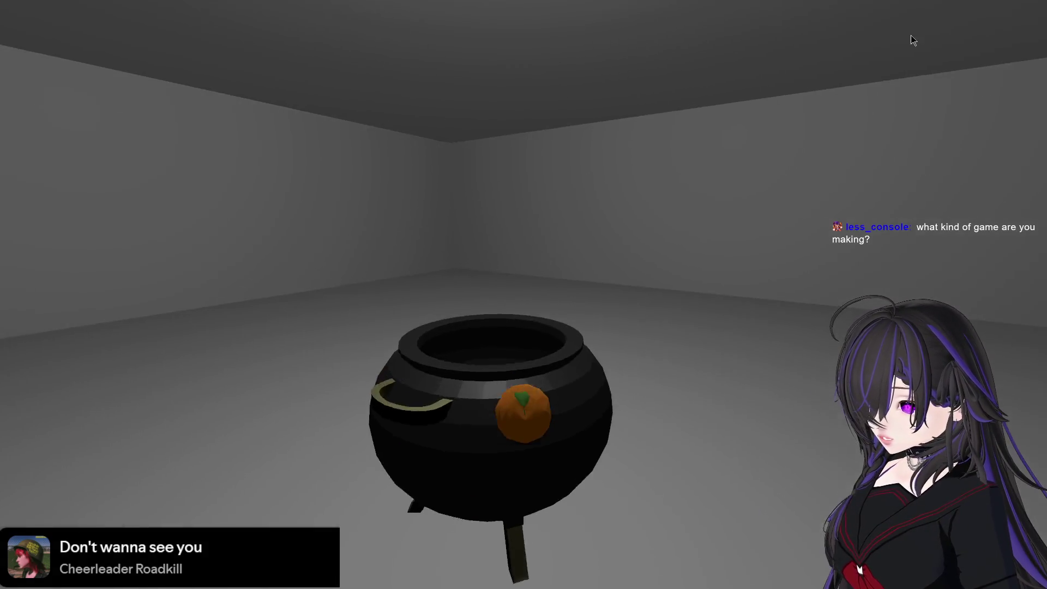
pyautogui.press('e')
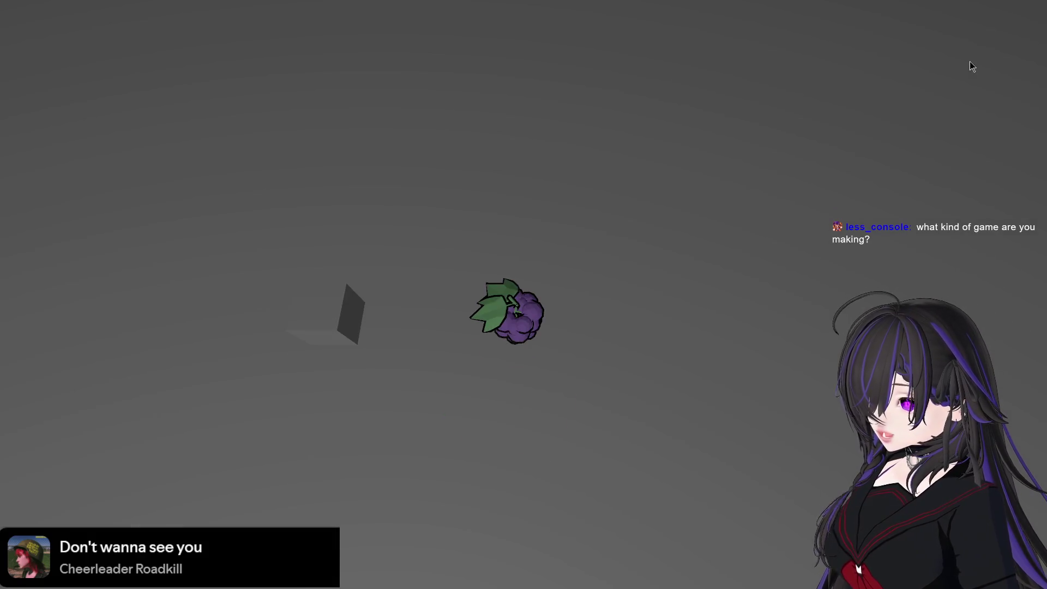
pyautogui.press('e')
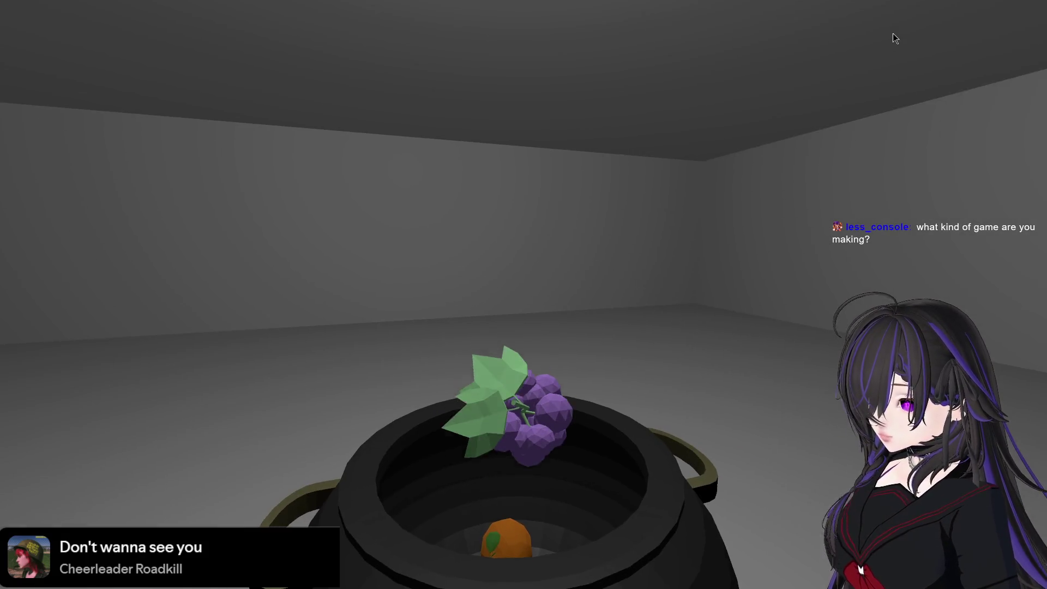
pyautogui.press('e')
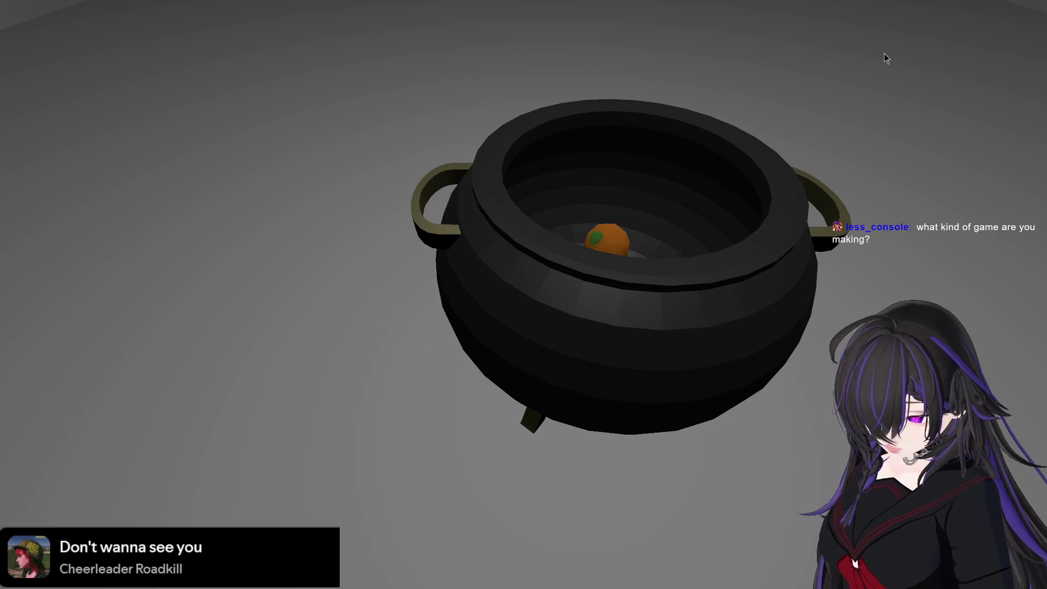
pyautogui.press('F8')
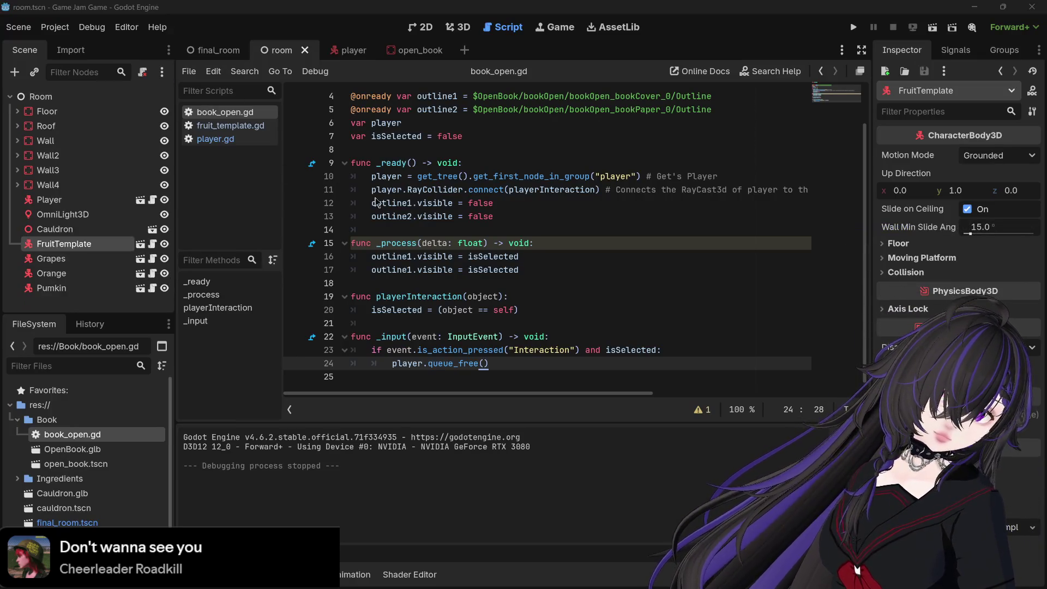
pyautogui.hotkey('alt', 'Tab')
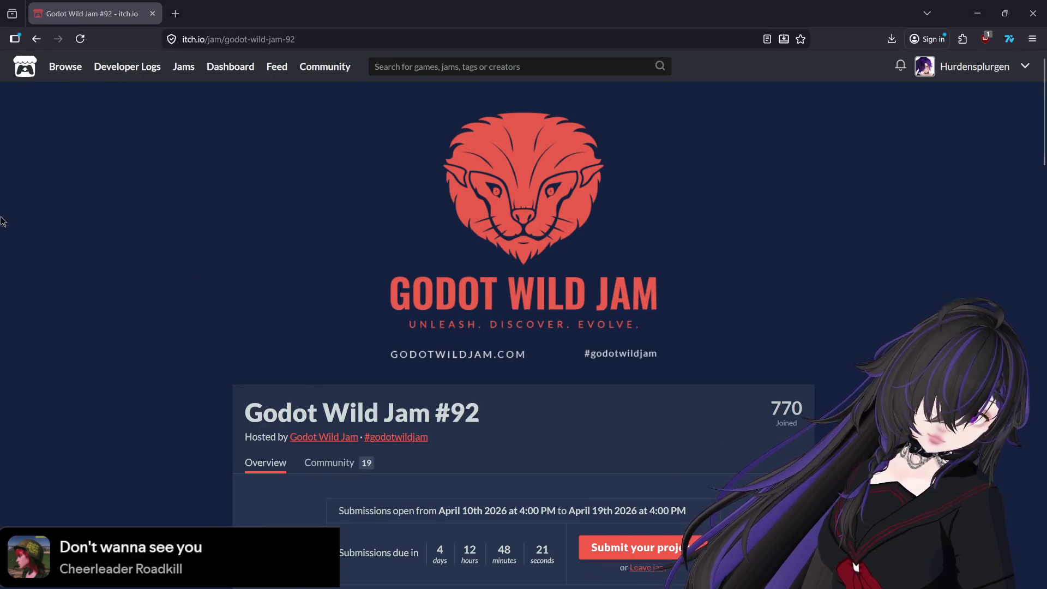
# - Scroll the jam page to the BREWING theme and wildcards, then bring Blender forward
pyautogui.scroll(-3, 794, 453)
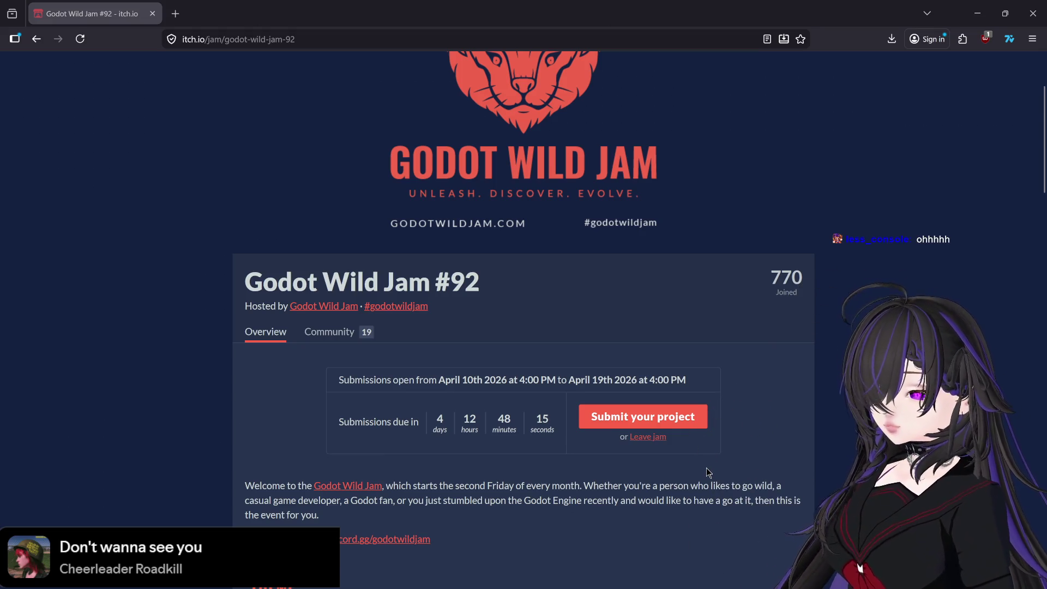
pyautogui.scroll(-5, 706, 467)
pyautogui.scroll(4, 705, 467)
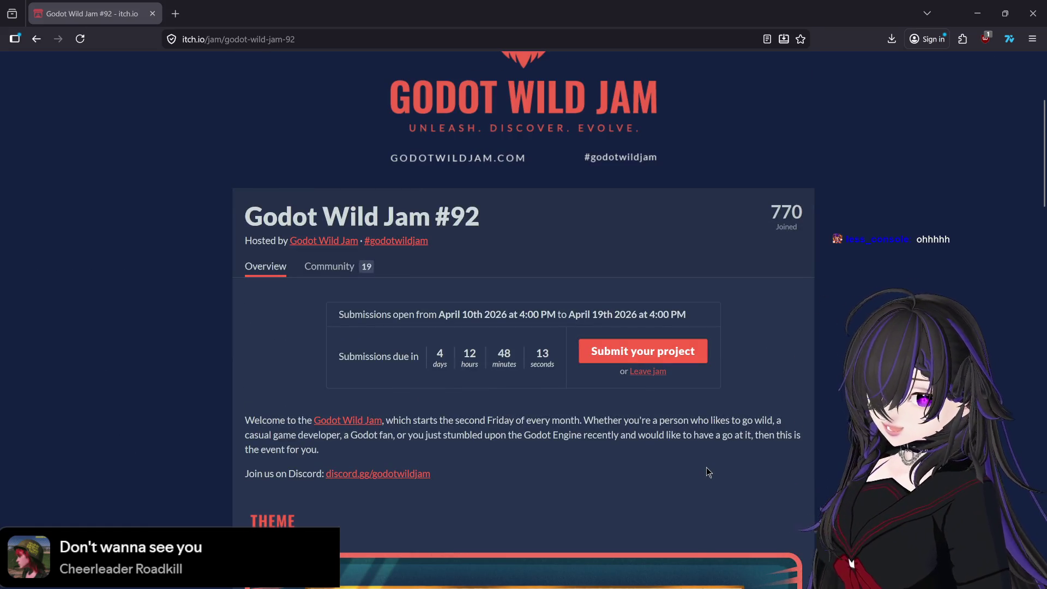
pyautogui.scroll(-4, 706, 467)
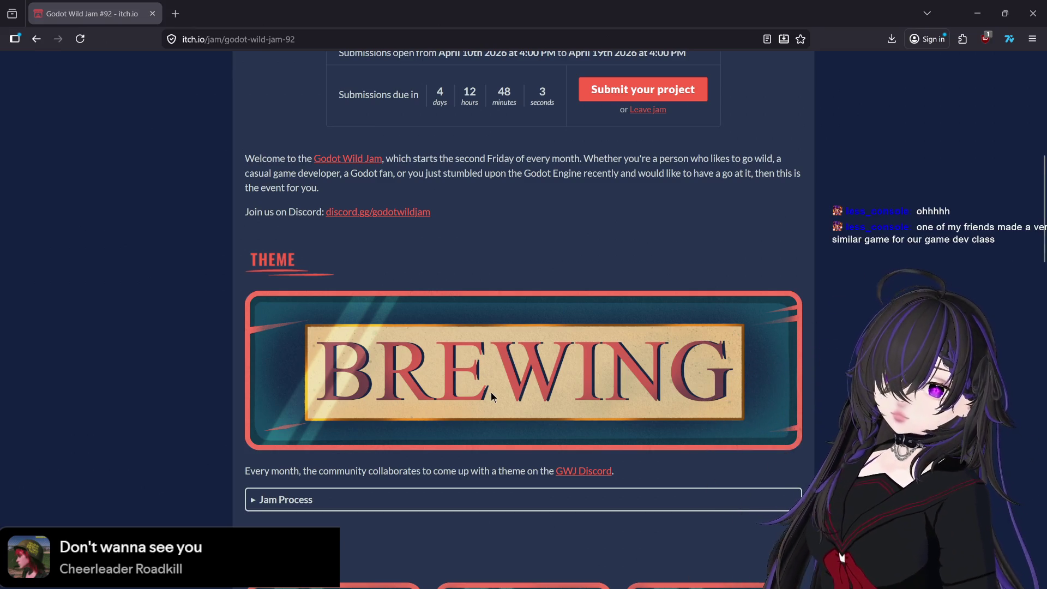
pyautogui.scroll(-4, 491, 396)
pyautogui.scroll(3, 544, 234)
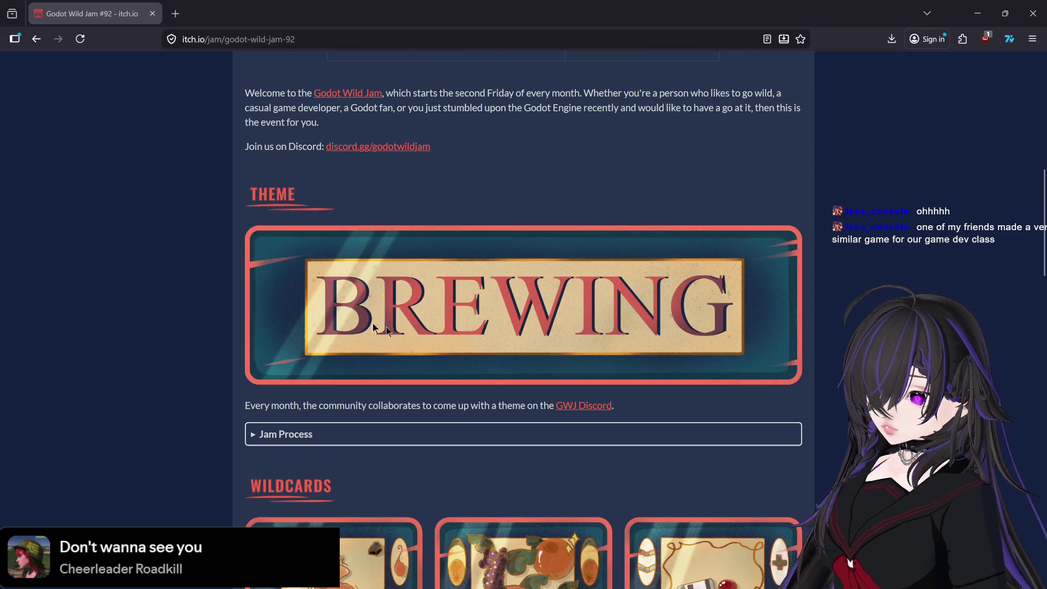
pyautogui.scroll(-3, 540, 259)
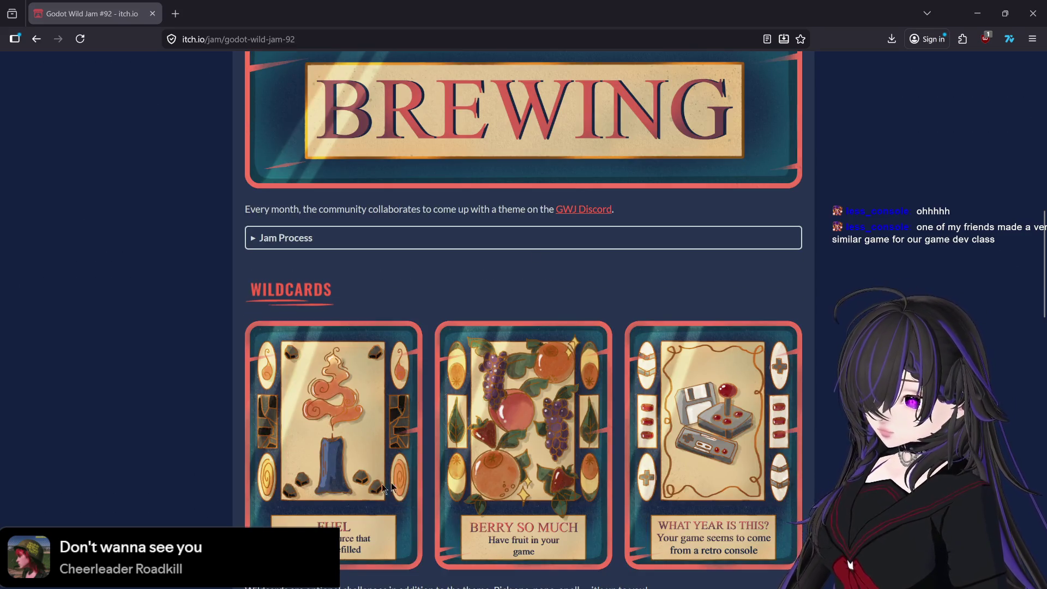
pyautogui.scroll(-2, 387, 487)
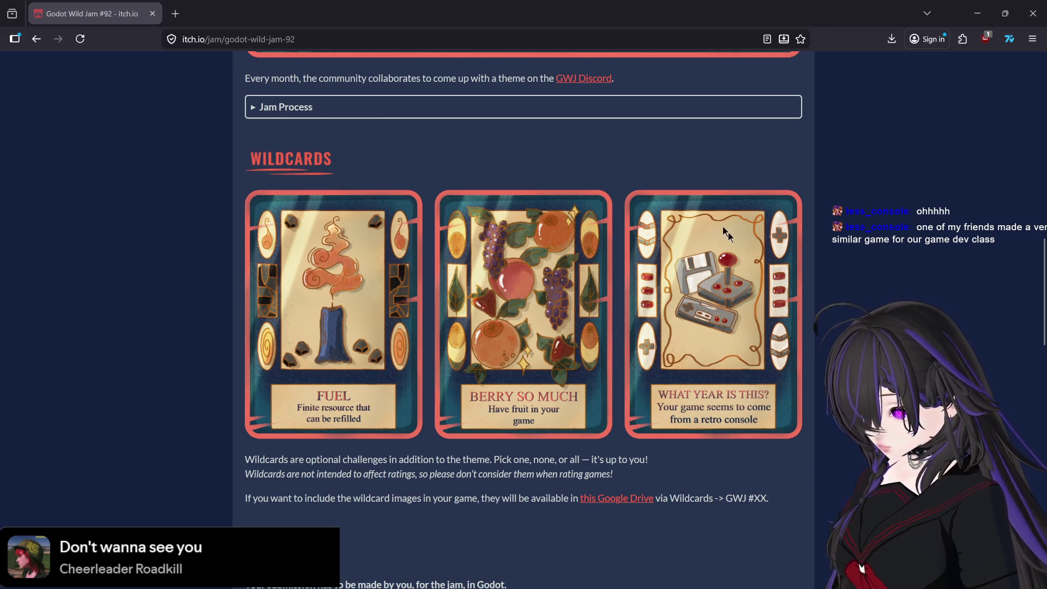
pyautogui.click(727, 574)
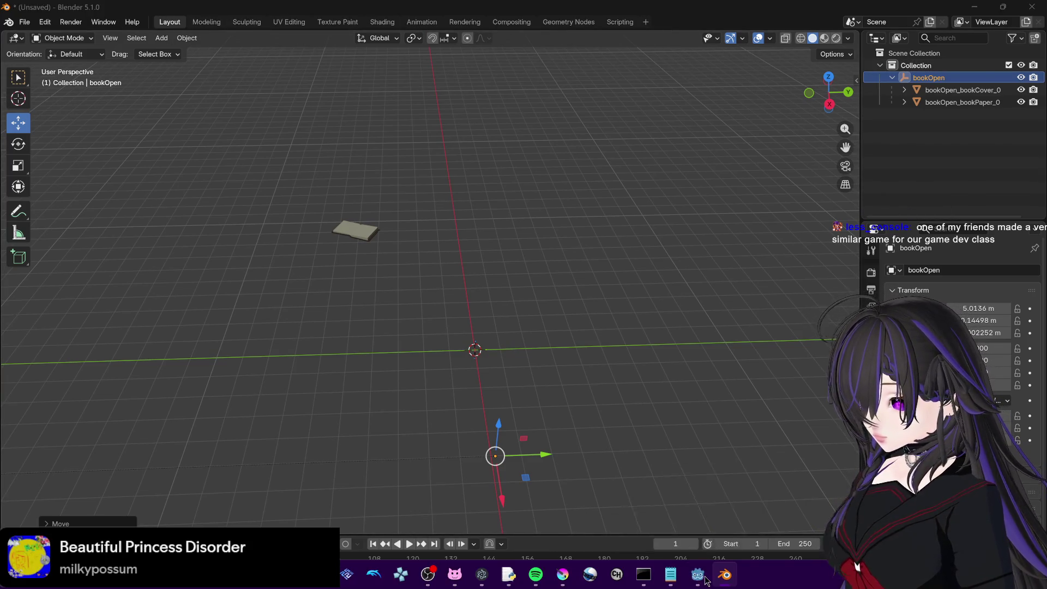
# - Run the project, pick up and throw the grapes, then grab and drop the pumpkin
pyautogui.click(700, 574)
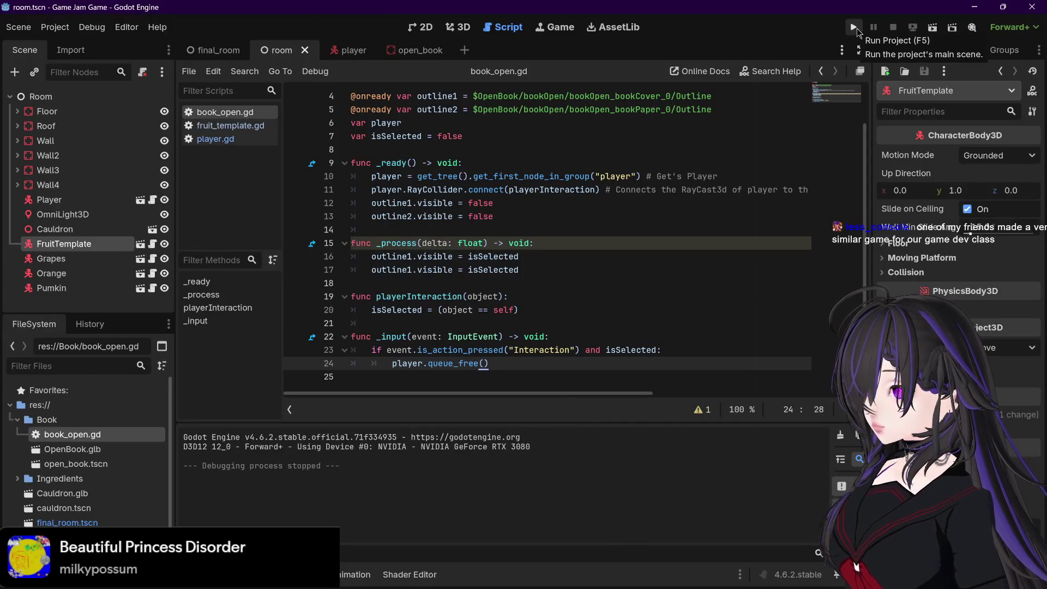
pyautogui.click(854, 27)
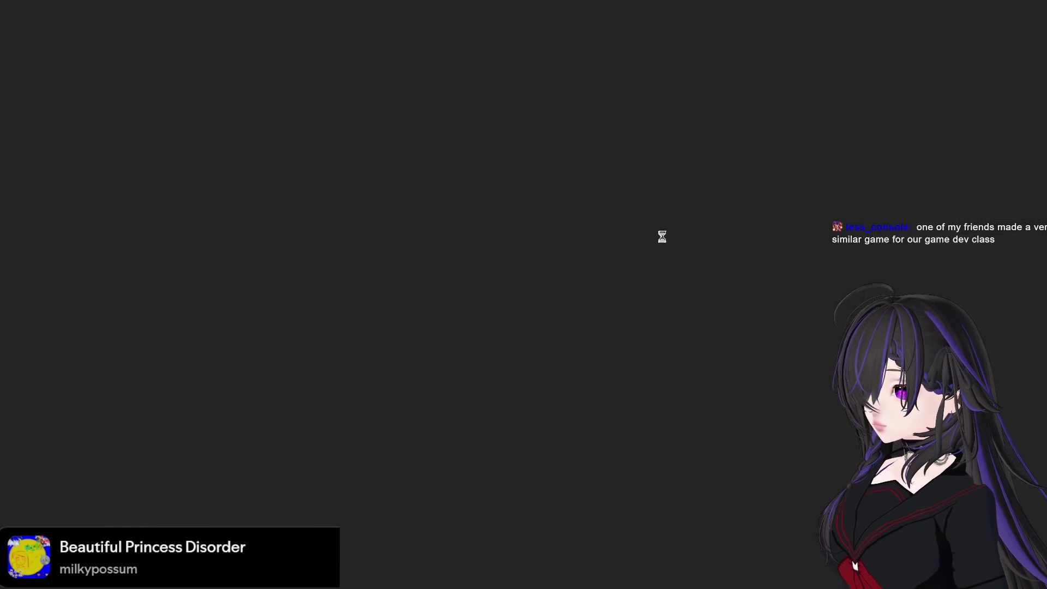
pyautogui.press('w')
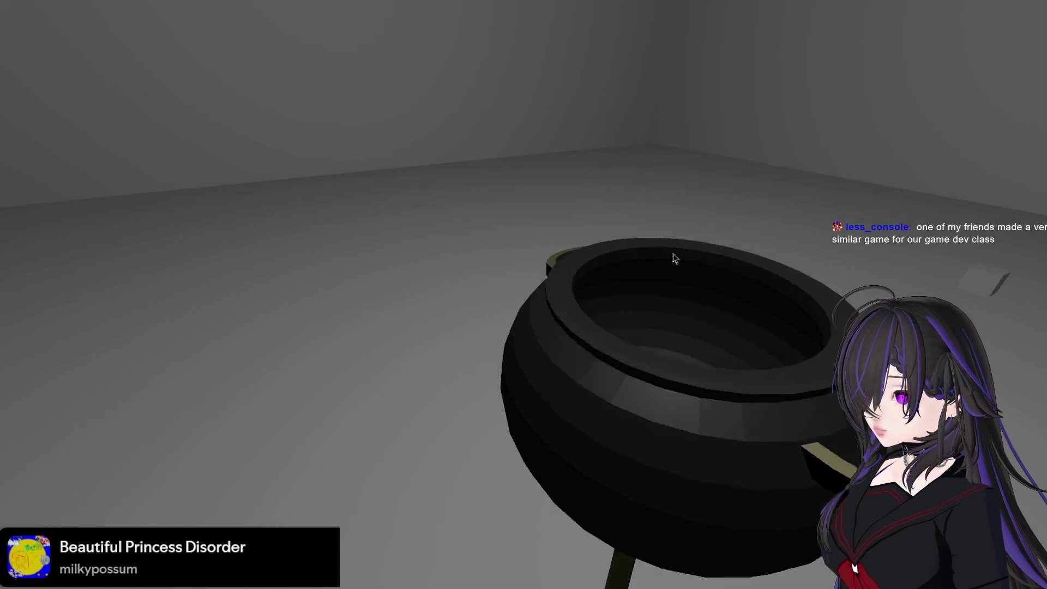
pyautogui.press('d')
pyautogui.press('w')
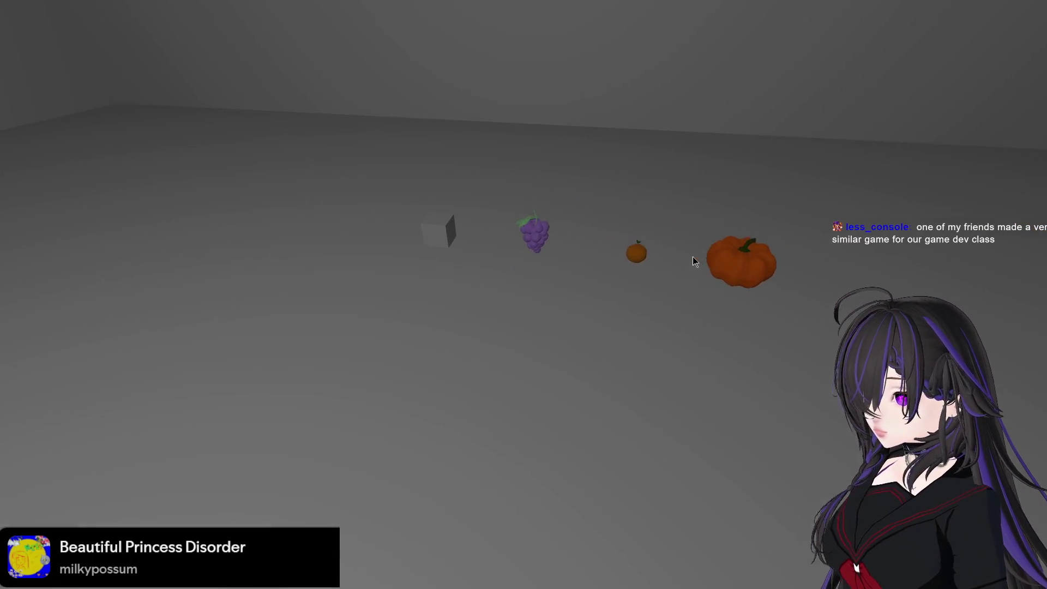
pyautogui.click(694, 267)
pyautogui.click(693, 230)
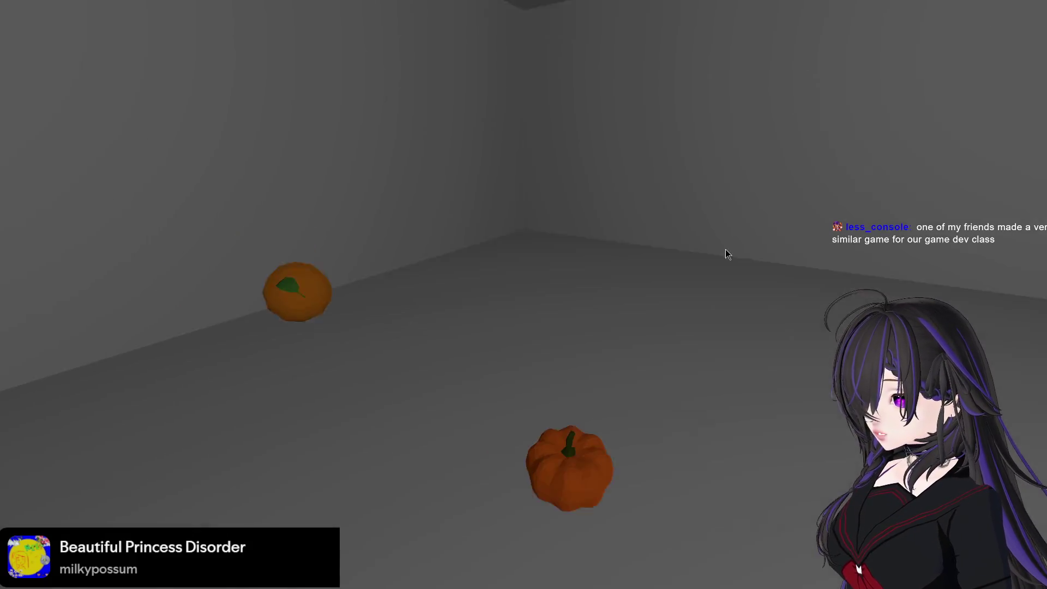
pyautogui.click(725, 250)
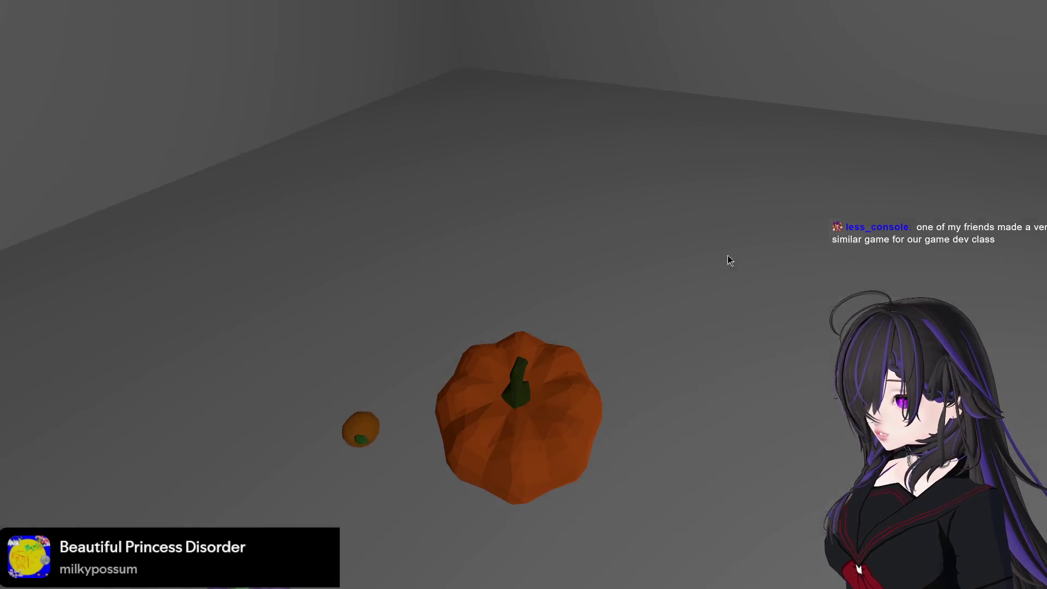
pyautogui.click(696, 233)
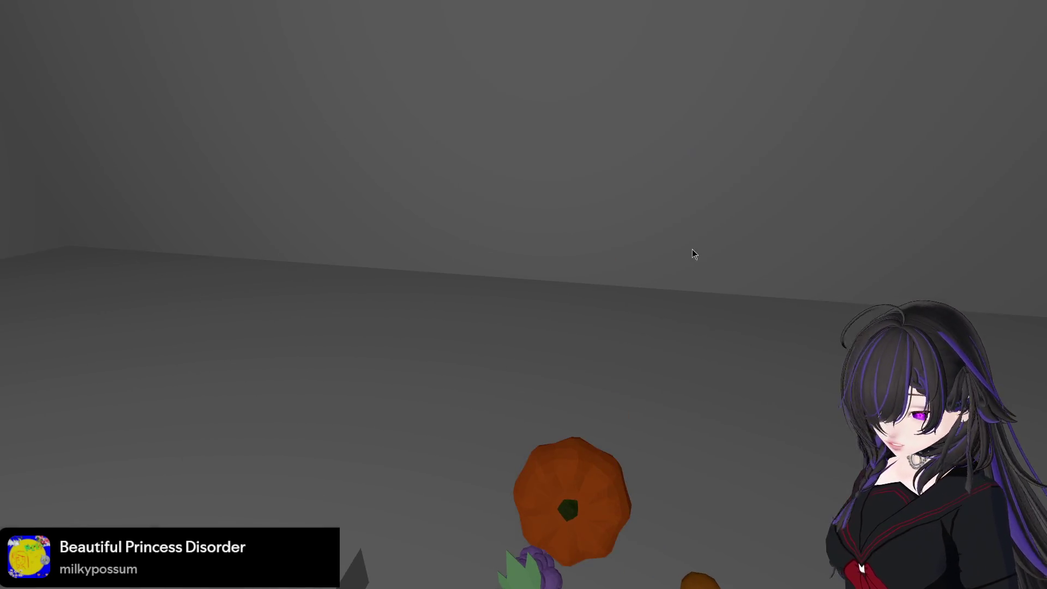
# - Close the game and bring the Godot Wild Jam page back to the front
pyautogui.press('Escape')
pyautogui.moveTo(361, 587)
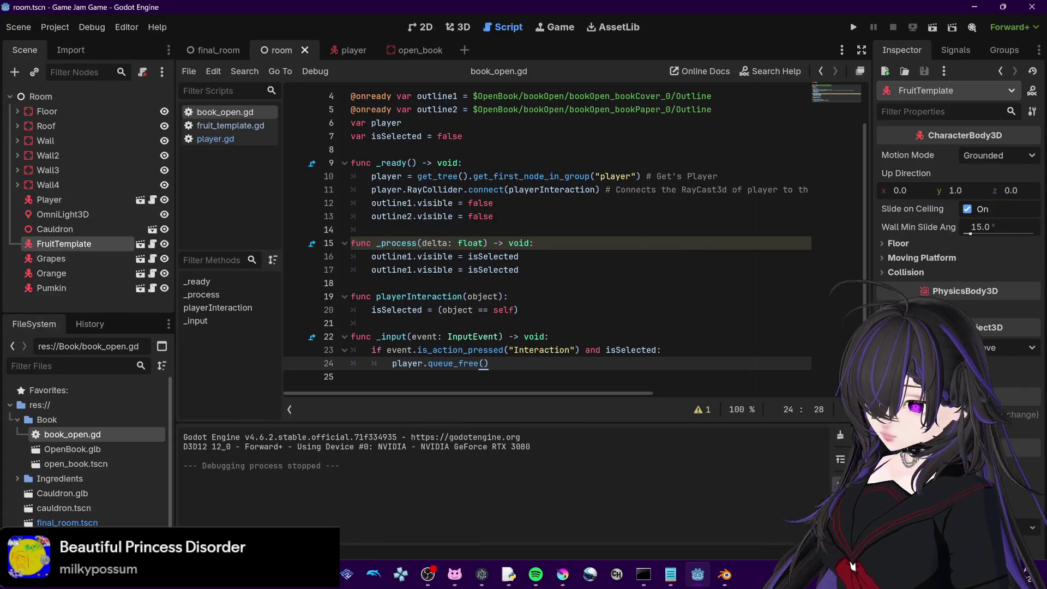
pyautogui.moveTo(320, 574)
pyautogui.click(289, 491)
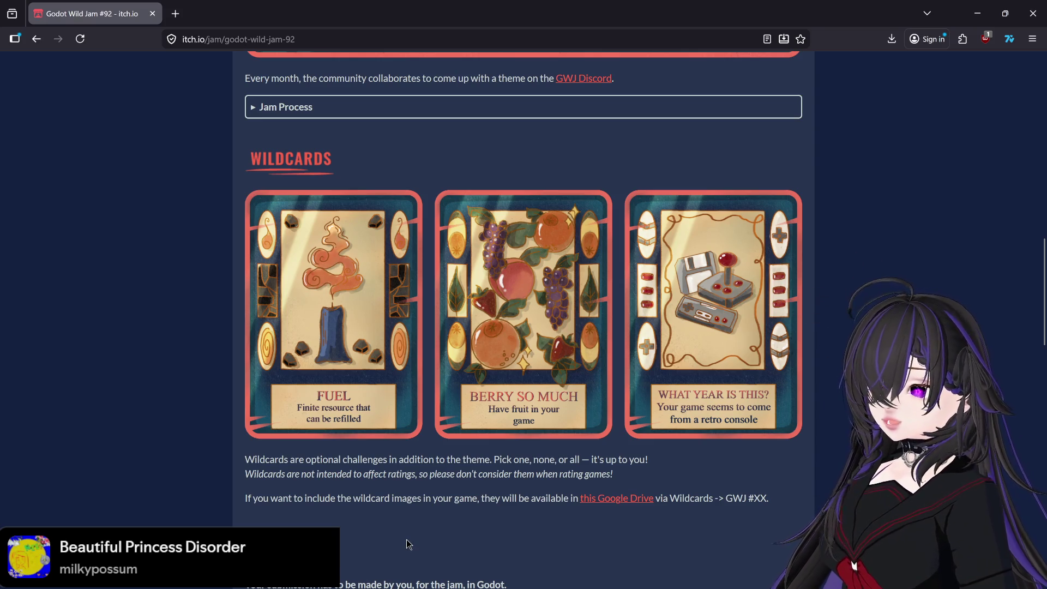
# - Read the Godot Wild Jam wildcards and rules on the itch.io page, then return to Godot
pyautogui.scroll(-3, 407, 539)
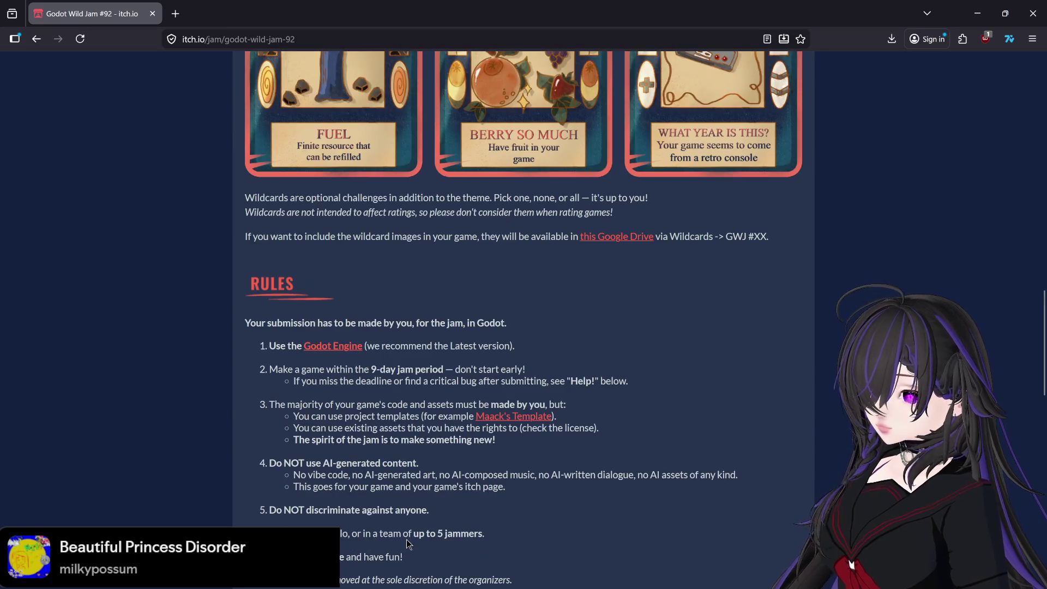
pyautogui.scroll(1, 406, 539)
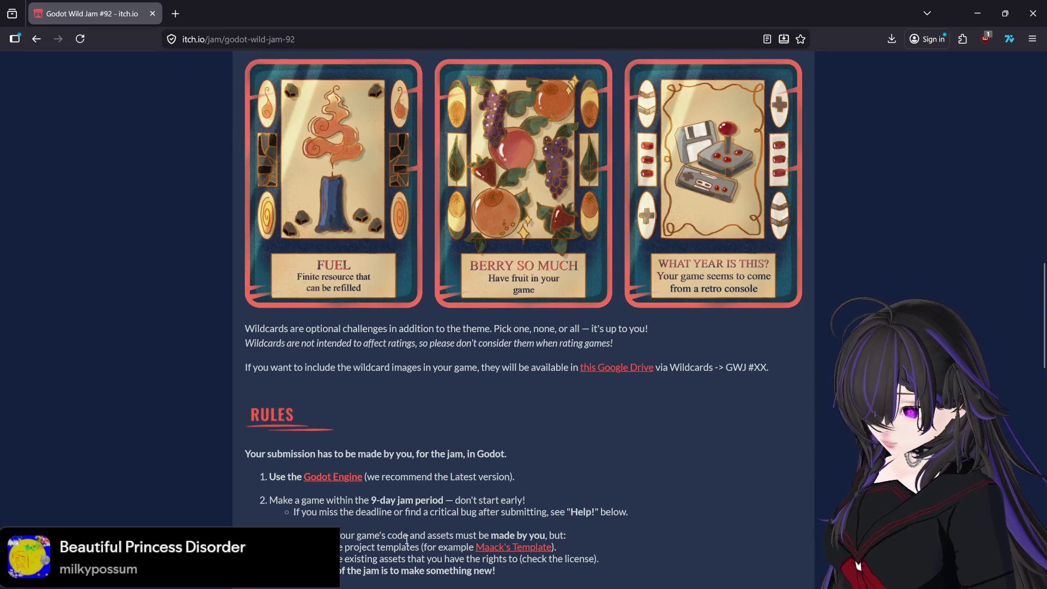
pyautogui.scroll(-1, 407, 540)
pyautogui.scroll(-2, 406, 539)
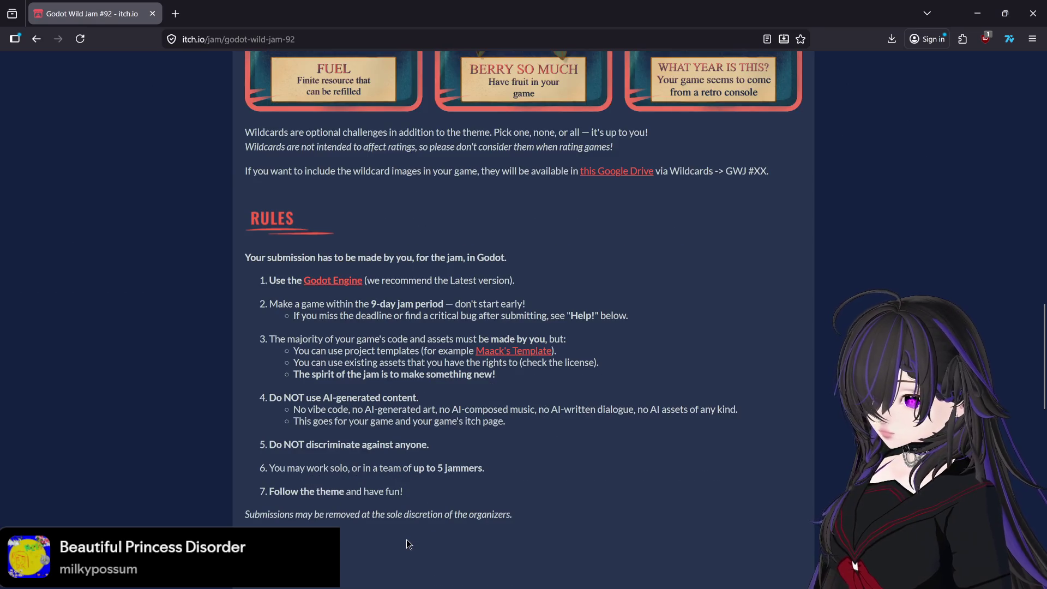
pyautogui.scroll(4, 407, 539)
pyautogui.click(977, 13)
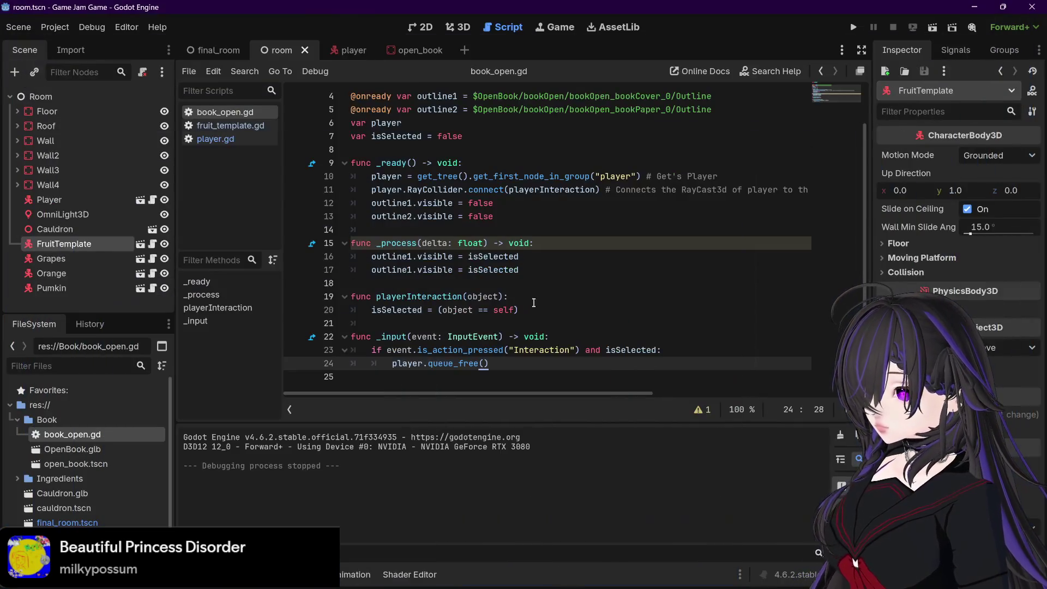
# - Switch between the final_room and open_book scene tabs, ending back on final_room
pyautogui.click(216, 50)
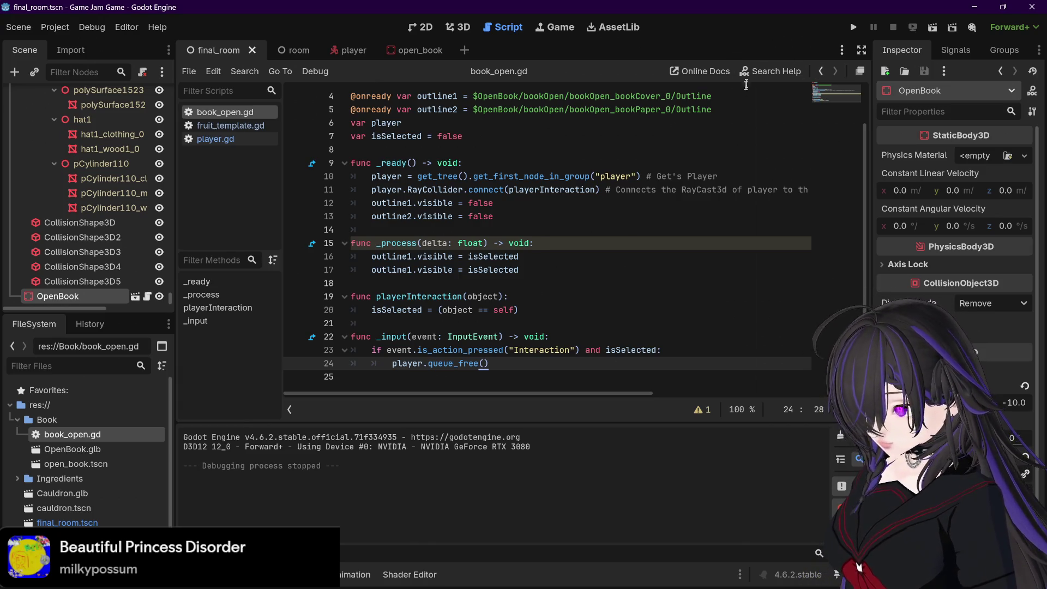
pyautogui.click(420, 50)
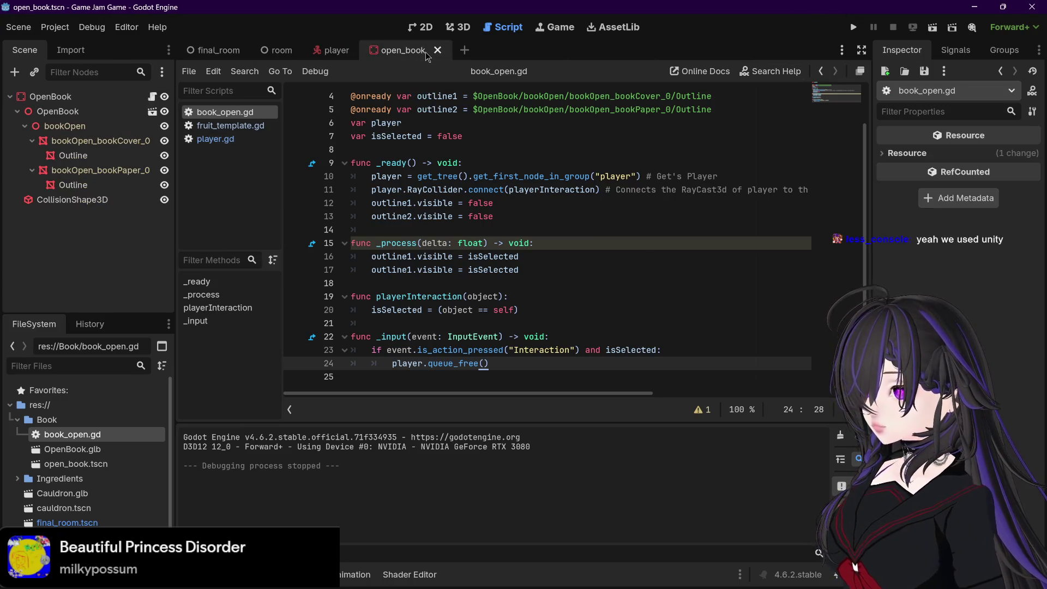
pyautogui.click(218, 50)
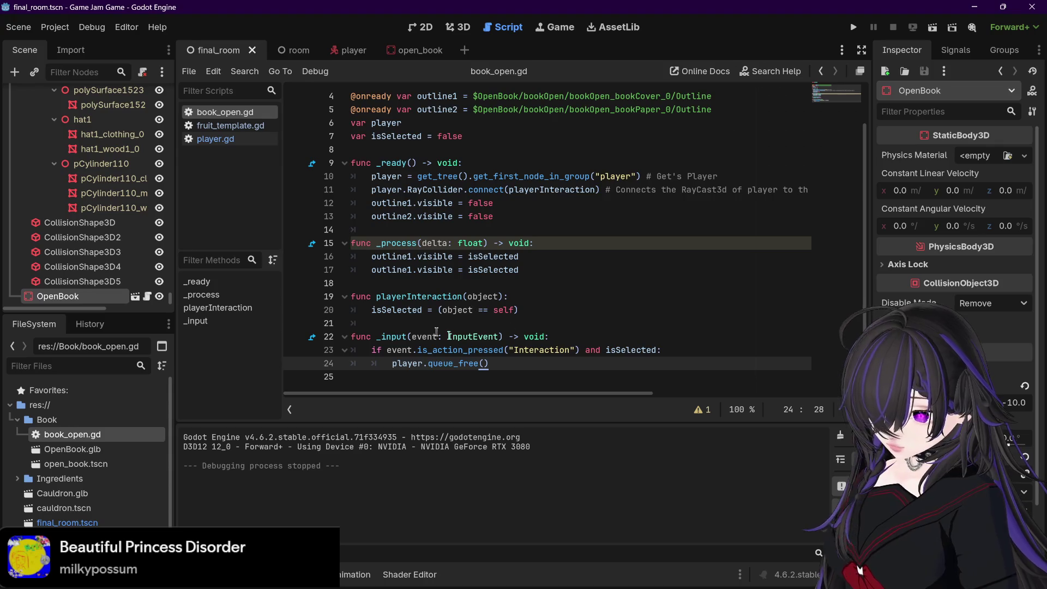
# - Refocus the Godot editor on the final_room scene and run the game to playtest it
pyautogui.moveTo(614, 176)
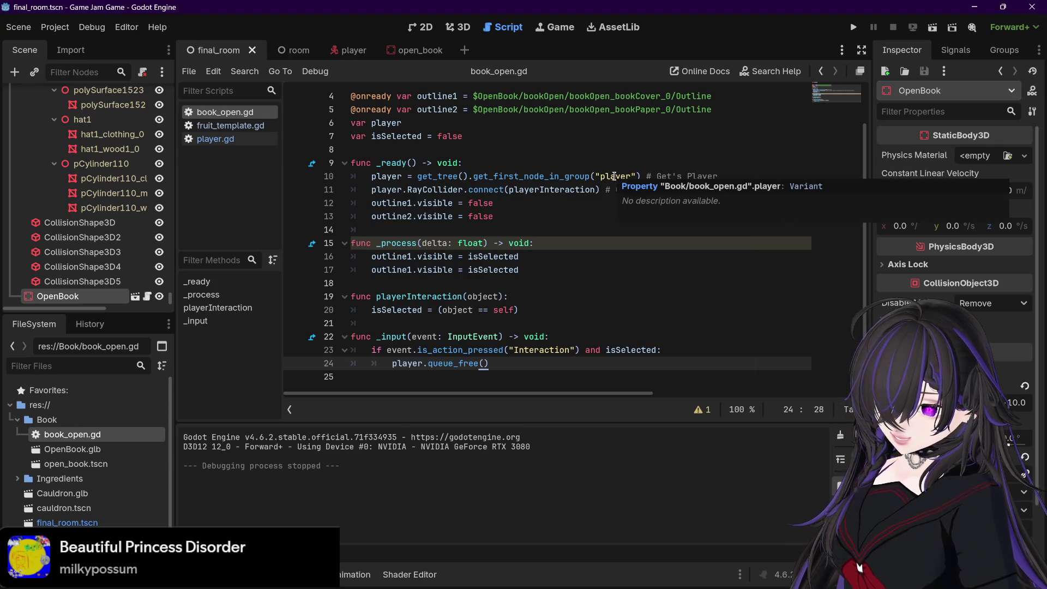
pyautogui.moveTo(212, 574)
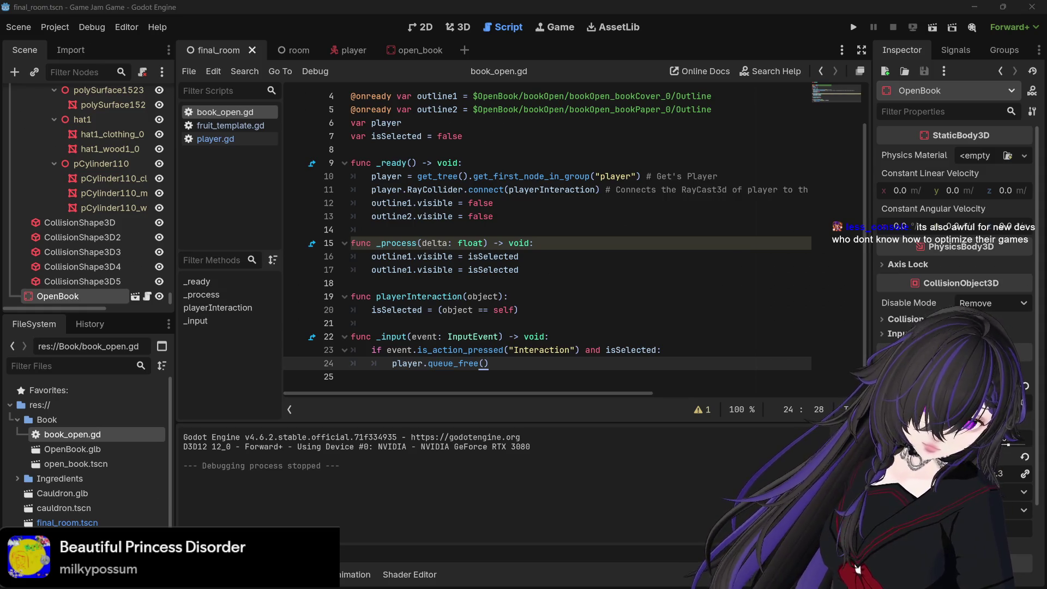
pyautogui.click(311, 523)
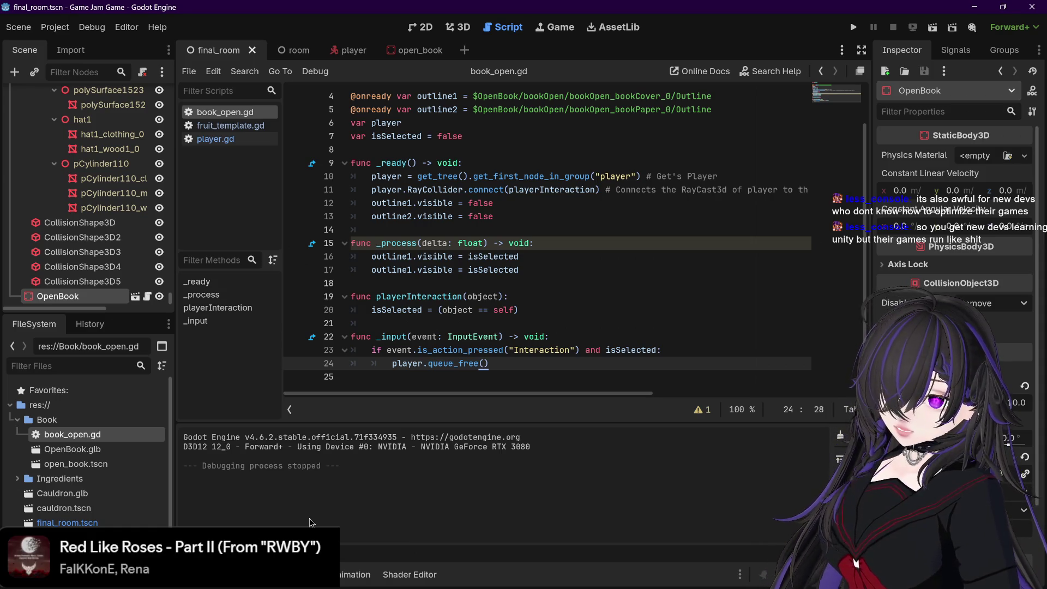
pyautogui.click(853, 27)
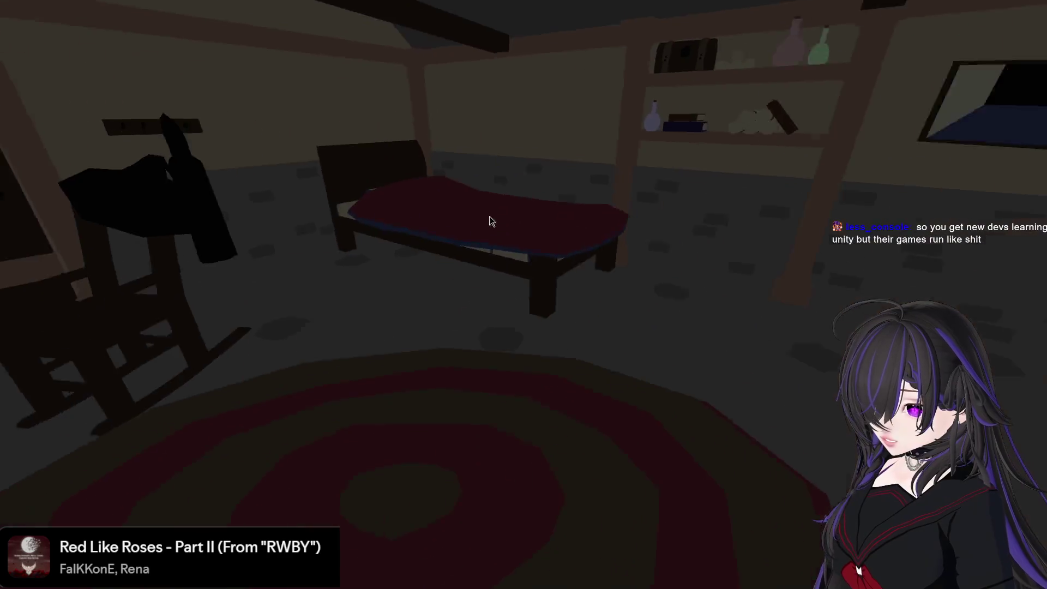
pyautogui.press('F8')
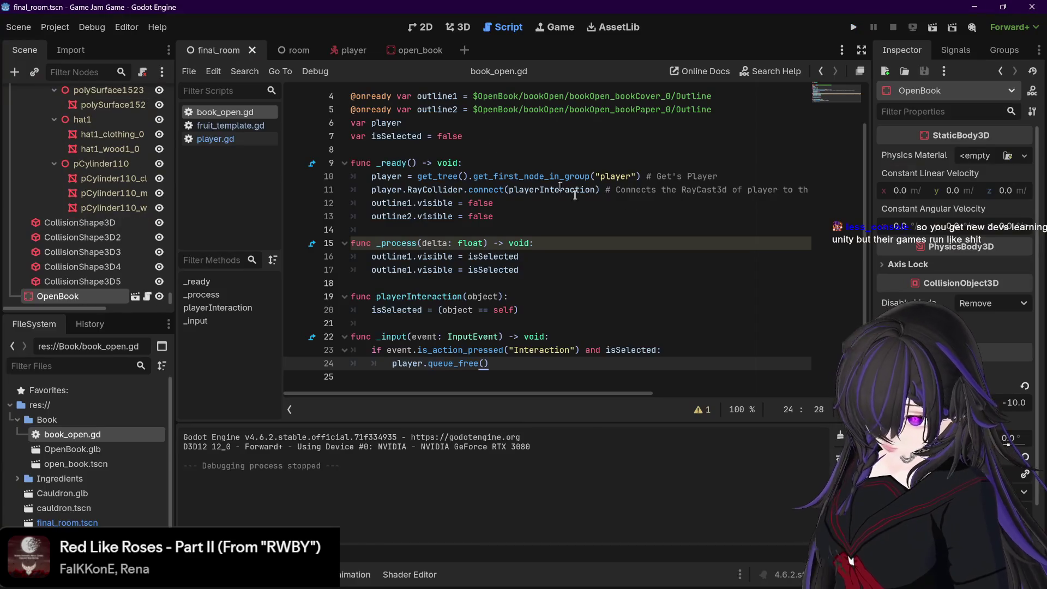
# - Set const SPEED = 6.0 in player.gd and run the project to test it
pyautogui.click(215, 139)
pyautogui.scroll(15, 438, 187)
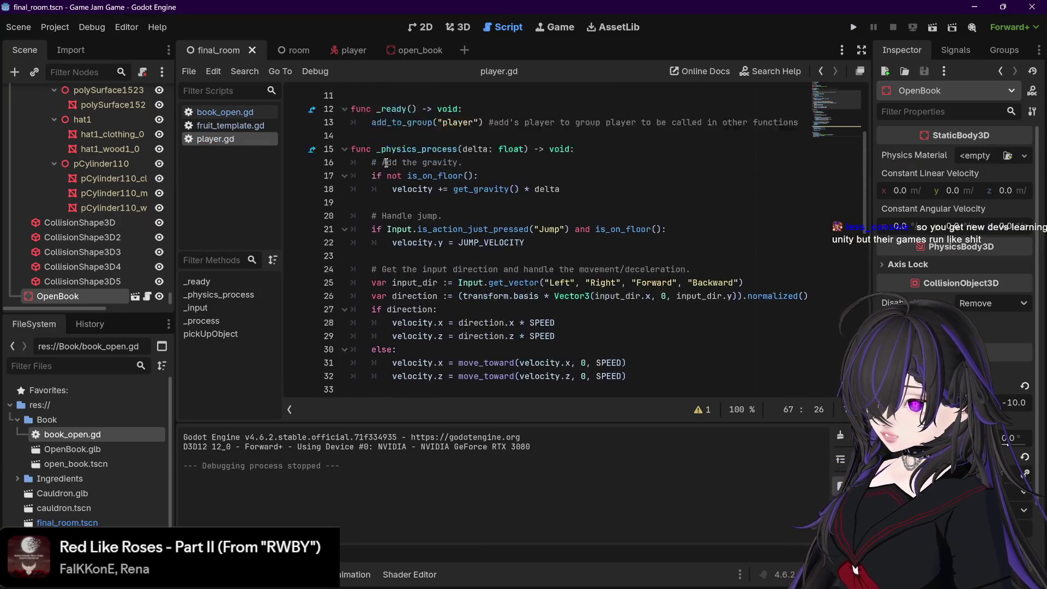
pyautogui.doubleClick(423, 189)
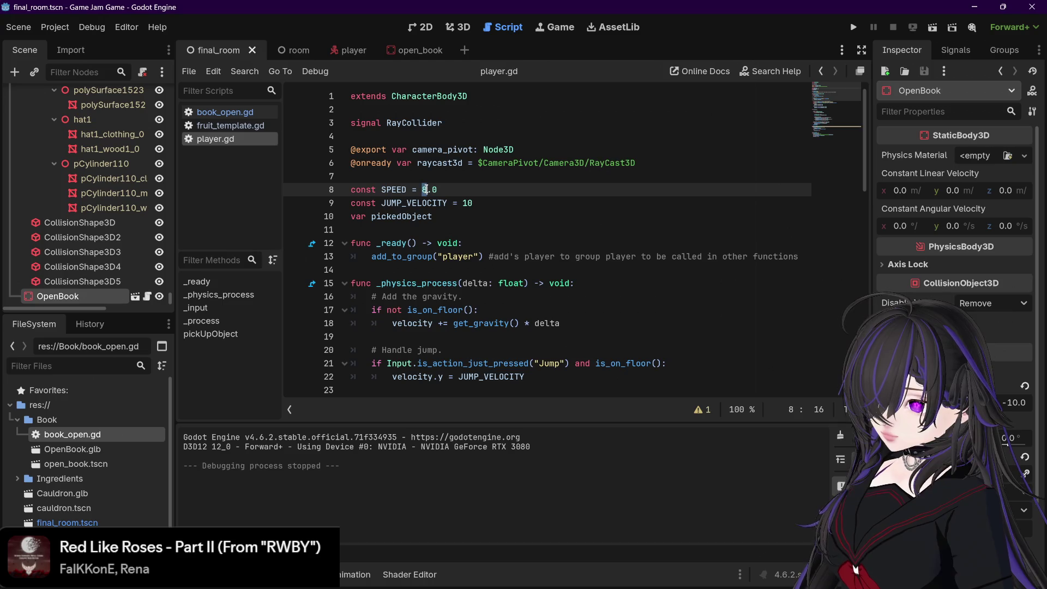
pyautogui.write('6')
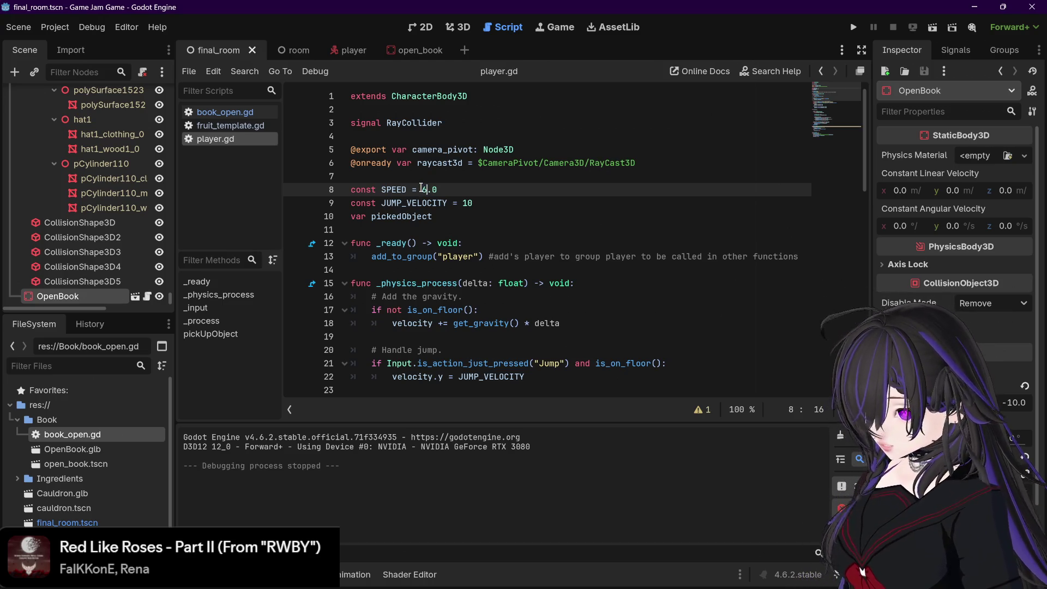
pyautogui.click(849, 29)
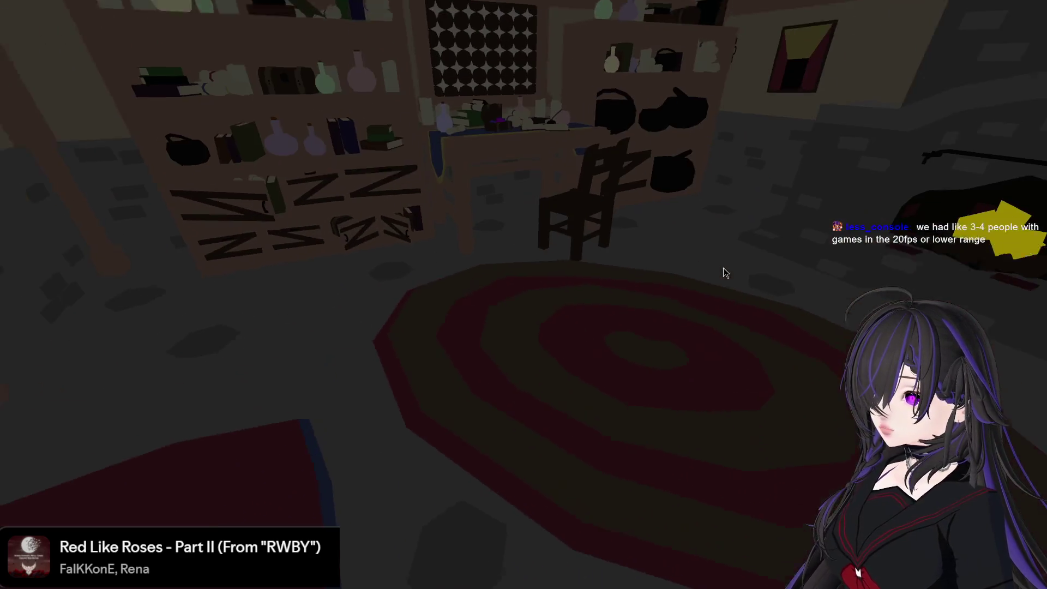
# - Close the game, change SPEED to 4.0, and relaunch with F5
pyautogui.press('Escape')
pyautogui.press('BackSpace')
pyautogui.write('4.0')
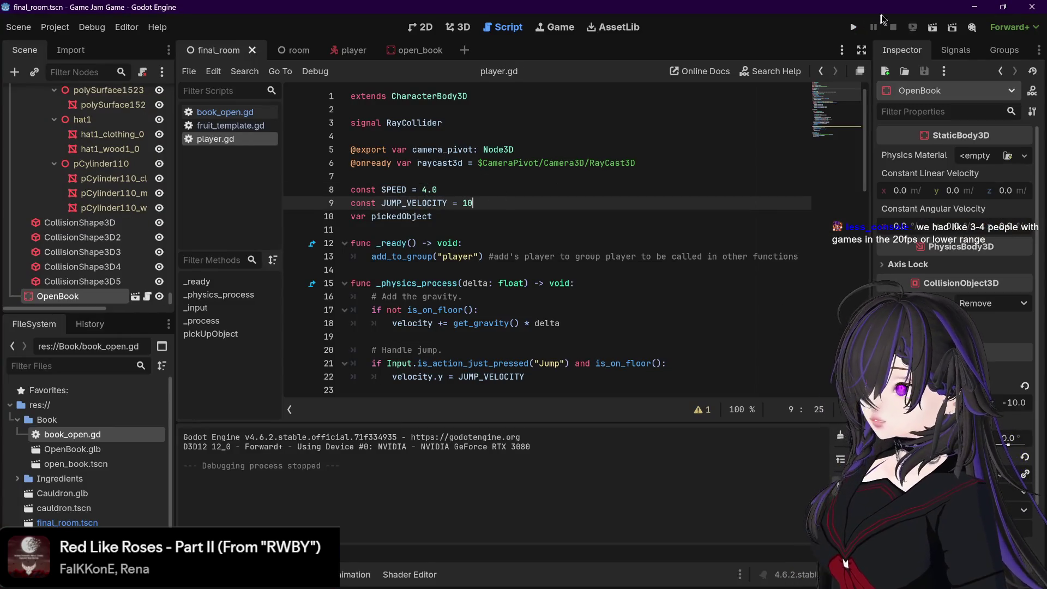
pyautogui.press('F5')
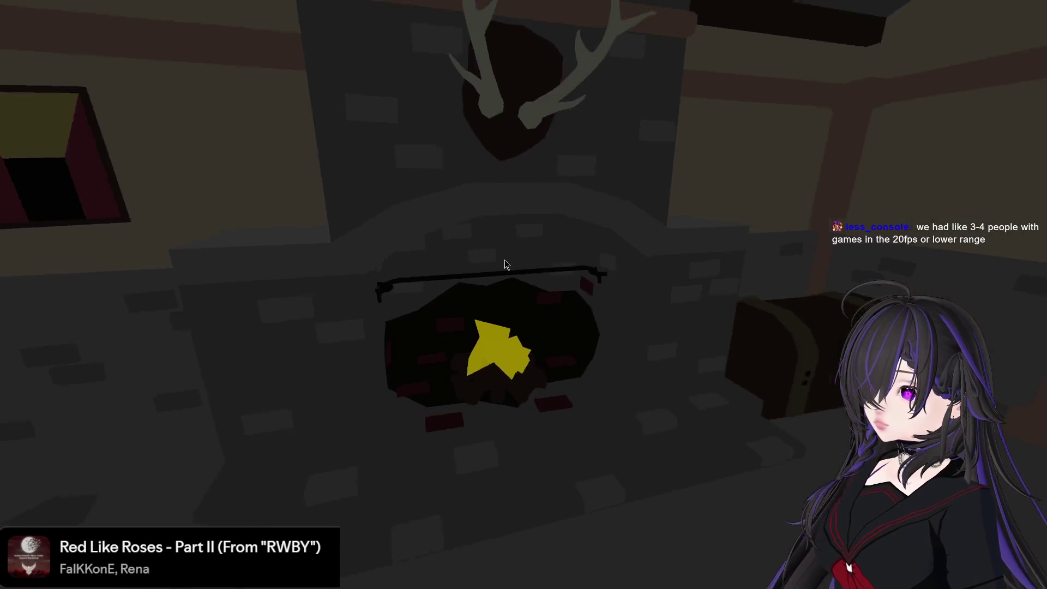
# - Walk toward the desk and door, turn to view the room, then stop the game with F8
pyautogui.press('w')
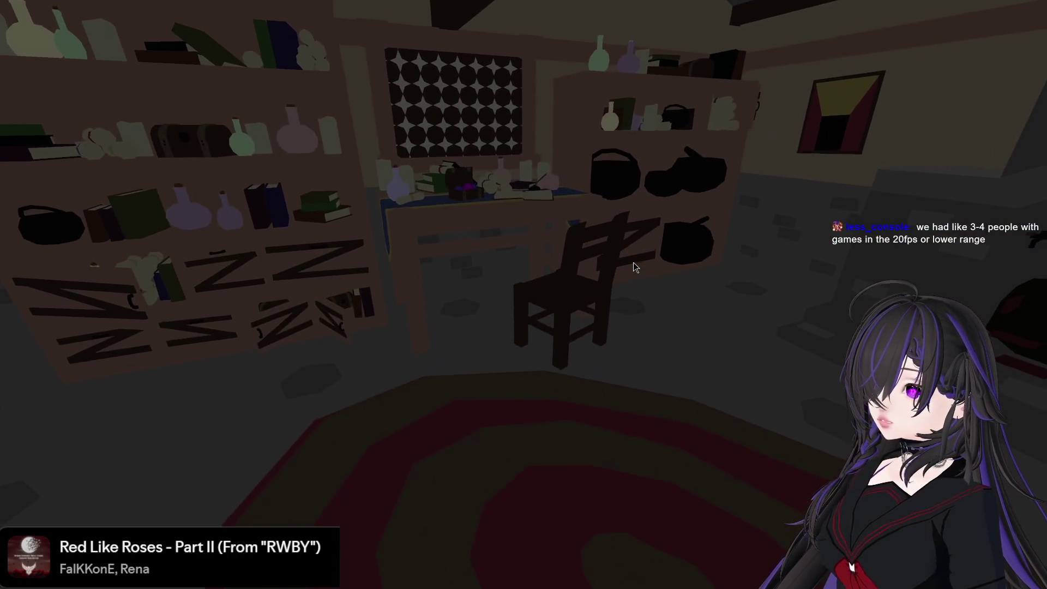
pyautogui.press('w')
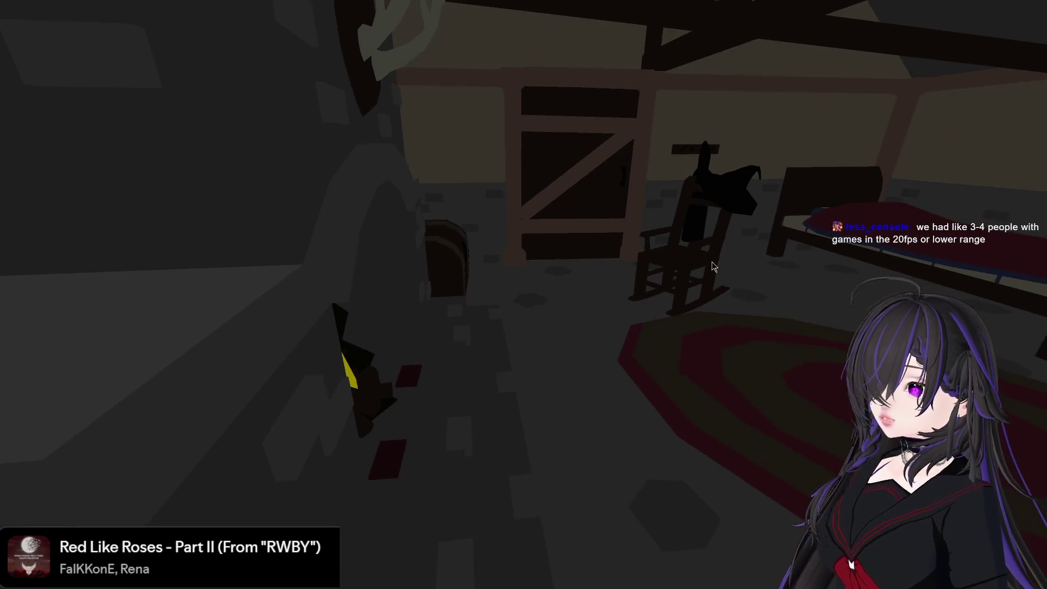
pyautogui.press('w')
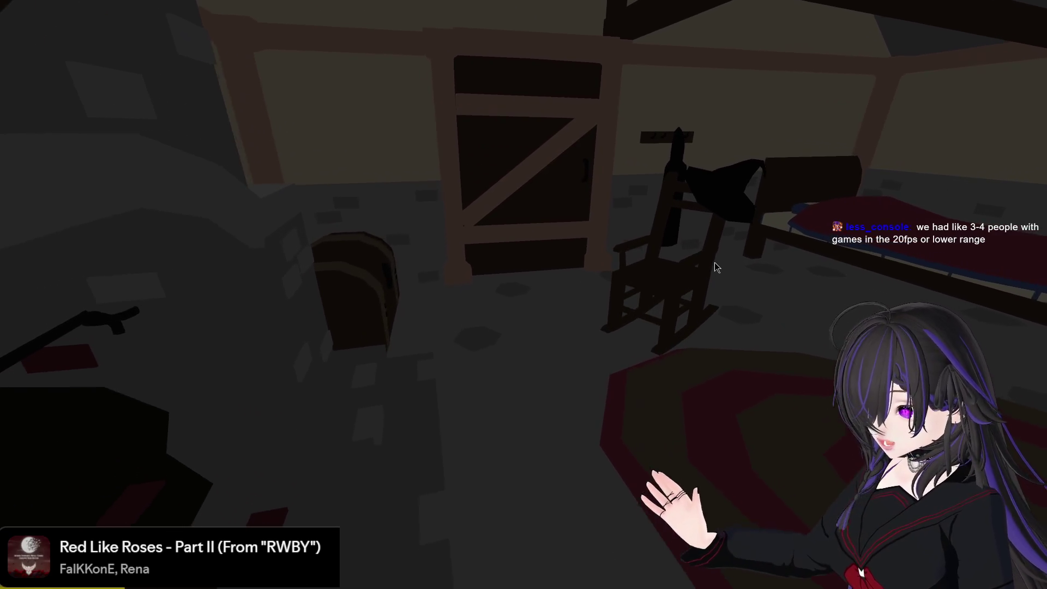
pyautogui.press('w')
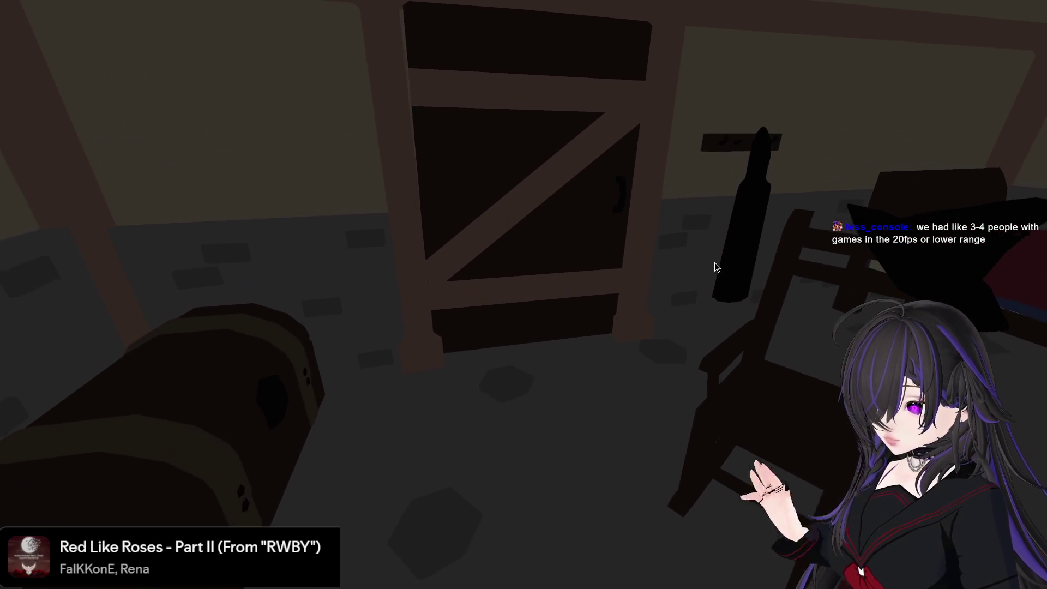
pyautogui.press('d')
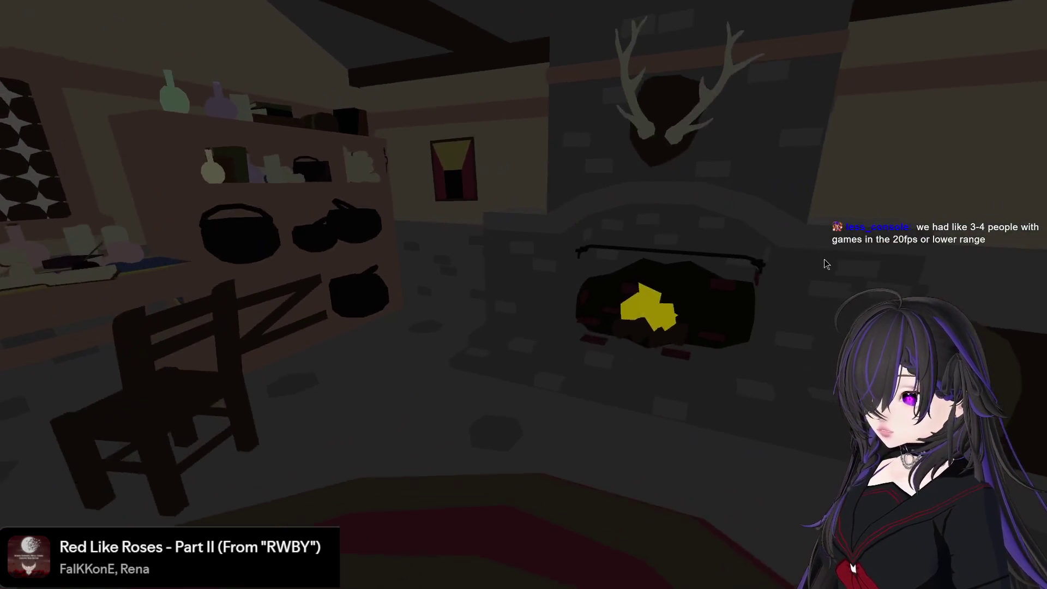
pyautogui.press('d')
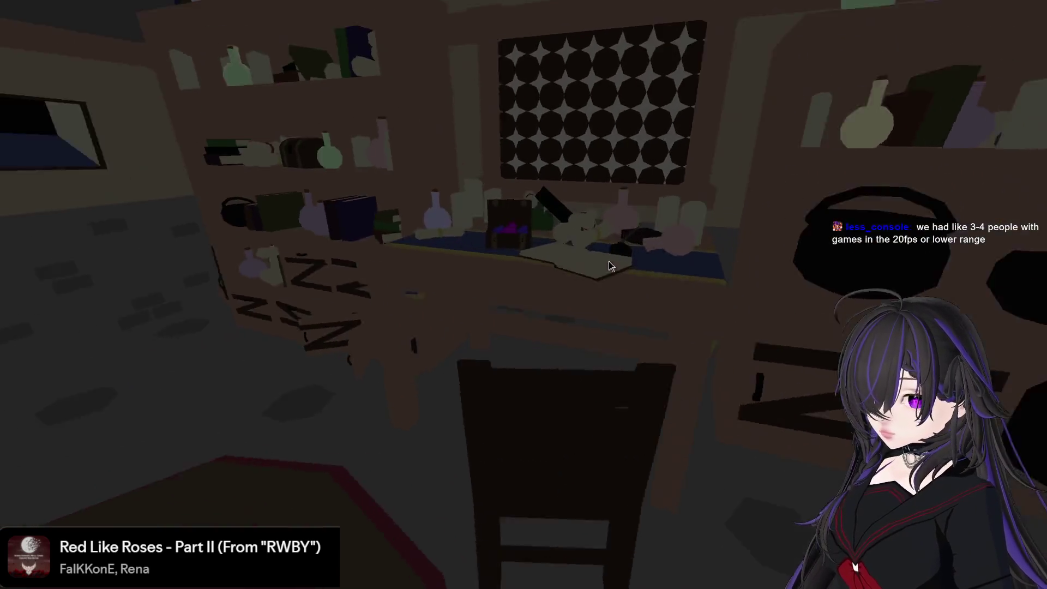
pyautogui.press('d')
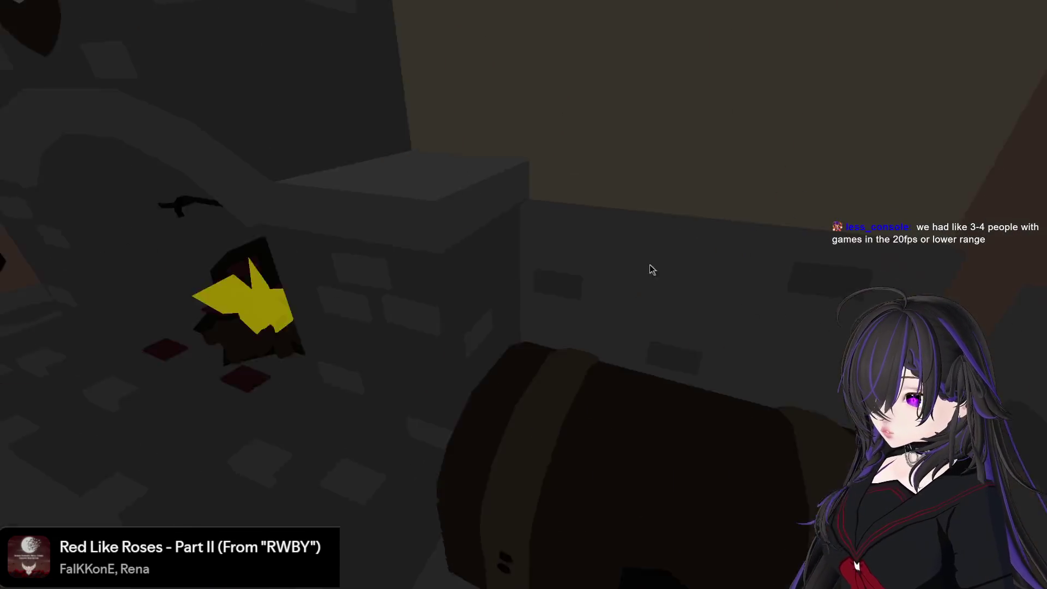
pyautogui.press('d')
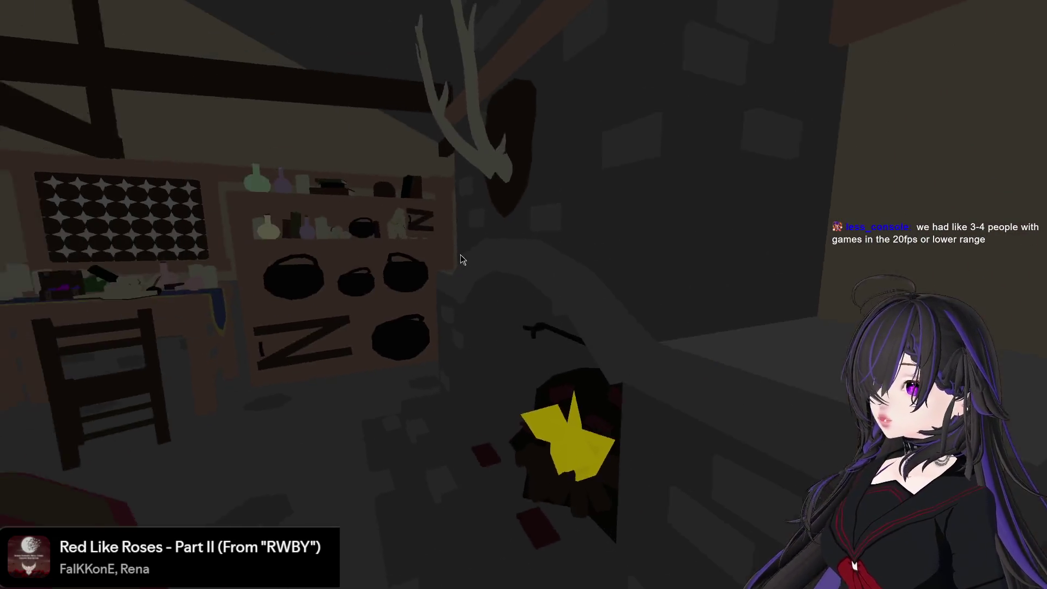
pyautogui.press('d')
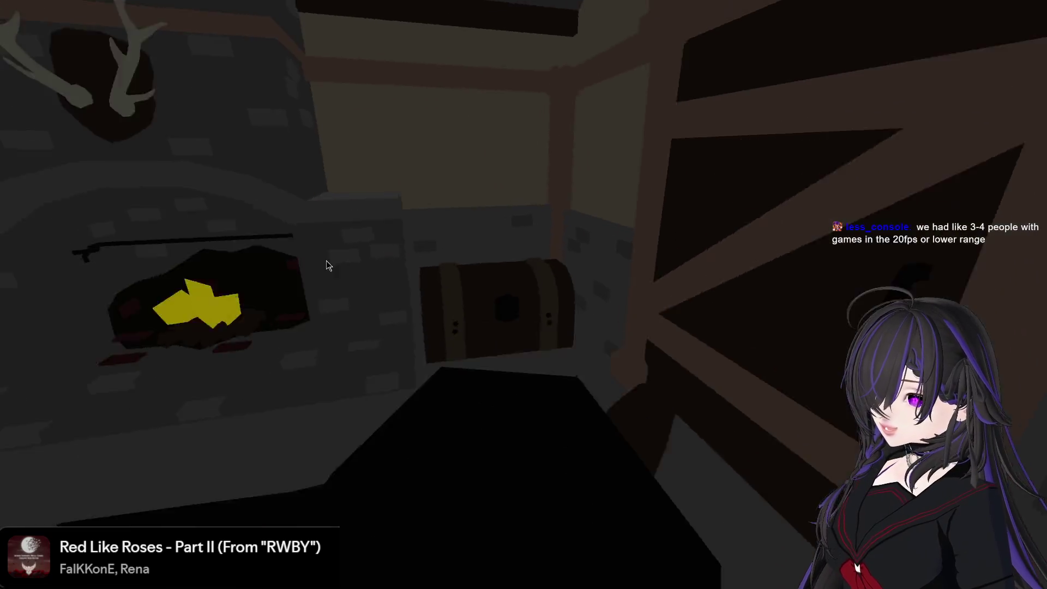
pyautogui.press('d')
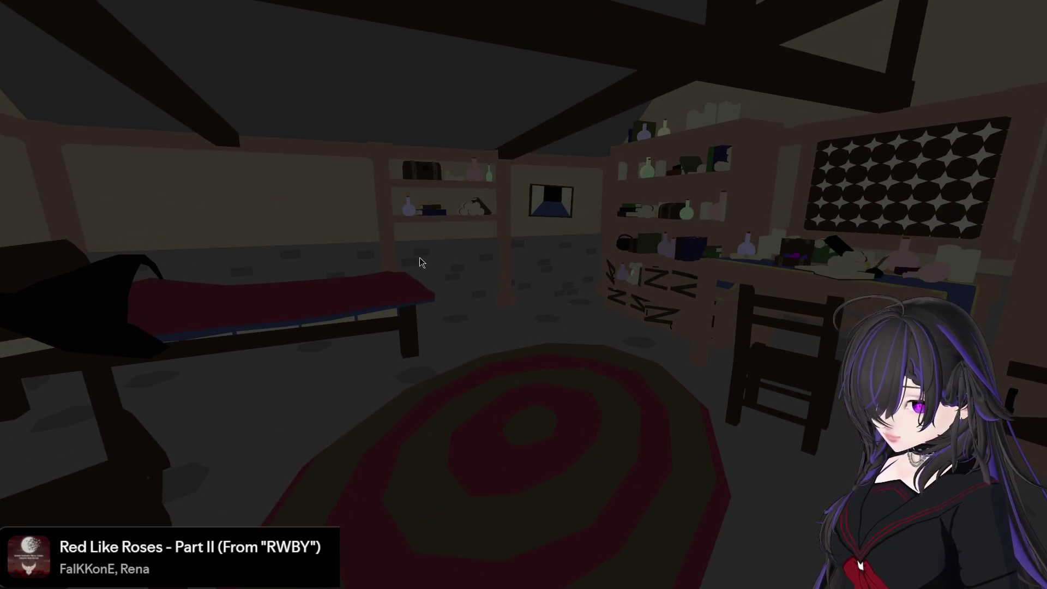
pyautogui.press('F8')
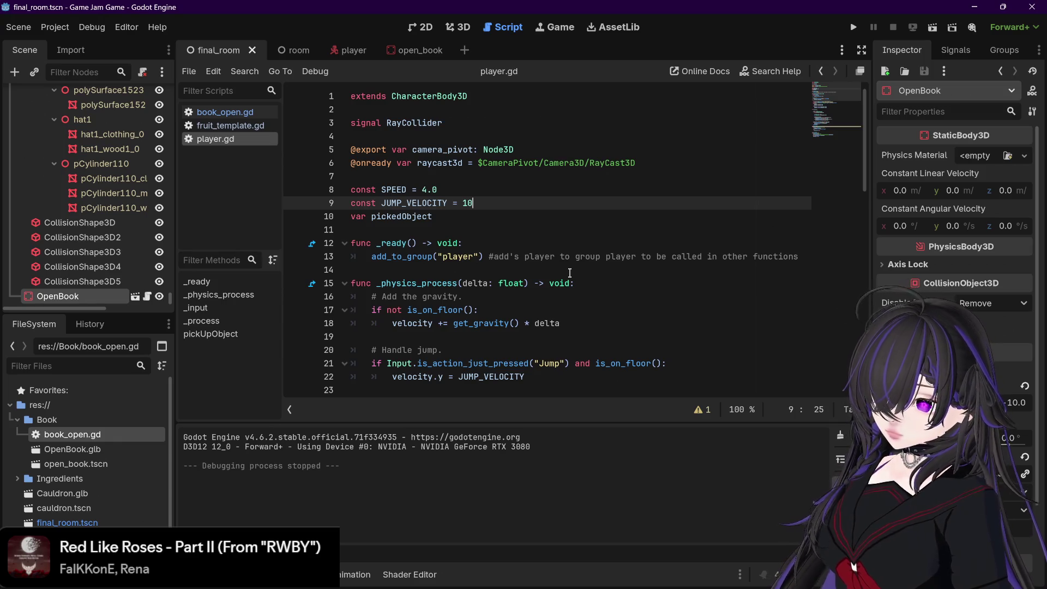
# - Show book_open.gd from the open_book scene and place the cursor at the end of line 23's Interaction check
pyautogui.scroll(-15, 518, 294)
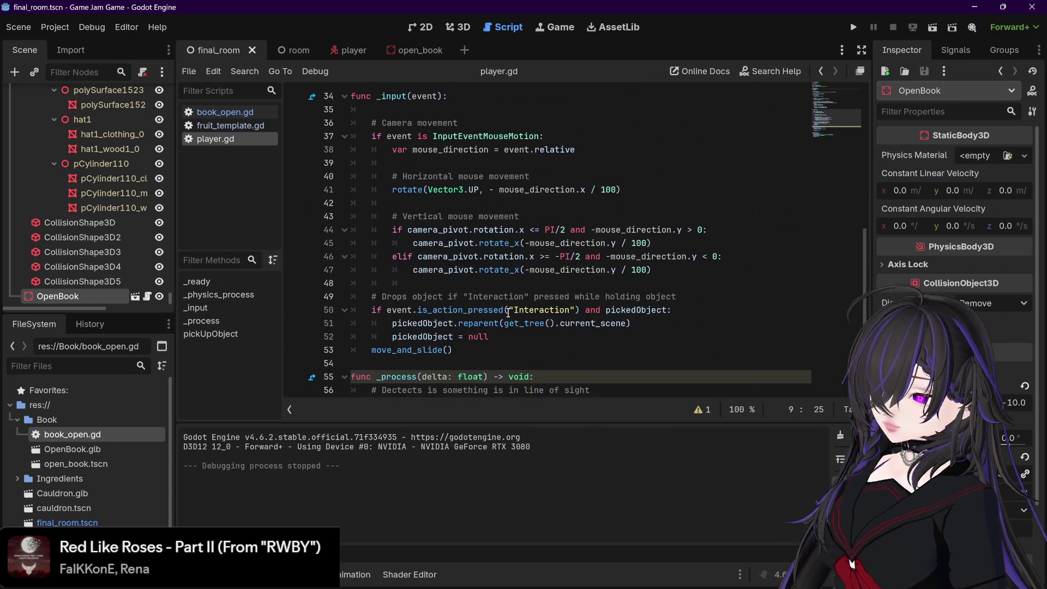
pyautogui.click(416, 53)
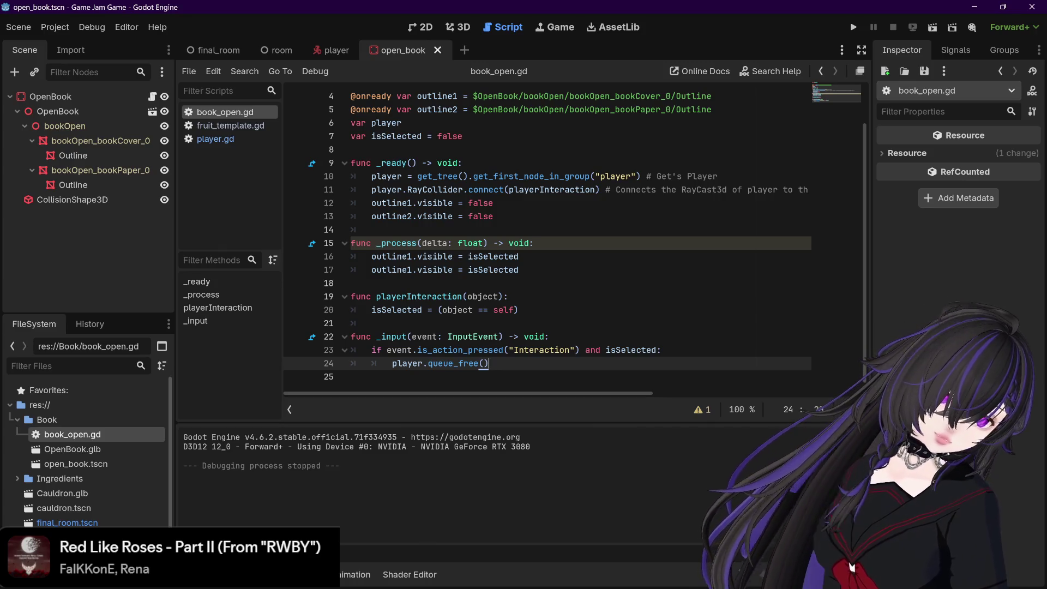
pyautogui.click(853, 567)
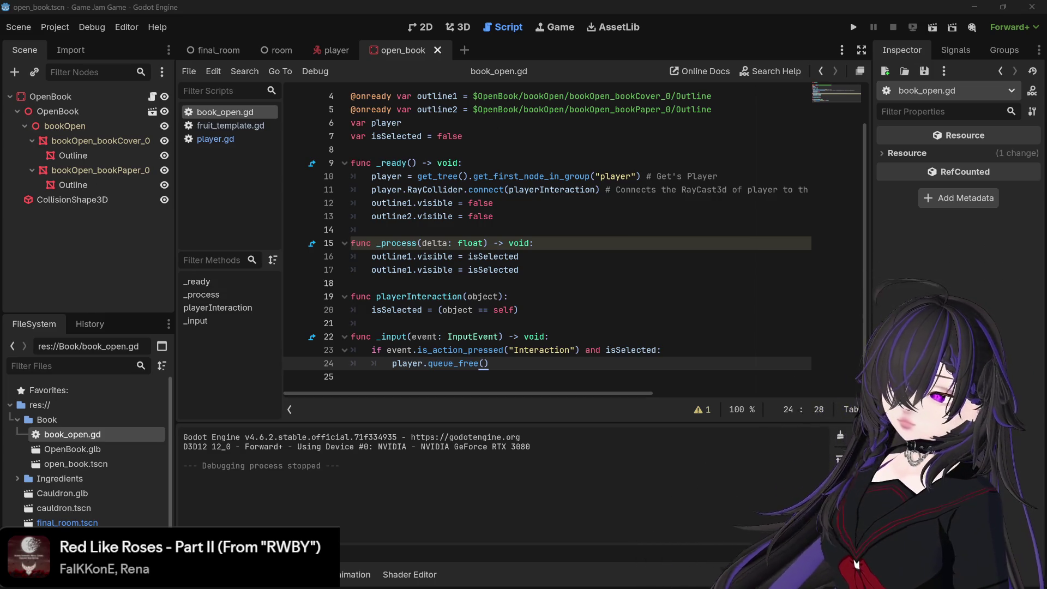
pyautogui.scroll(1, 655, 349)
pyautogui.scroll(-1, 655, 349)
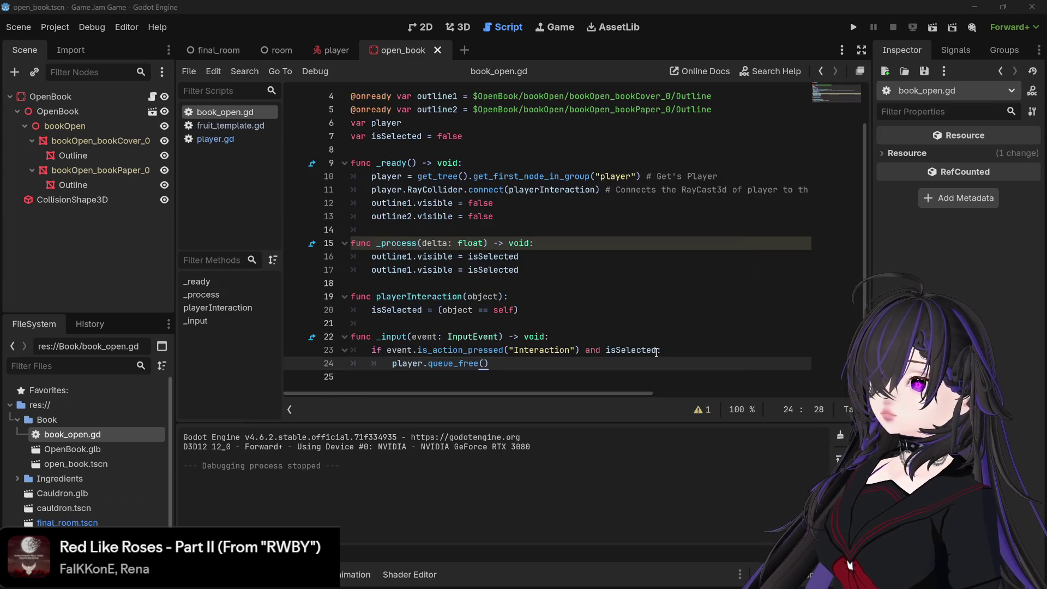
pyautogui.click(671, 351)
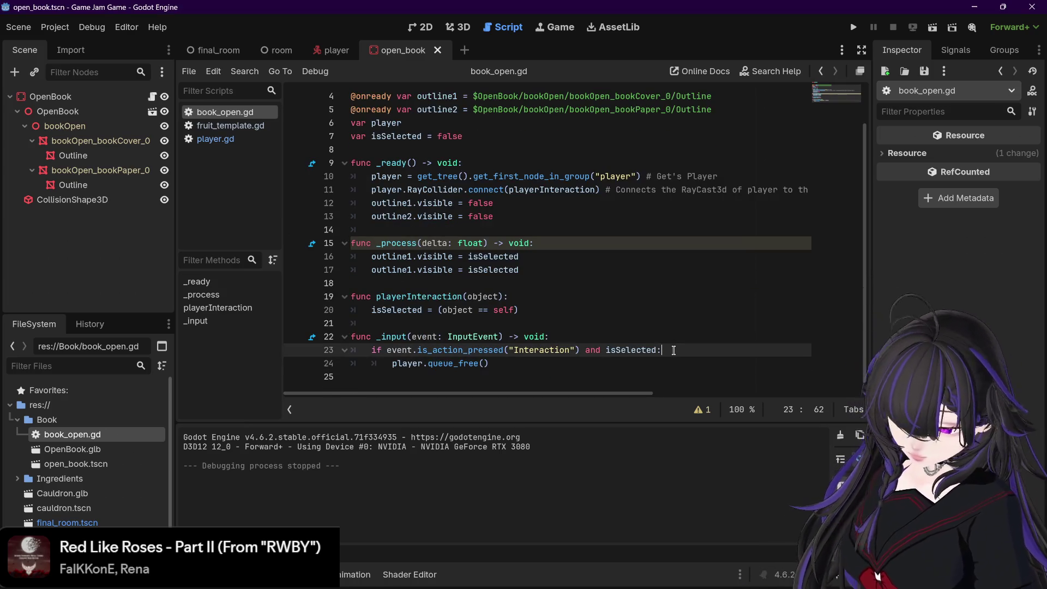
# - Add an add_child() call on a new line inside the Interaction check
pyautogui.press('Return')
pyautogui.write('add')
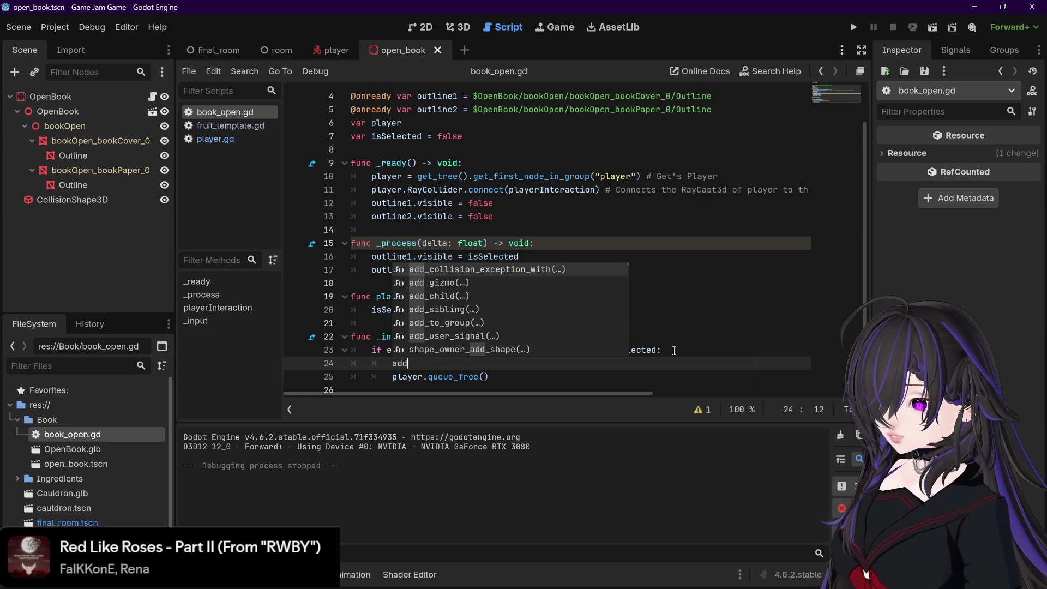
pyautogui.write('_chi')
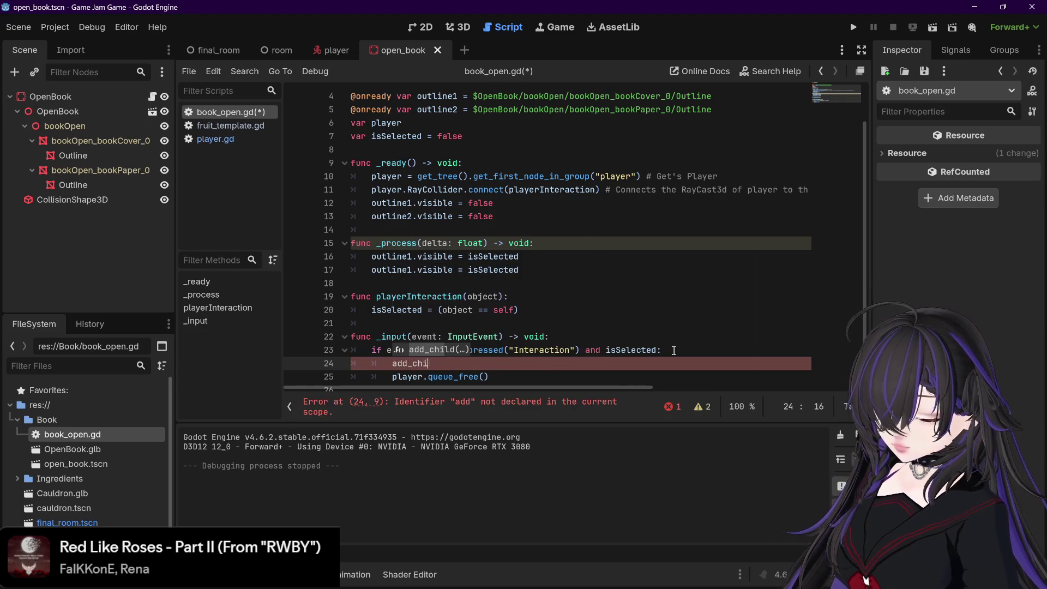
pyautogui.write('ld()')
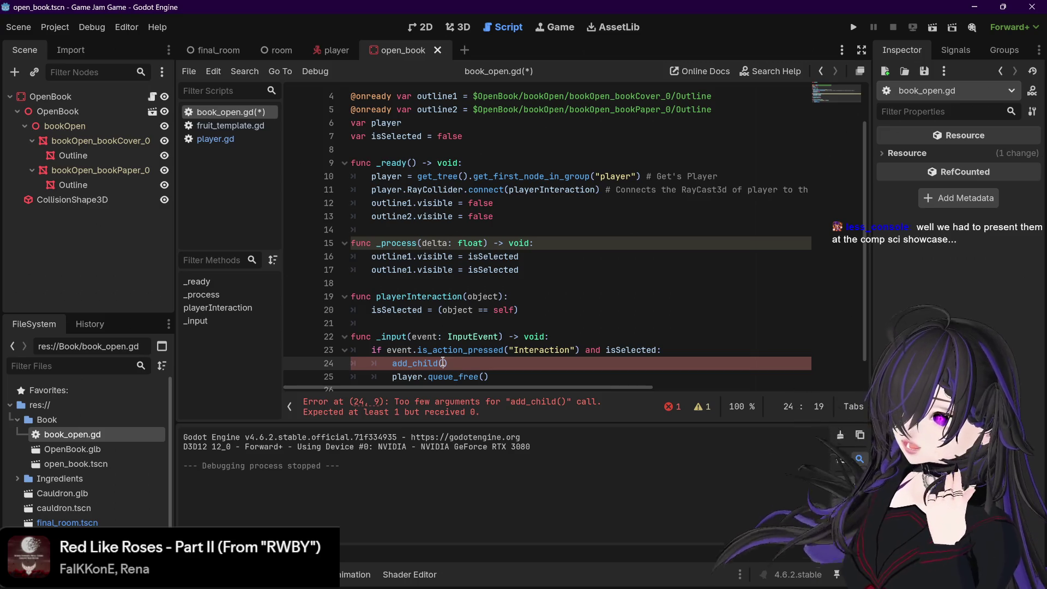
pyautogui.moveTo(456, 363); pyautogui.dragTo(393, 363)
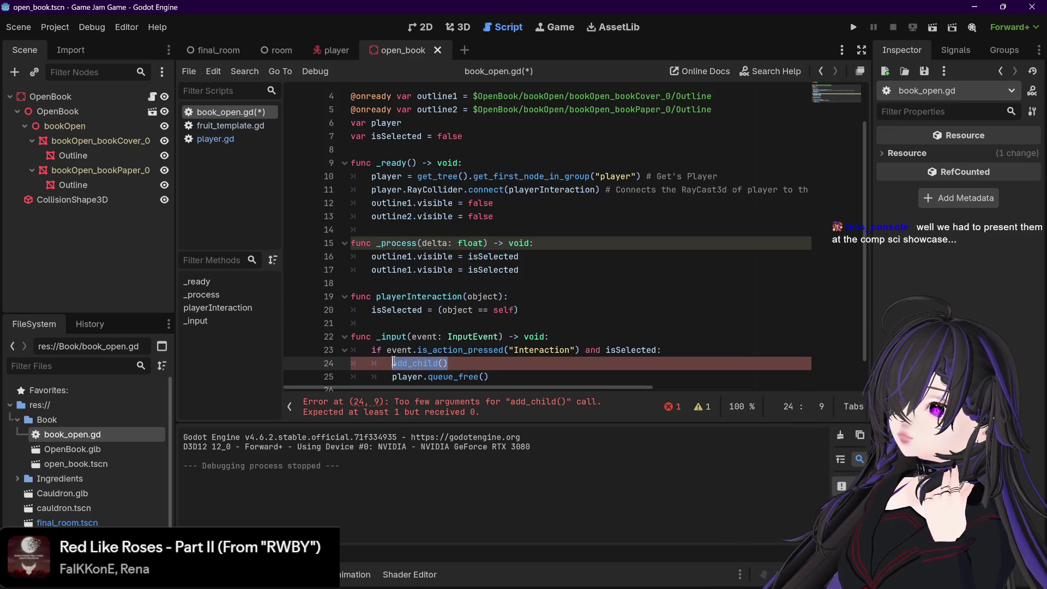
pyautogui.click(443, 363)
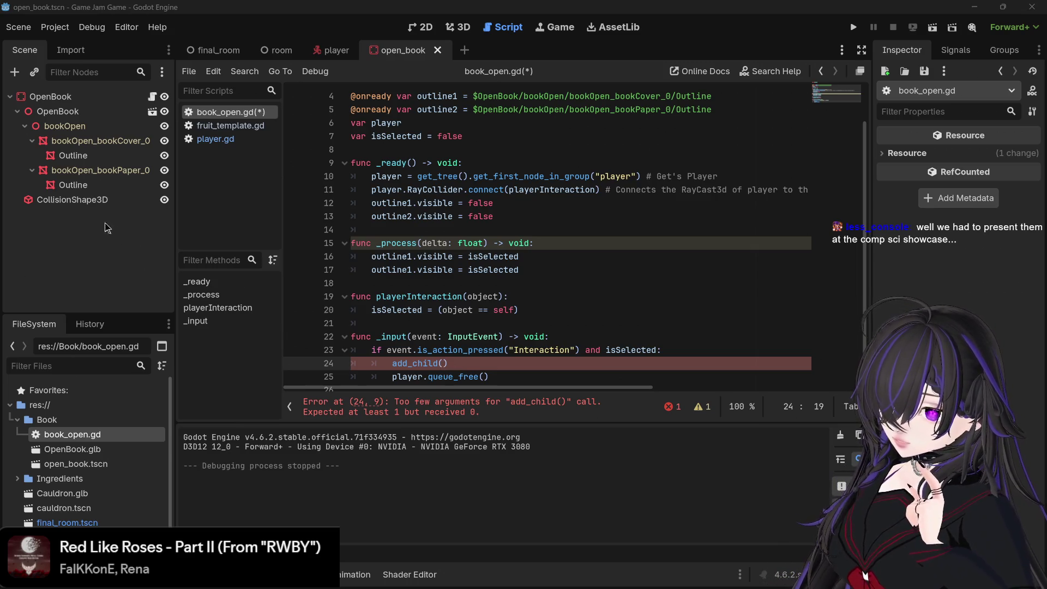
# - Look over the room and player scenes, then fill in Camera3D as add_child's argument
pyautogui.click(282, 50)
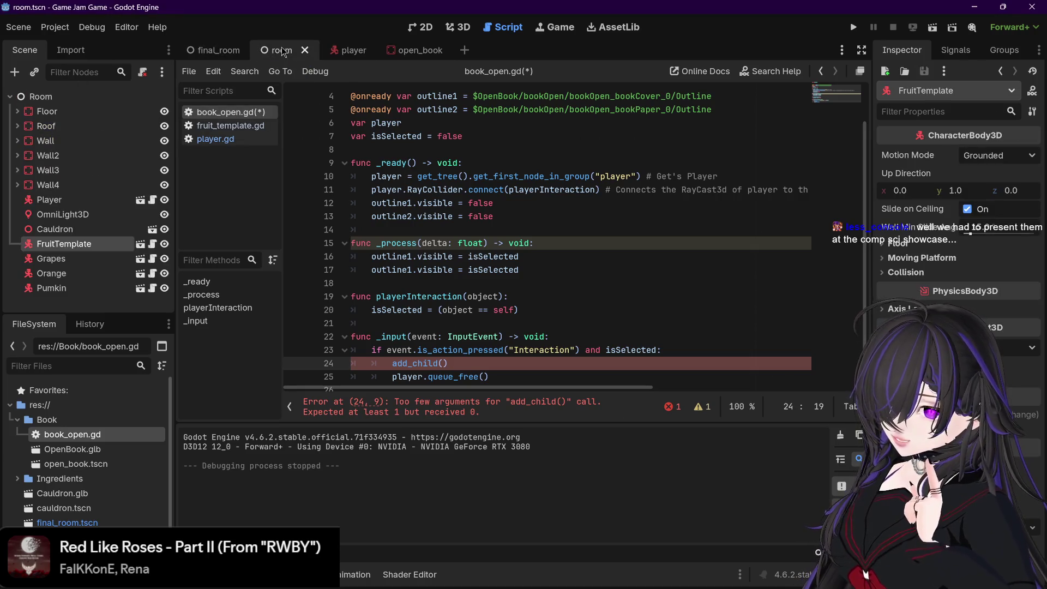
pyautogui.click(352, 50)
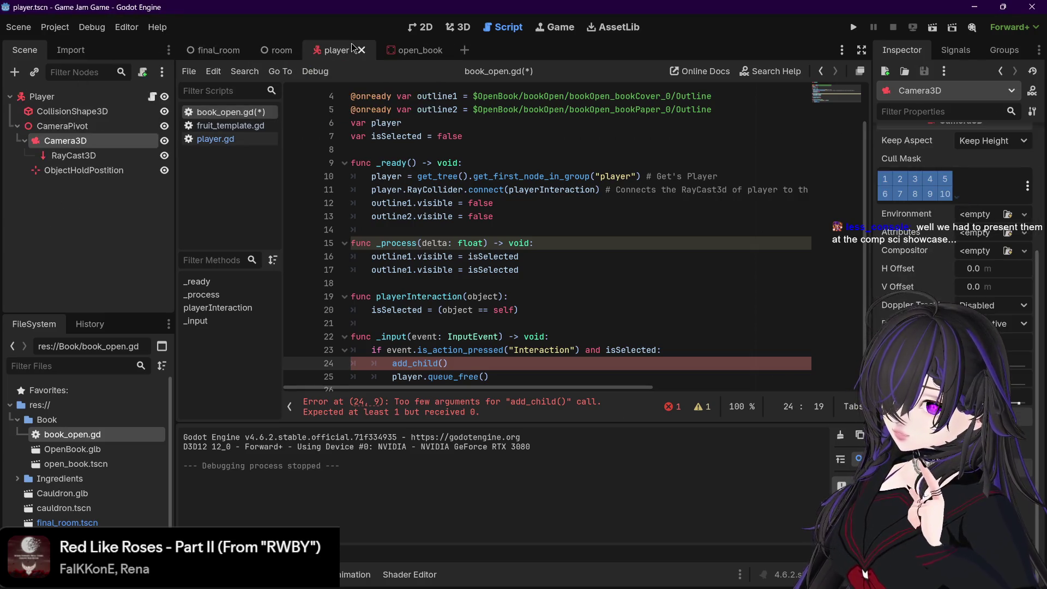
pyautogui.click(404, 50)
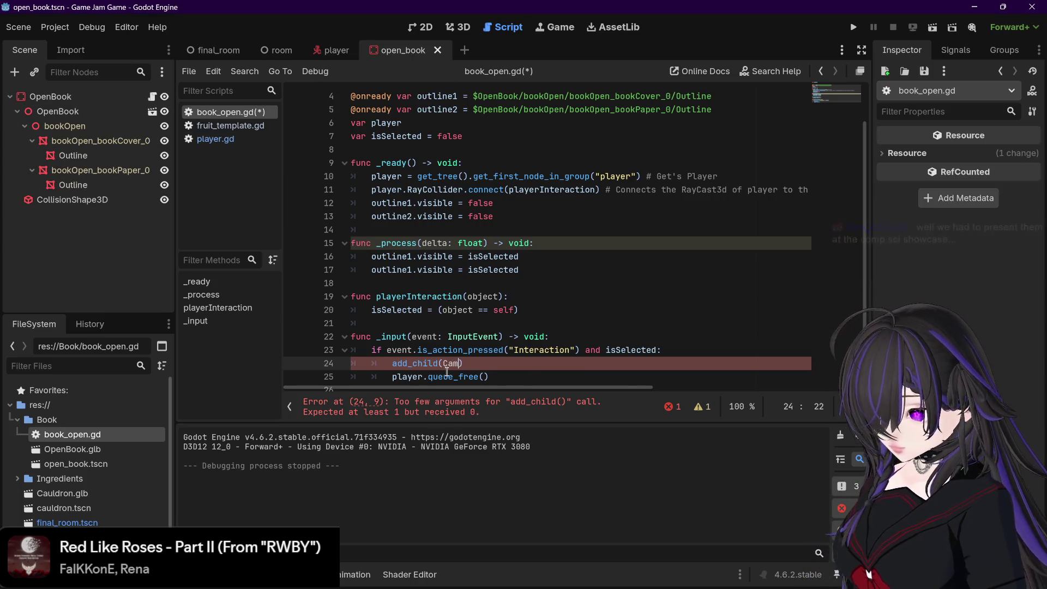
pyautogui.write('Camera')
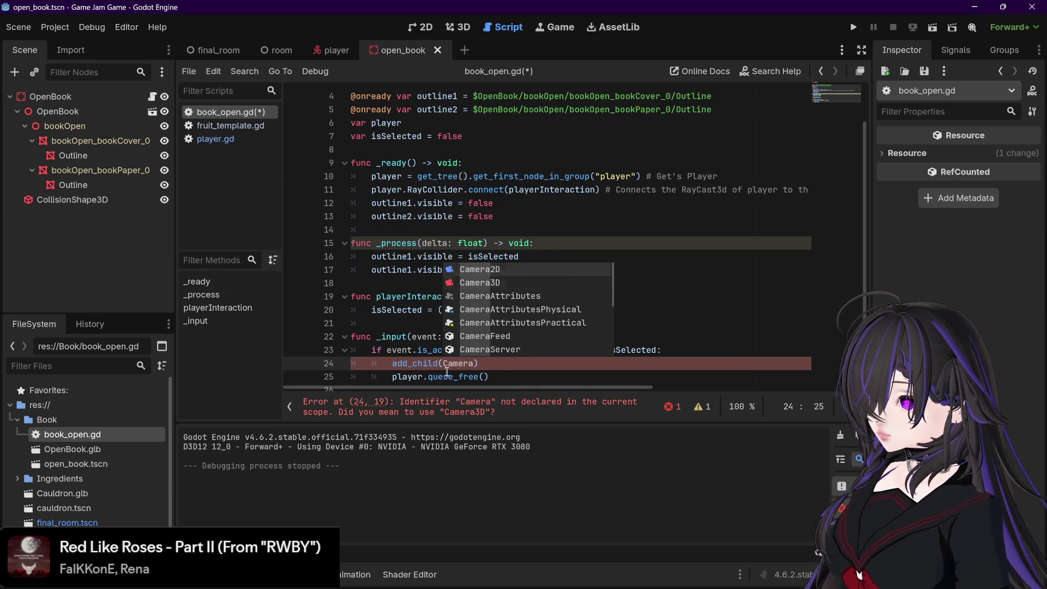
pyautogui.press('Down')
pyautogui.press('Return')
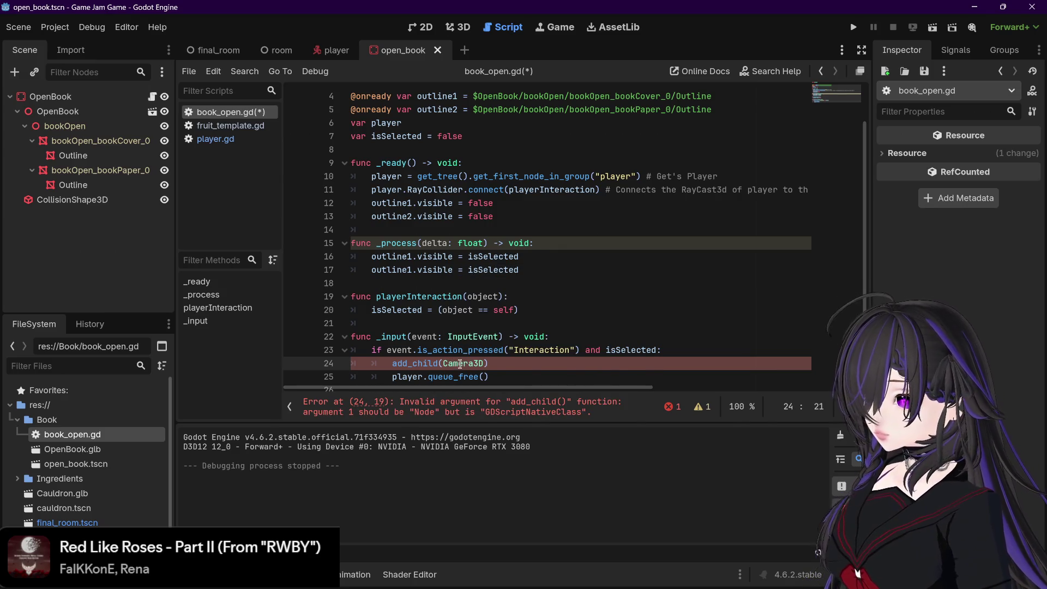
pyautogui.click(460, 364)
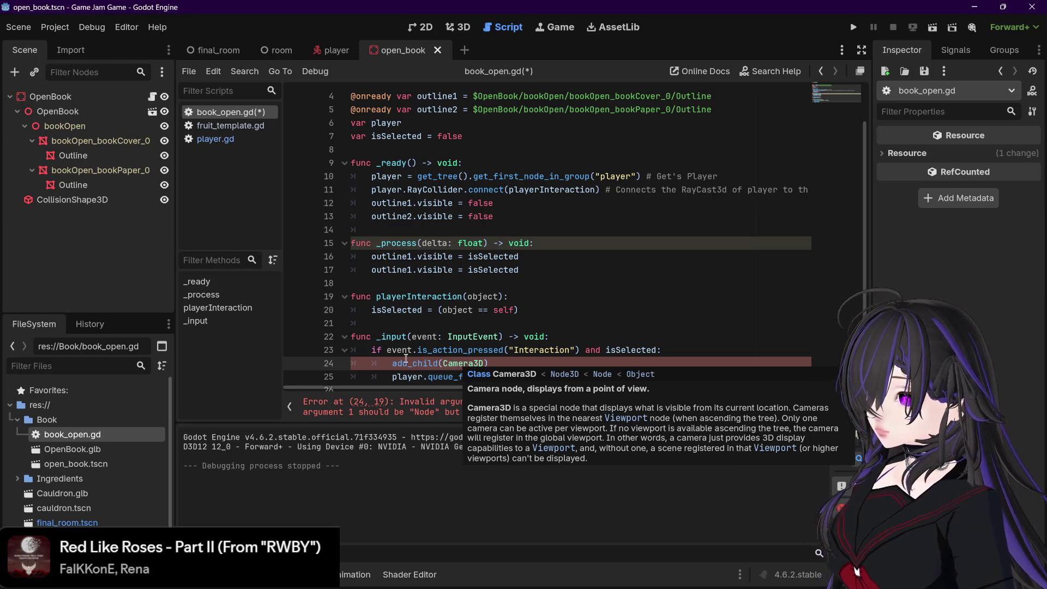
# - Retype the argument as Camera3D after comparing the Camera2D and Camera3D suggestions
pyautogui.moveTo(394, 363)
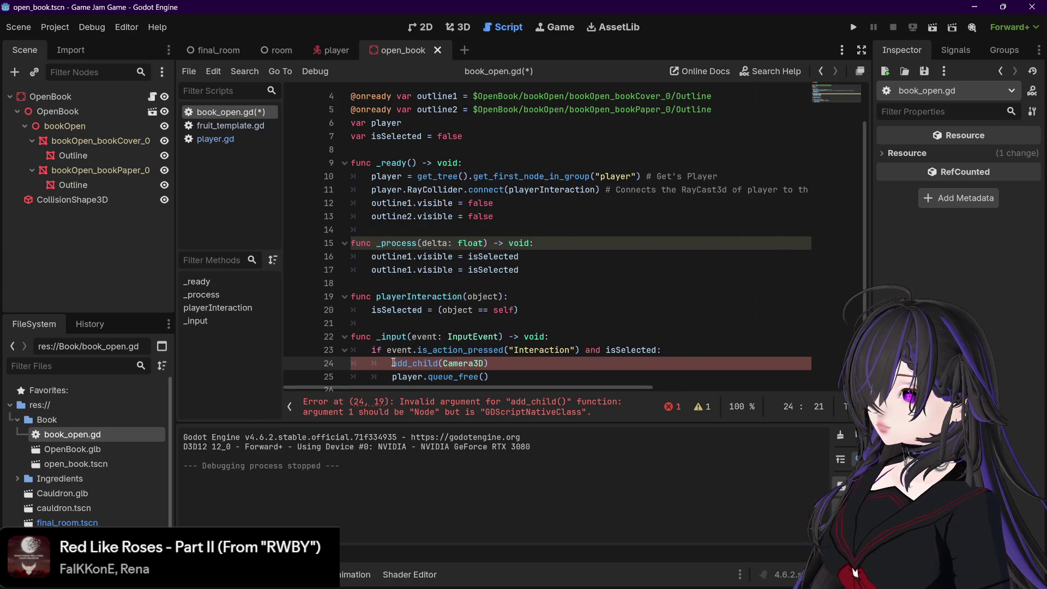
pyautogui.moveTo(453, 364)
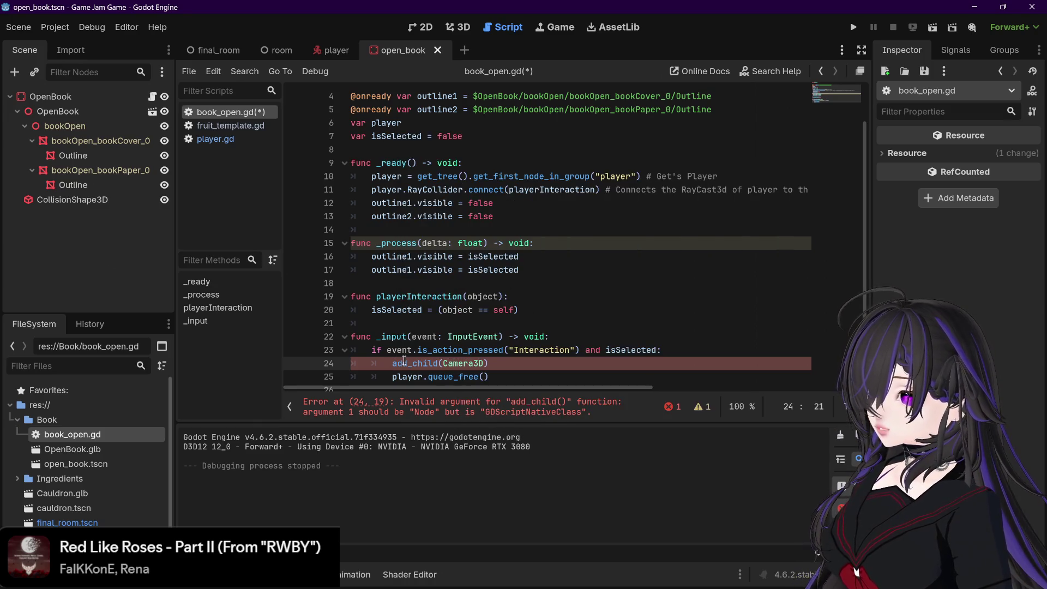
pyautogui.moveTo(404, 360)
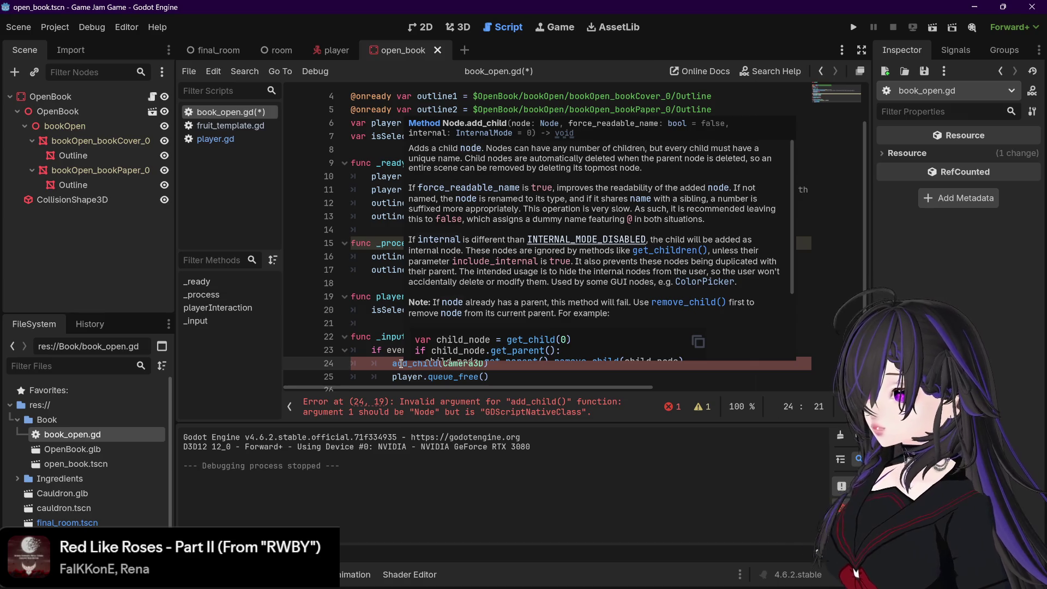
pyautogui.moveTo(468, 366)
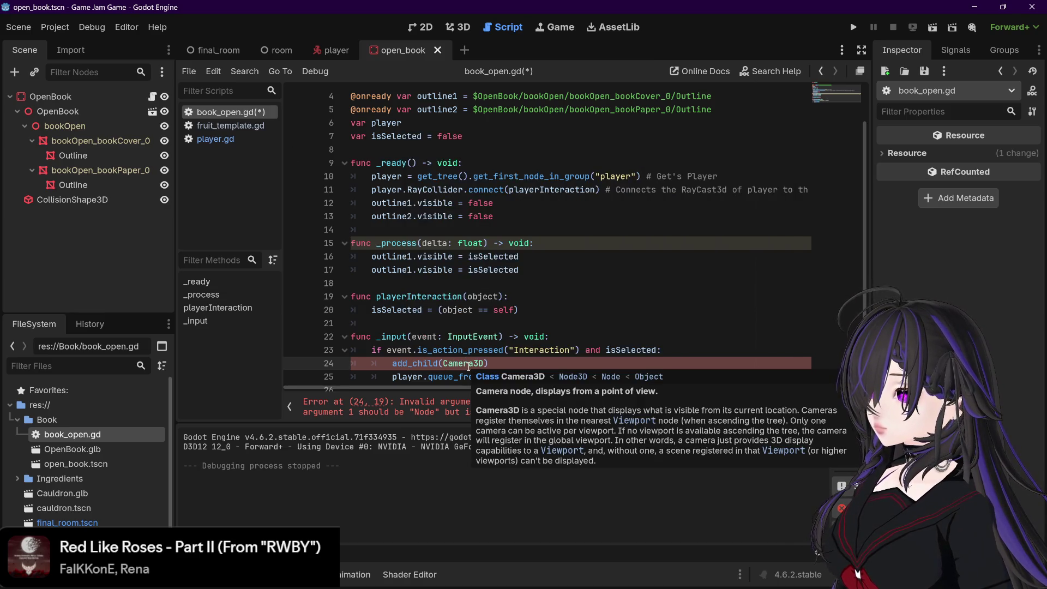
pyautogui.moveTo(483, 364); pyautogui.dragTo(445, 363)
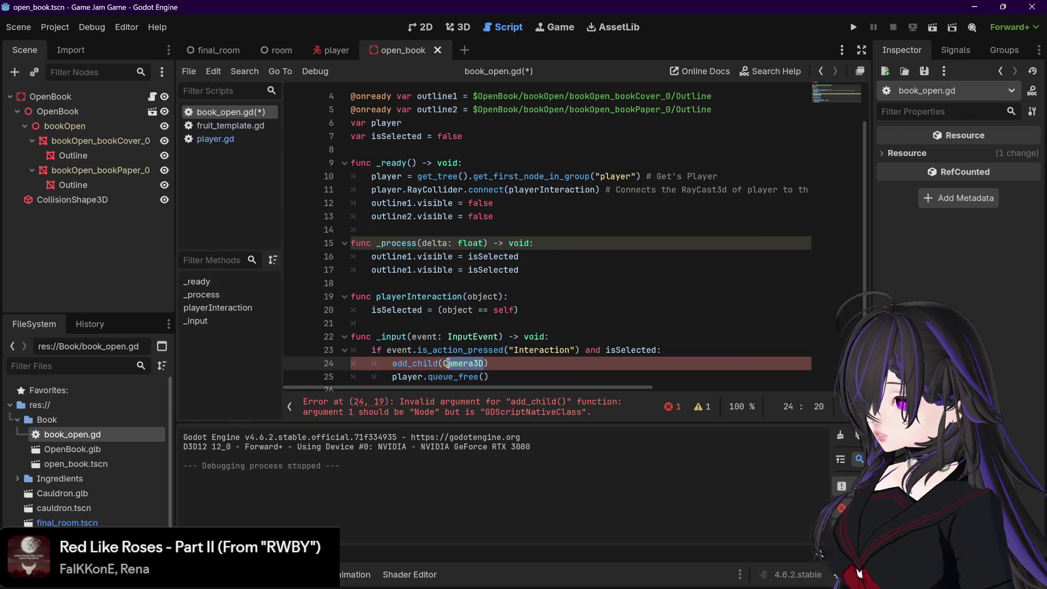
pyautogui.write('Camera')
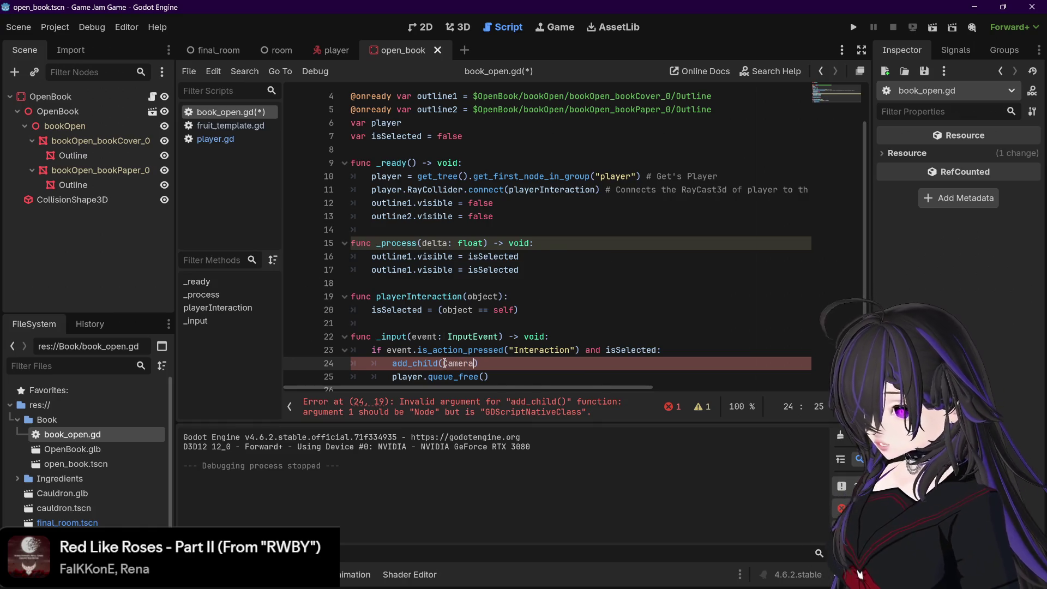
pyautogui.press('Down')
pyautogui.press('Down')
pyautogui.press('Down')
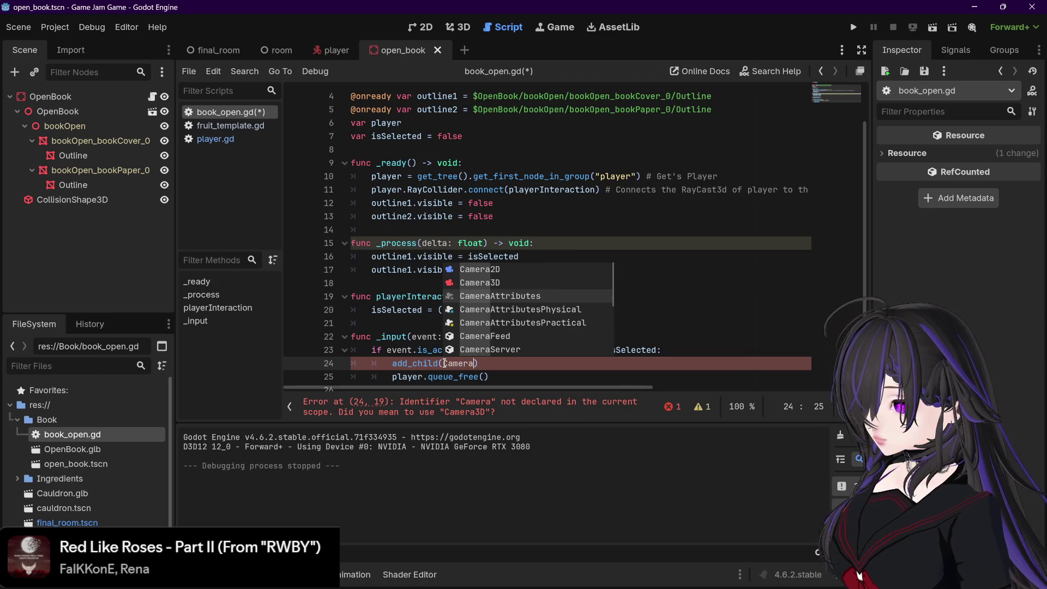
pyautogui.press('Up')
pyautogui.press('Up')
pyautogui.press('Up')
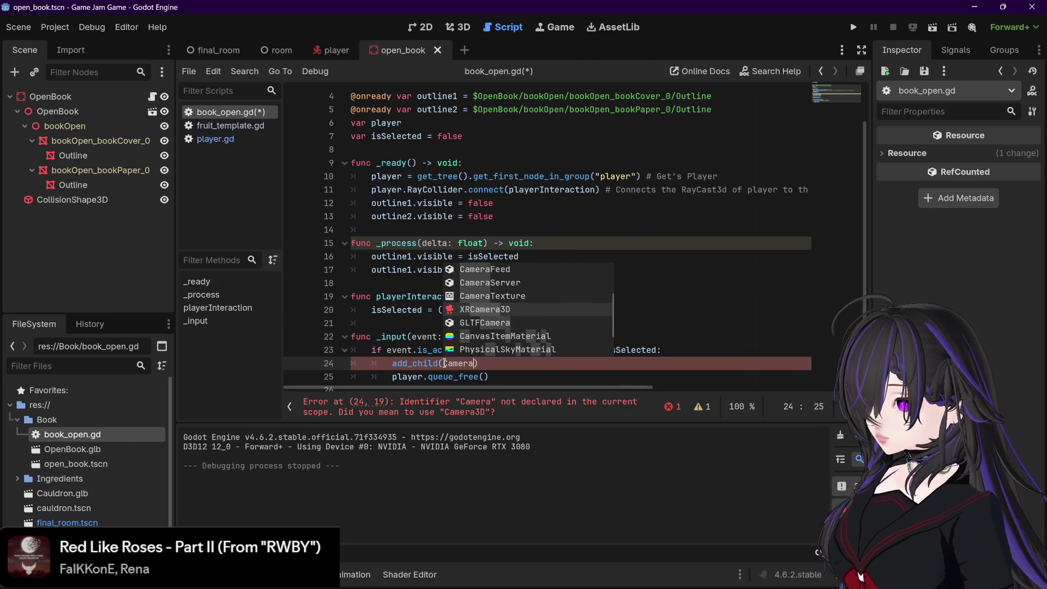
pyautogui.press('Down')
pyautogui.press('Down')
pyautogui.press('Down')
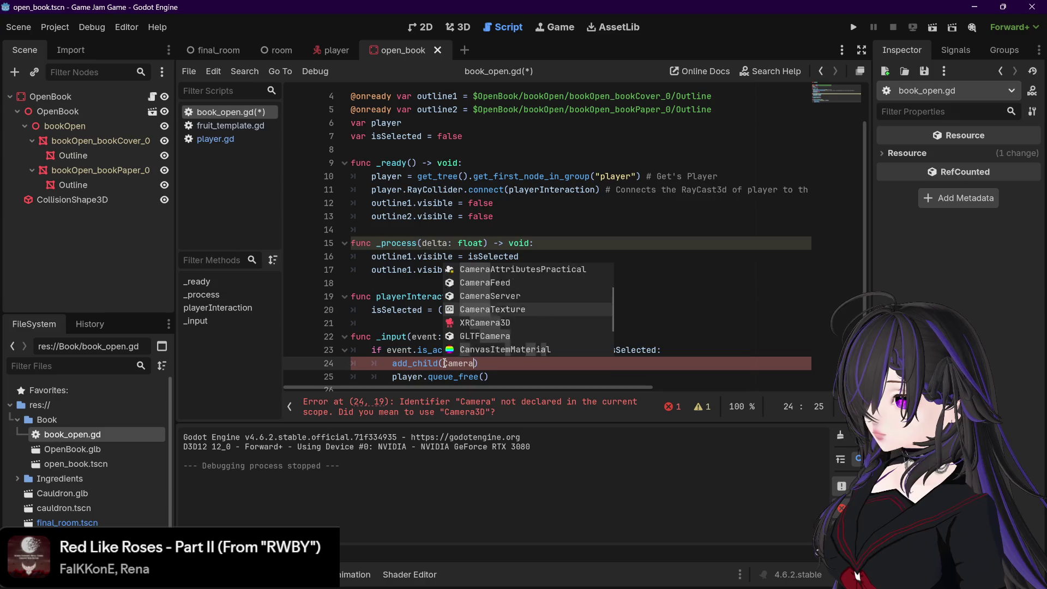
pyautogui.press('Down')
pyautogui.press('Down')
pyautogui.press('Down')
pyautogui.press('Up')
pyautogui.press('Up')
pyautogui.press('Up')
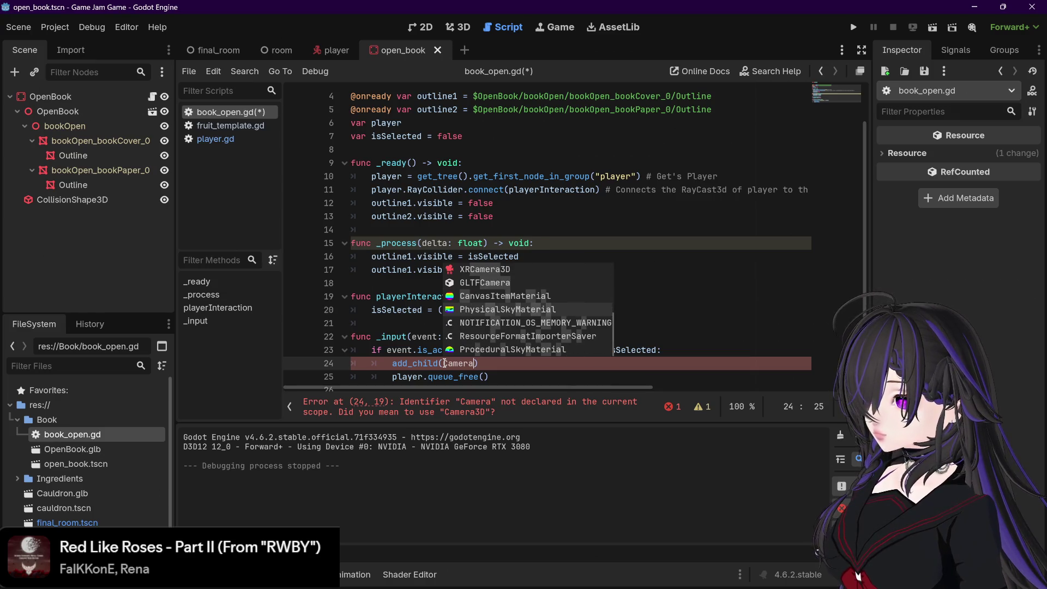
pyautogui.press('Up')
pyautogui.press('Down')
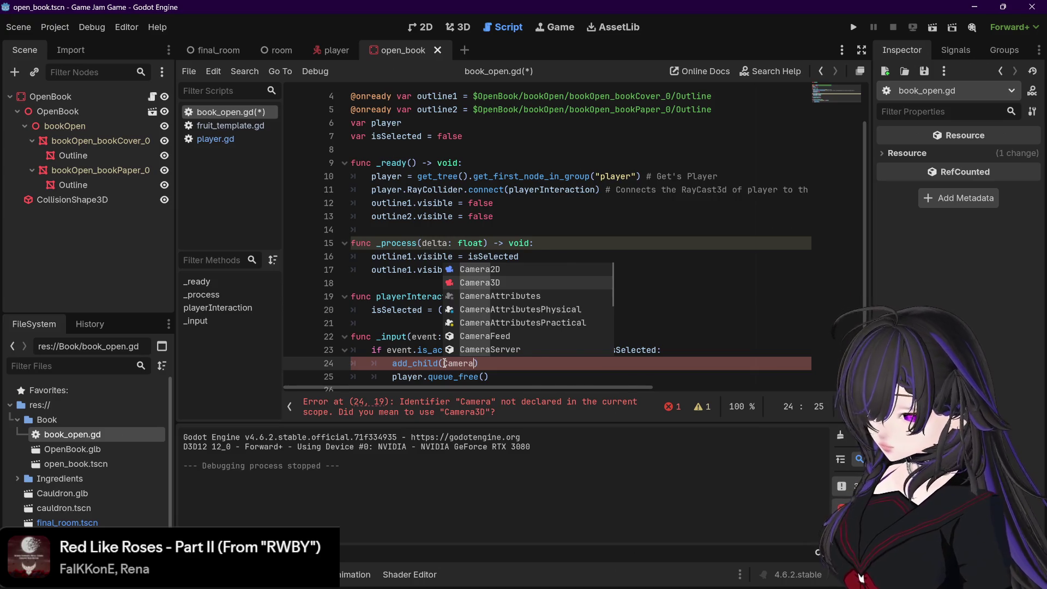
pyautogui.write('3D')
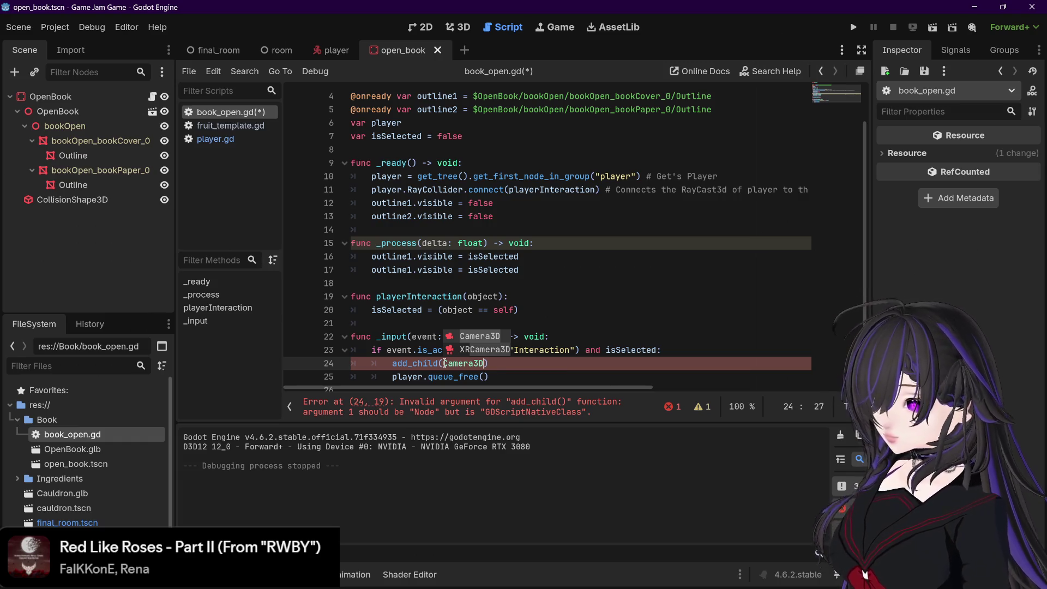
# - Delete the add_child(Camera3D) line and its blank line, then save book_open.gd
pyautogui.moveTo(494, 368); pyautogui.dragTo(380, 363)
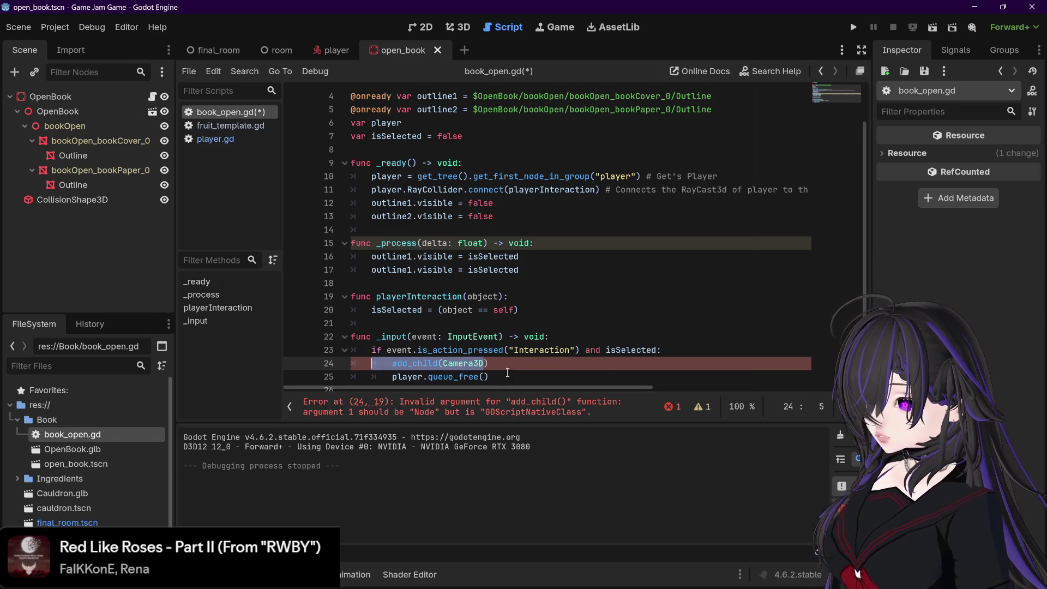
pyautogui.press('BackSpace')
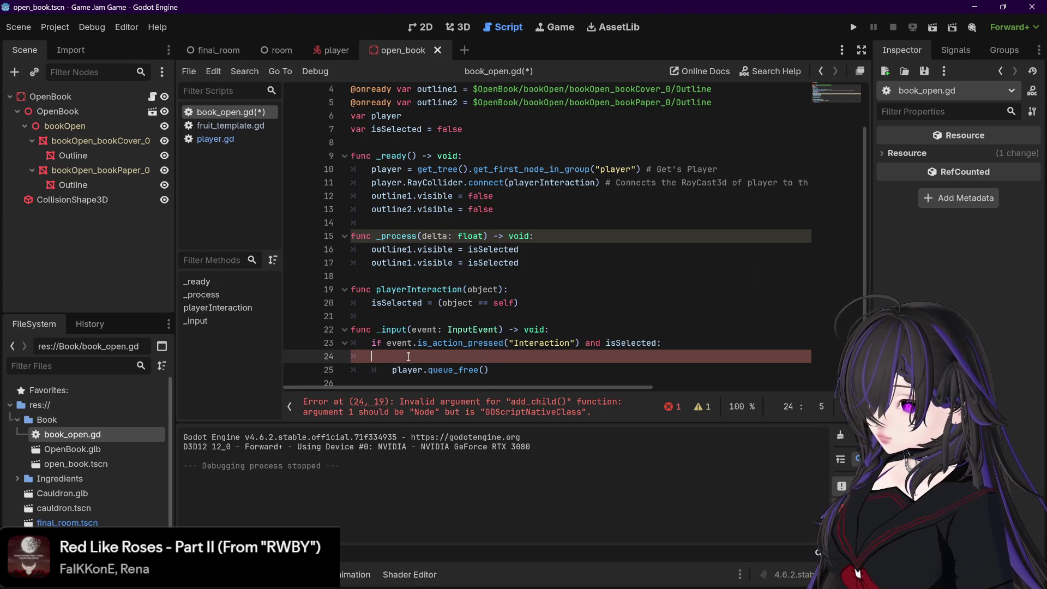
pyautogui.press('BackSpace')
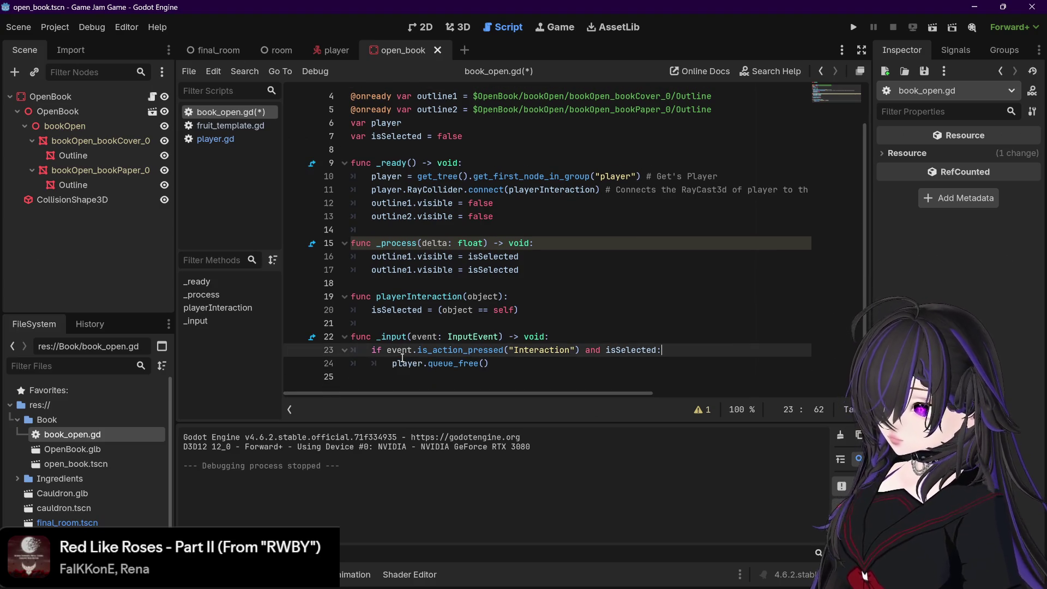
pyautogui.hotkey('ctrl', 's')
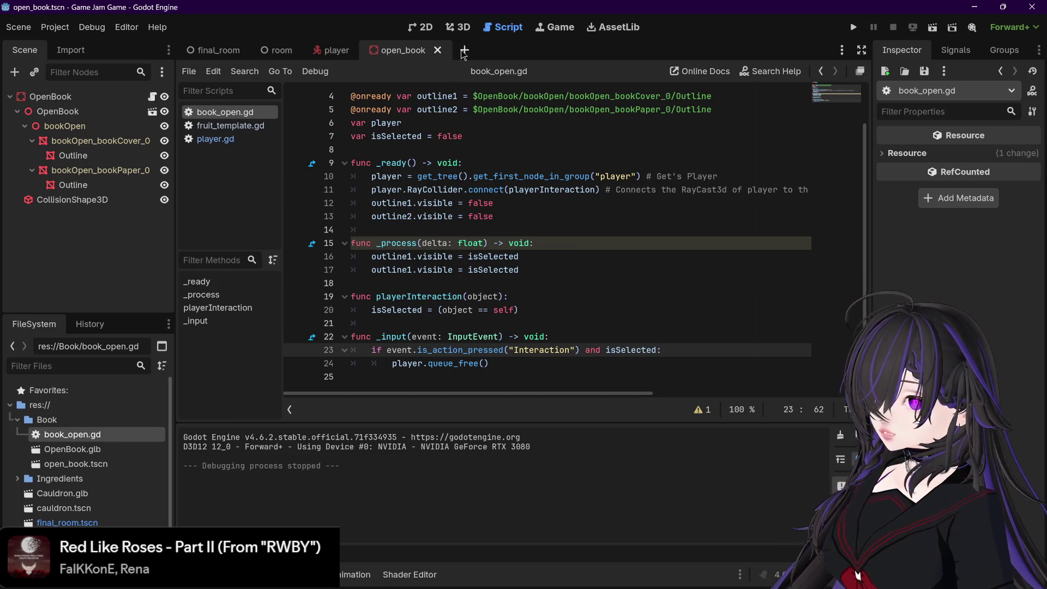
# - Open a new empty scene tab and switch the editor to the 3D view
pyautogui.click(464, 50)
pyautogui.click(401, 50)
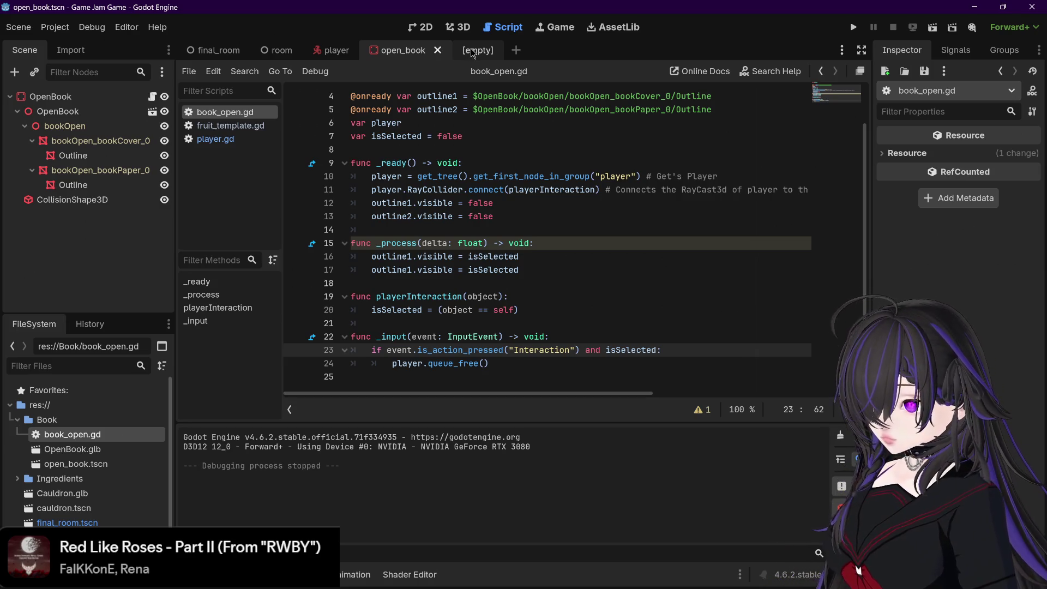
pyautogui.click(472, 52)
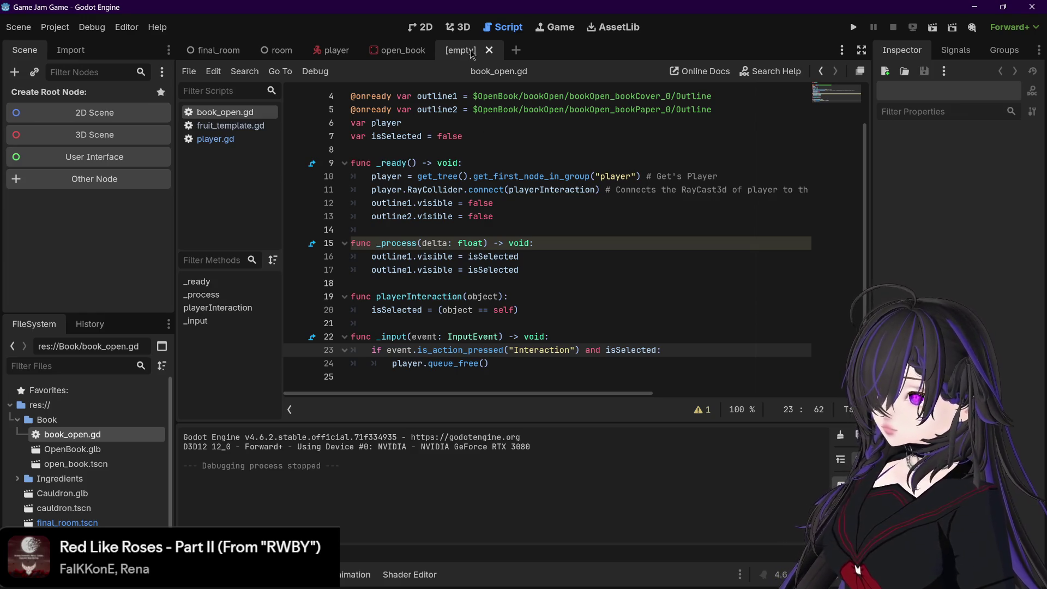
pyautogui.click(460, 28)
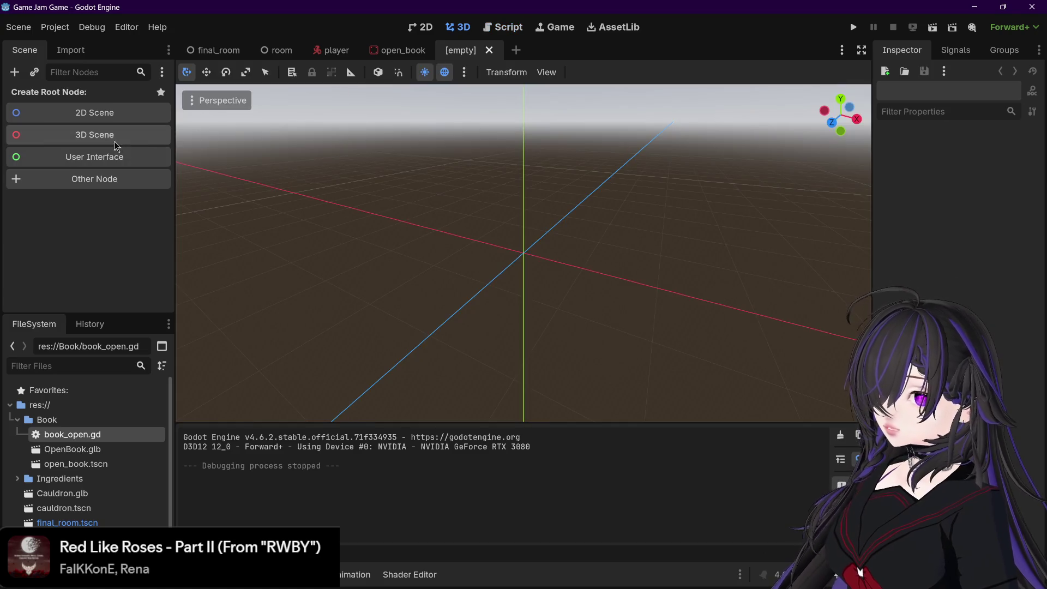
# - Search 'camera' in the Create New Node dialog after trying the scene tree filter
pyautogui.click(104, 72)
pyautogui.write('camera')
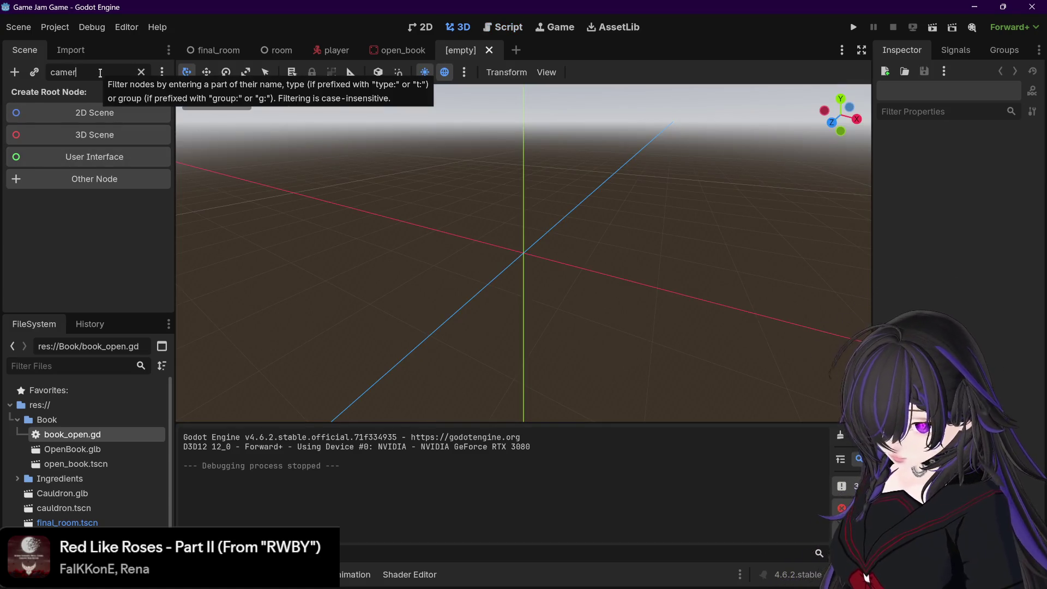
pyautogui.click(141, 72)
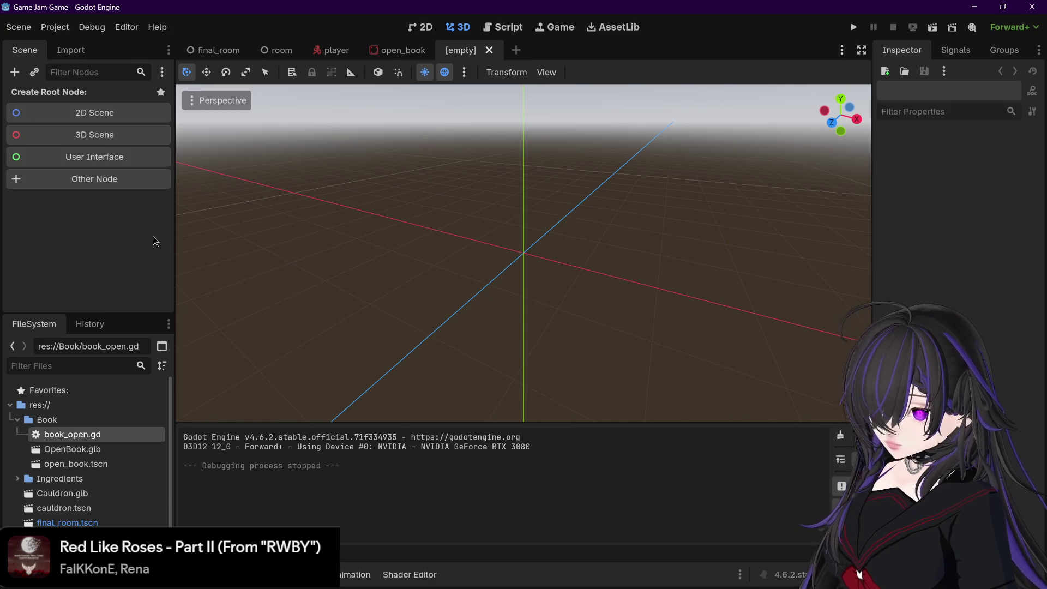
pyautogui.write('AA')
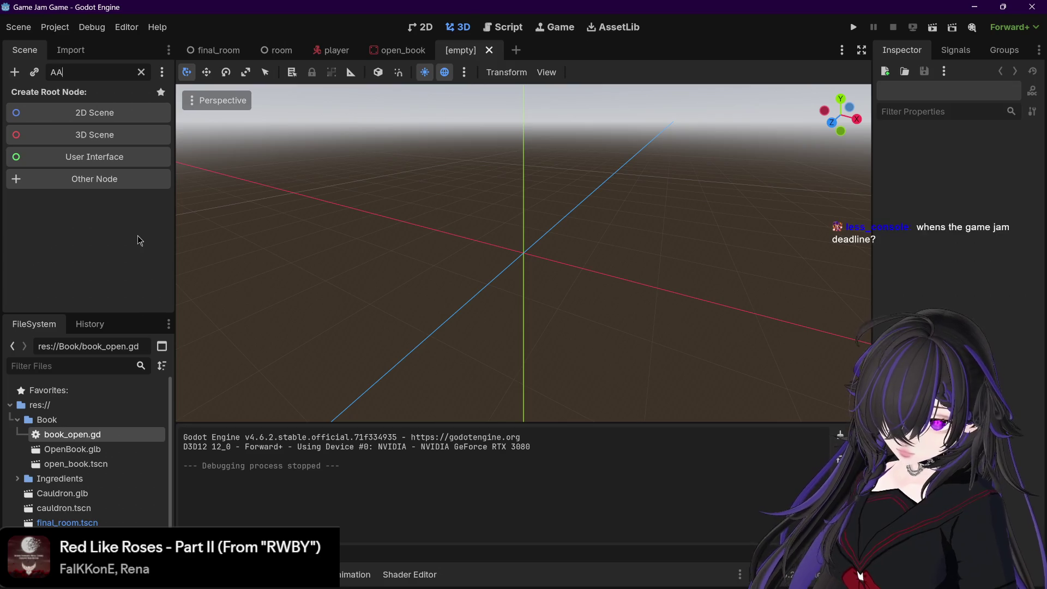
pyautogui.click(141, 72)
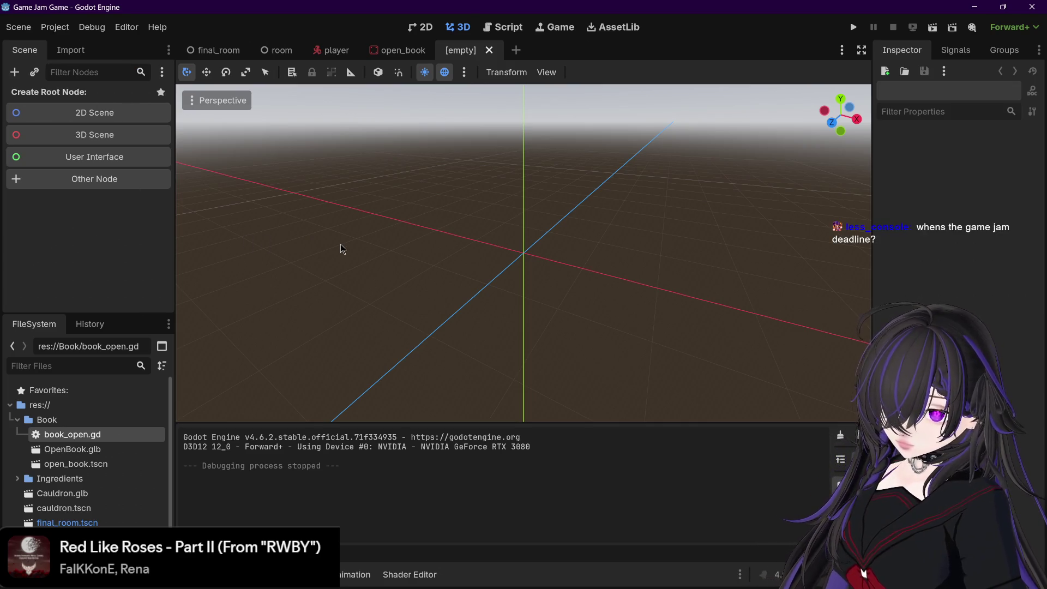
pyautogui.hotkey('ctrl', 'a')
pyautogui.write('ca')
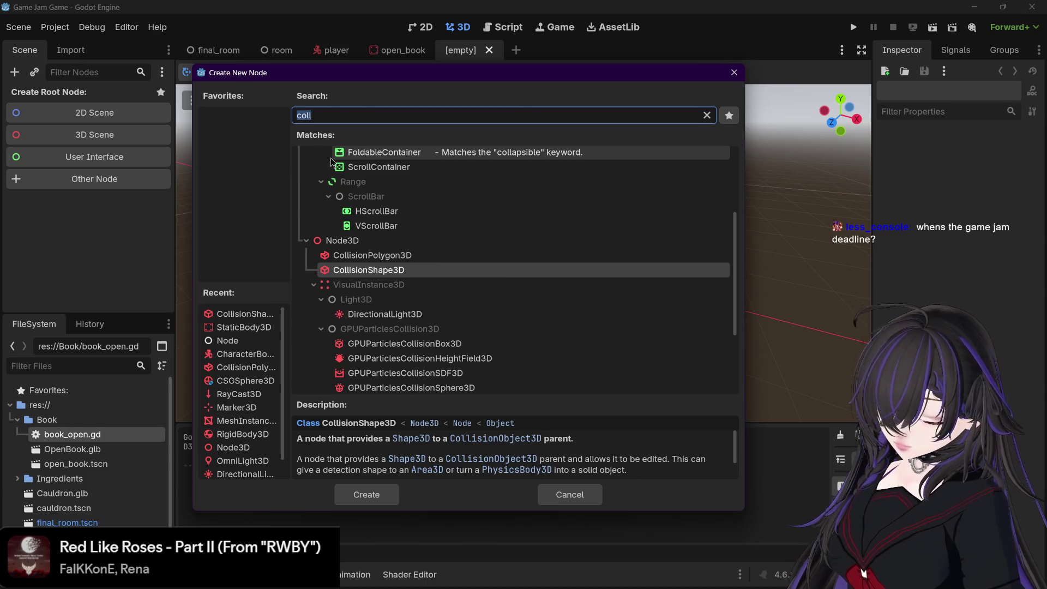
pyautogui.write('mera')
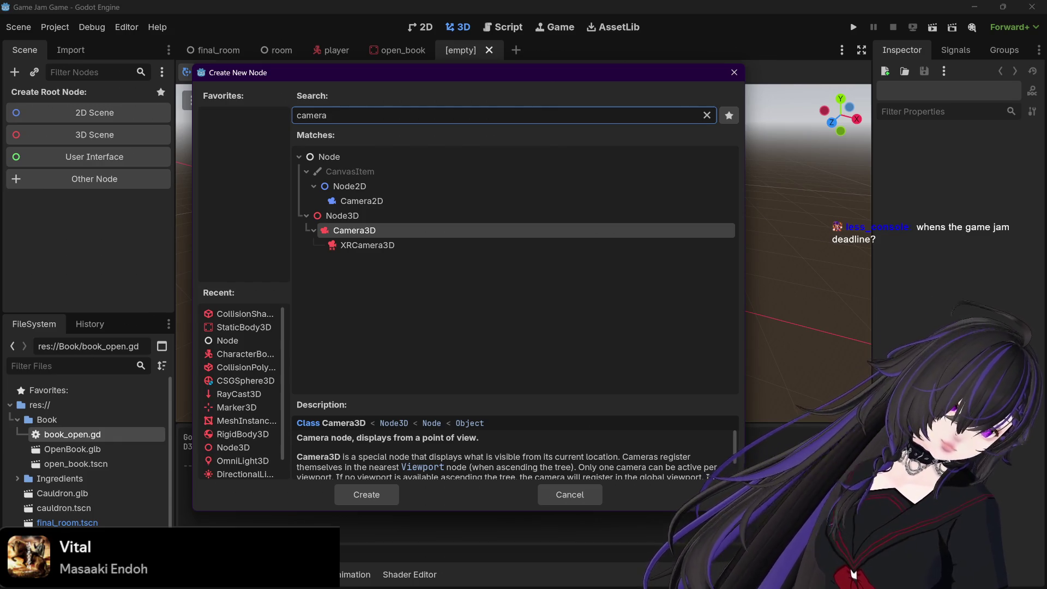
pyautogui.hotkey('alt', 'Tab')
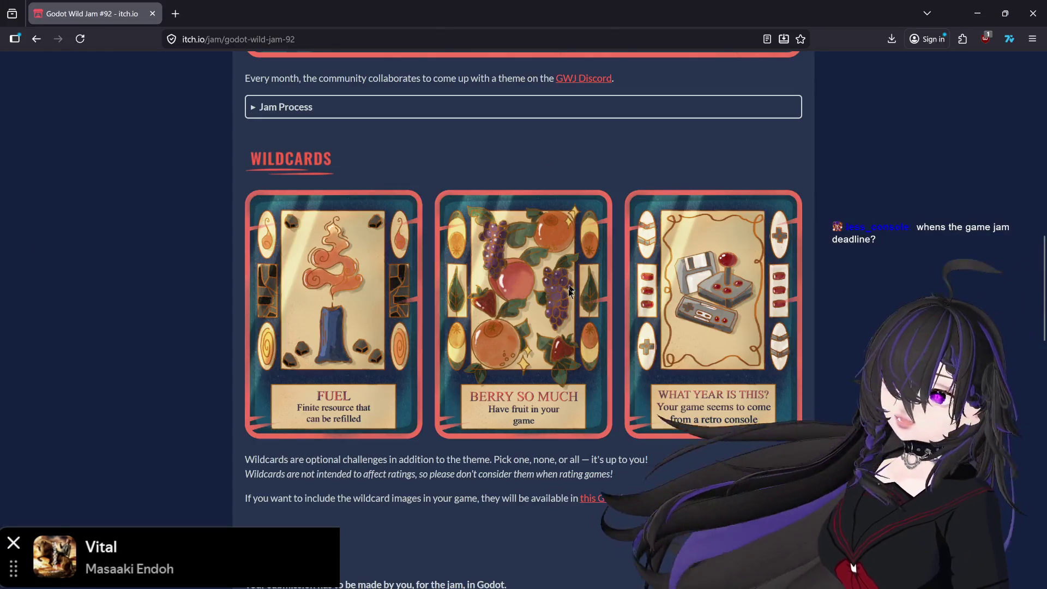
# - Check the Godot Wild Jam #92 deadline of April 19th 2026, then minimize Firefox
pyautogui.scroll(10, 567, 294)
pyautogui.scroll(-3, 560, 312)
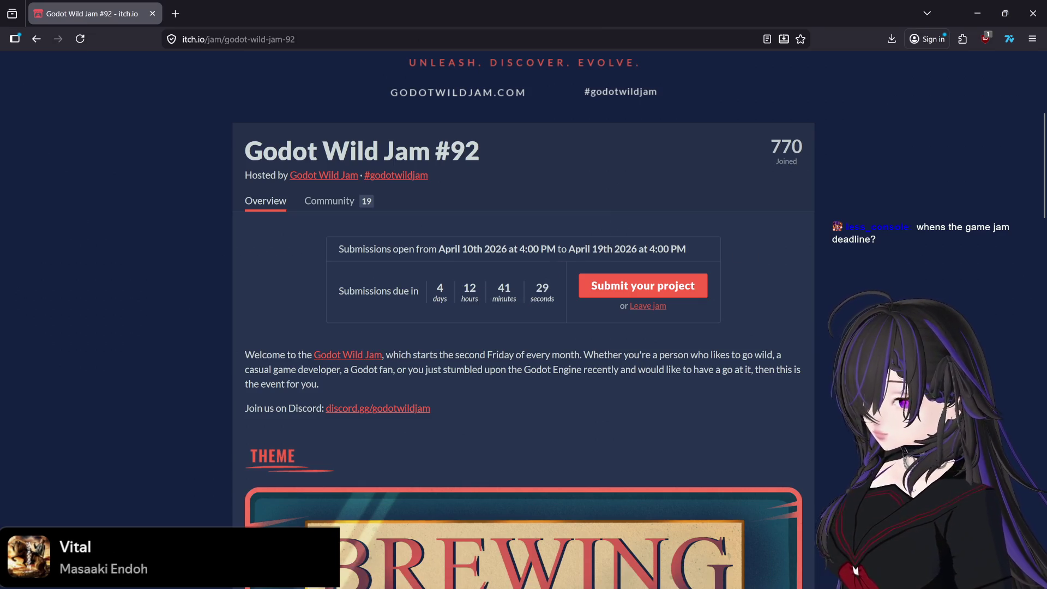
pyautogui.click(981, 13)
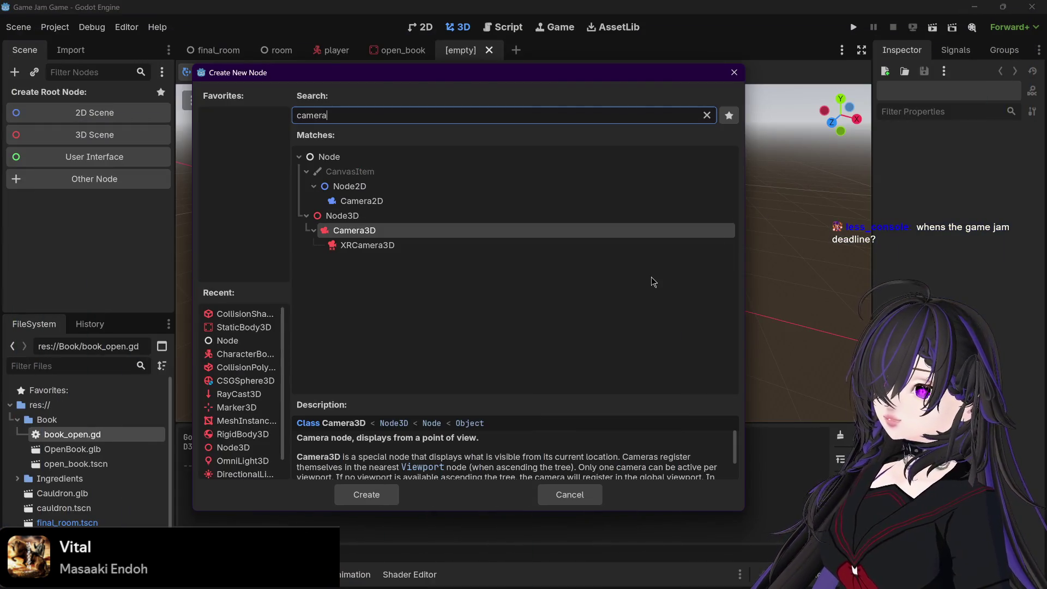
# - Create a Camera3D as the new scene's root node
pyautogui.click(384, 496)
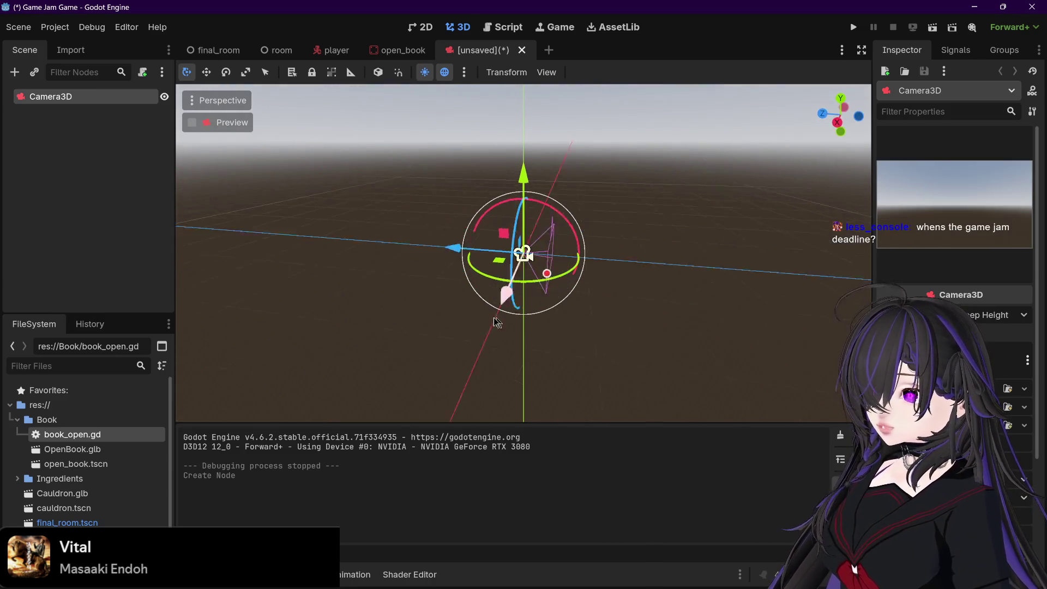
pyautogui.moveTo(496, 321)
pyautogui.mouseDown()
pyautogui.moveTo(540, 334)
pyautogui.moveTo(648, 325)
pyautogui.moveTo(608, 326)
pyautogui.mouseUp()
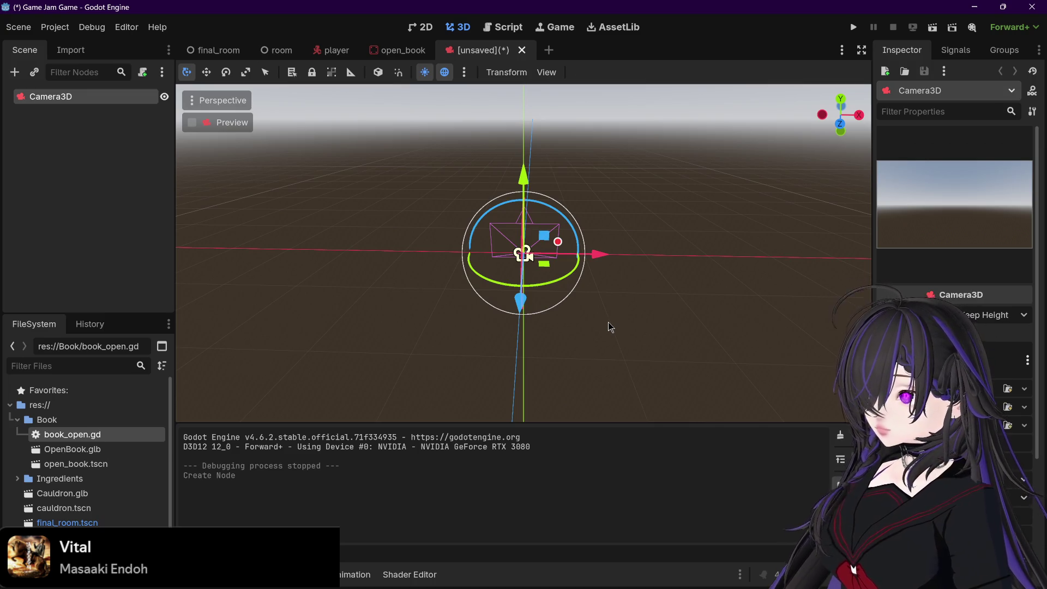
pyautogui.hotkey('ctrl', 's')
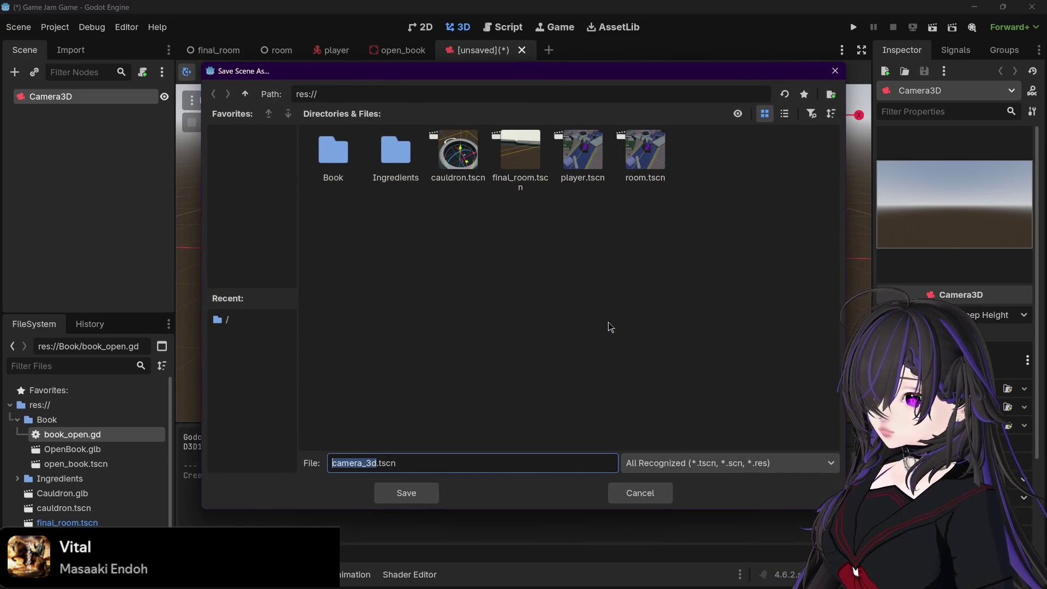
pyautogui.click(640, 489)
# - Rename the Camera3D node to BookCam and save the scene as book_cam.tscn
pyautogui.doubleClick(63, 96)
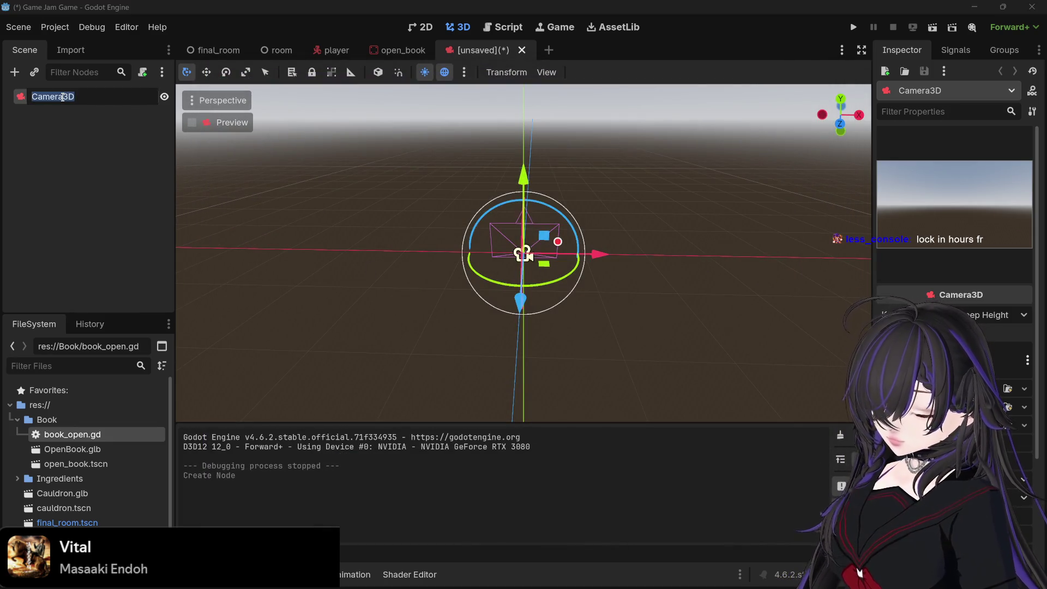
pyautogui.write('BookCam')
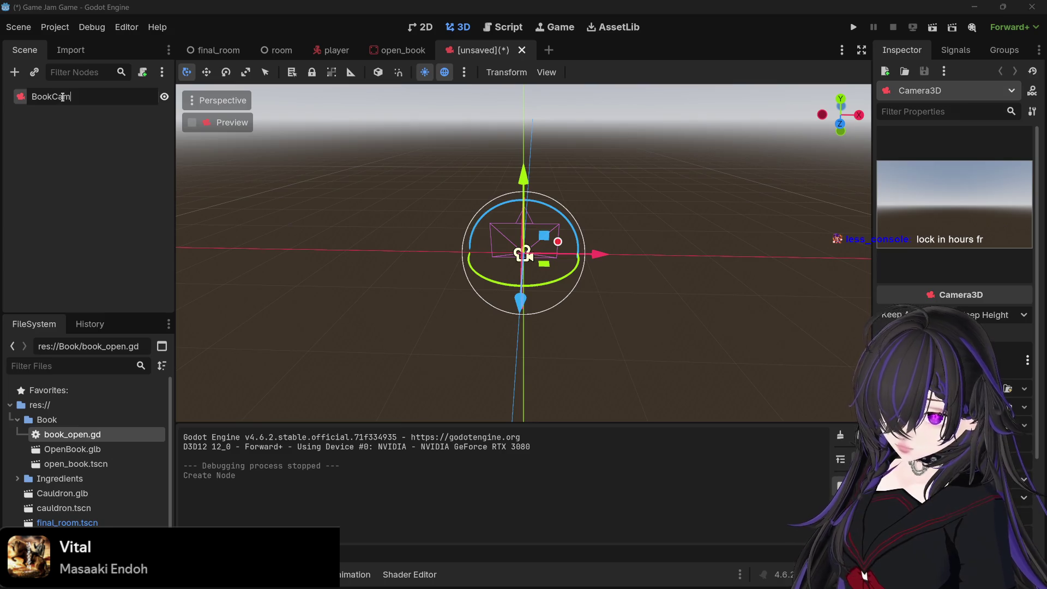
pyautogui.press('Return')
pyautogui.hotkey('ctrl', 's')
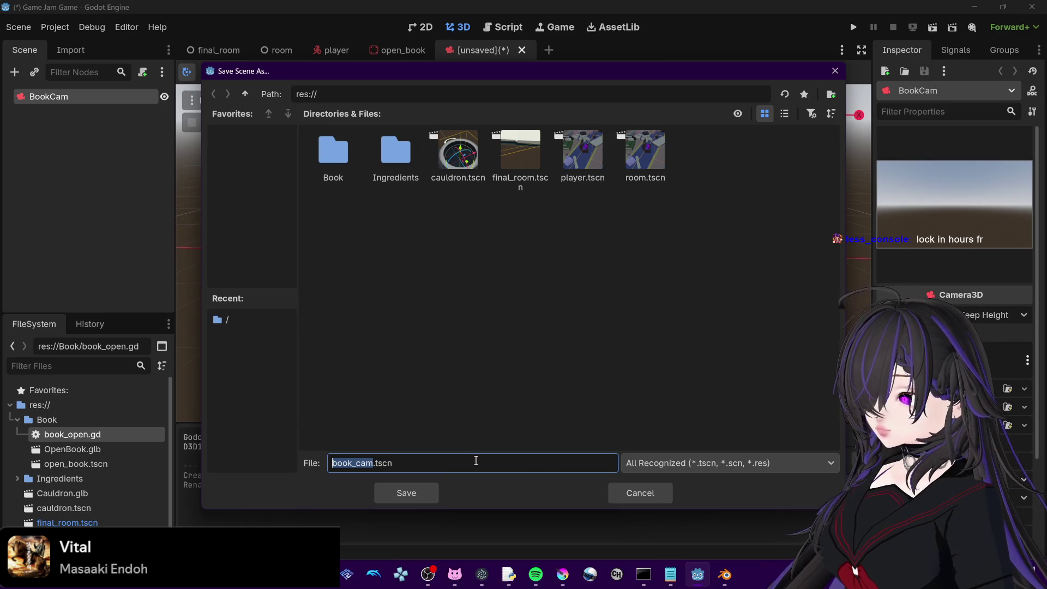
pyautogui.click(423, 495)
pyautogui.scroll(-1, 428, 375)
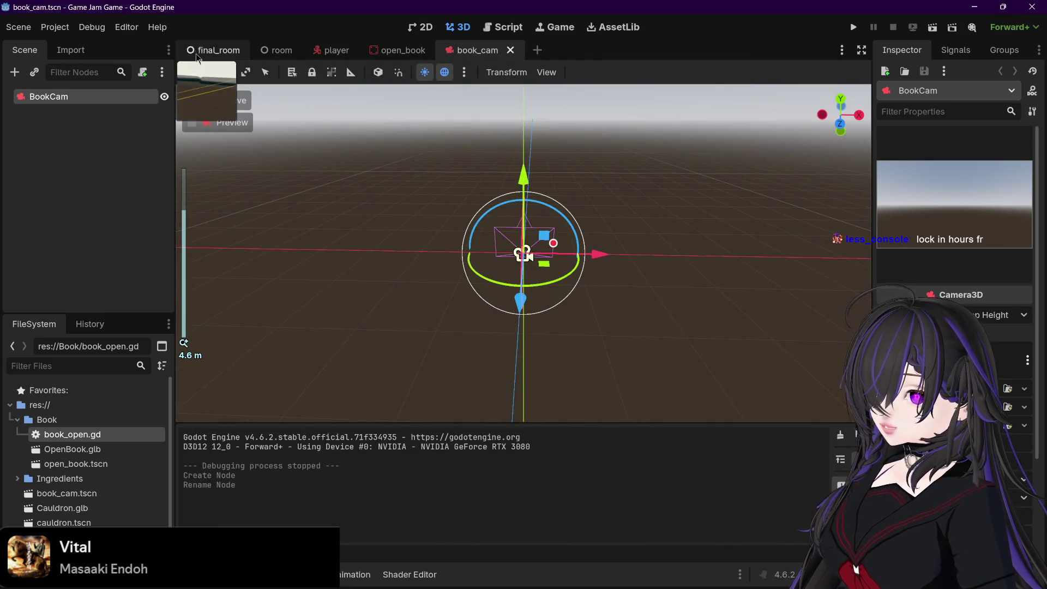
# - Flip between the room and final_room scenes, orbiting around the final_room view
pyautogui.click(271, 51)
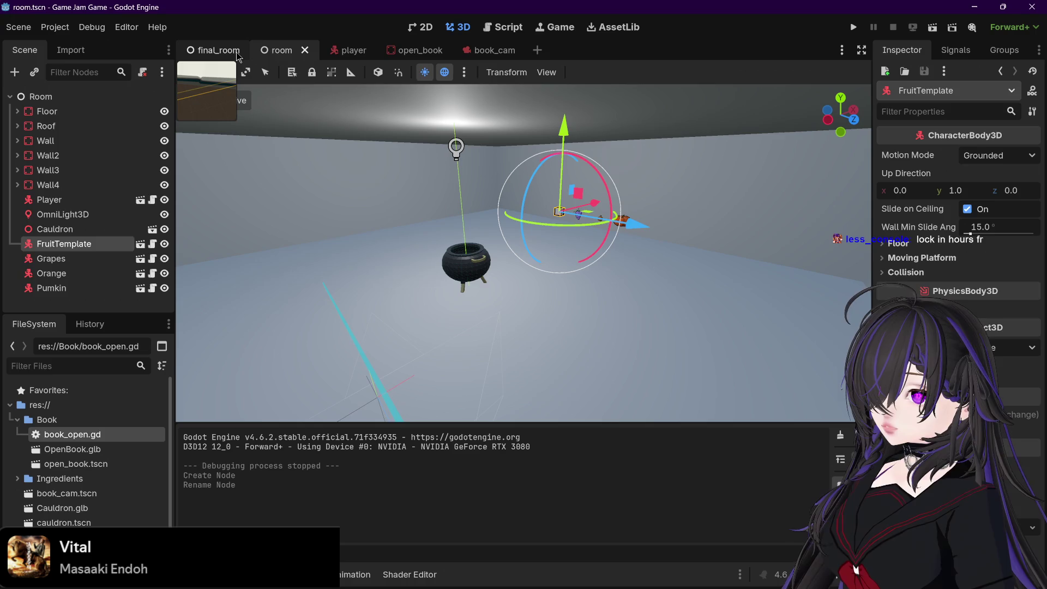
pyautogui.click(221, 51)
pyautogui.scroll(-5, 347, 202)
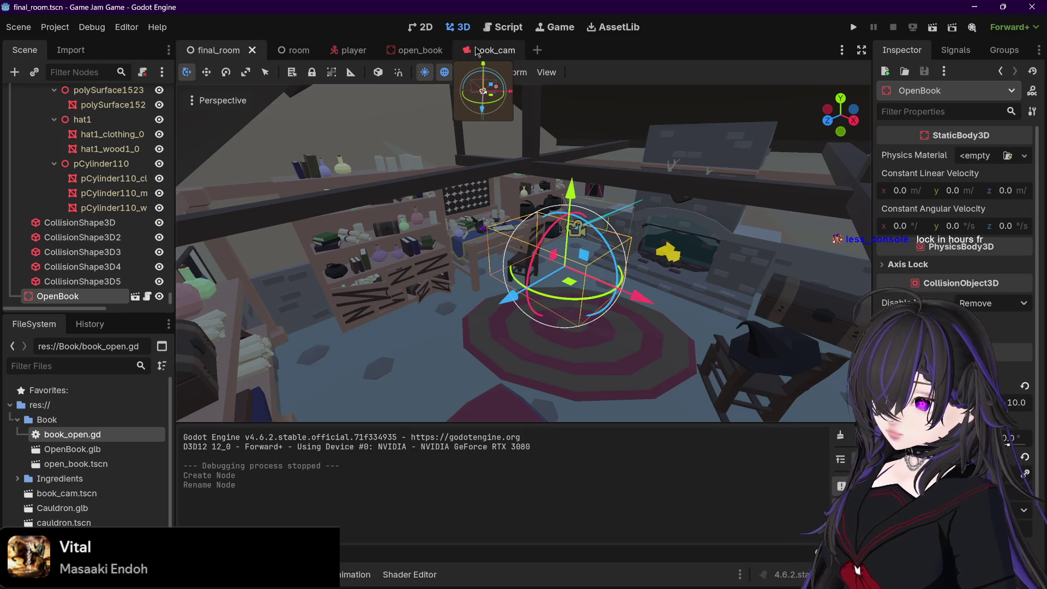
pyautogui.moveTo(409, 120); pyautogui.dragTo(360, 158)
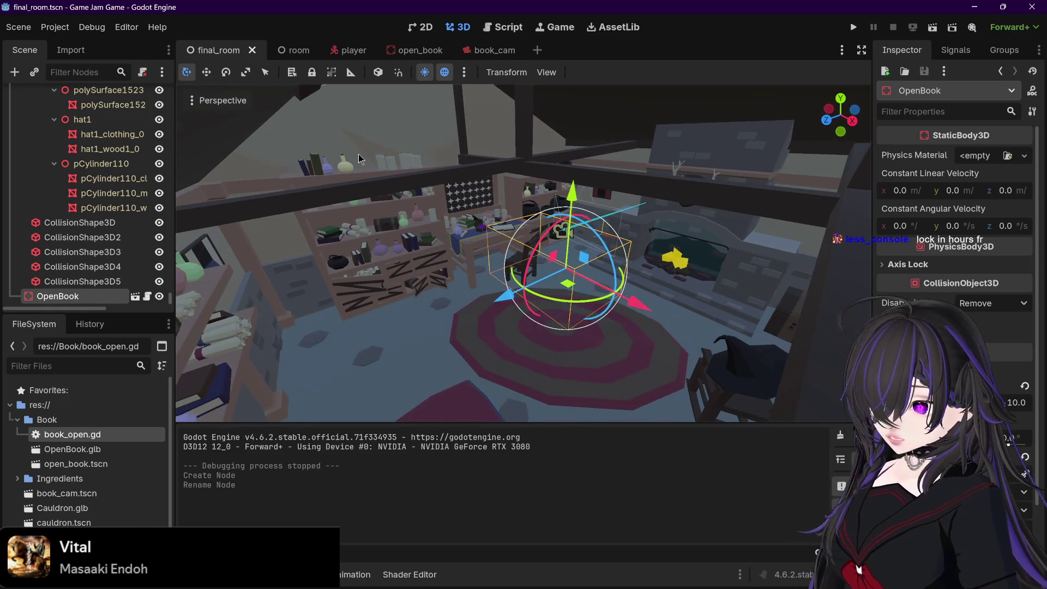
pyautogui.click(295, 49)
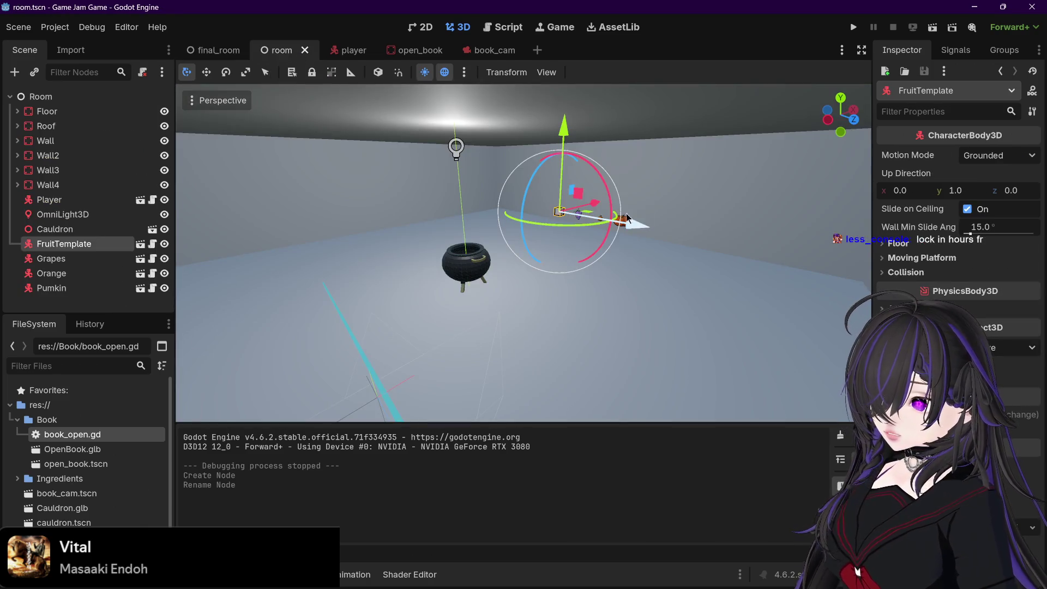
pyautogui.click(206, 53)
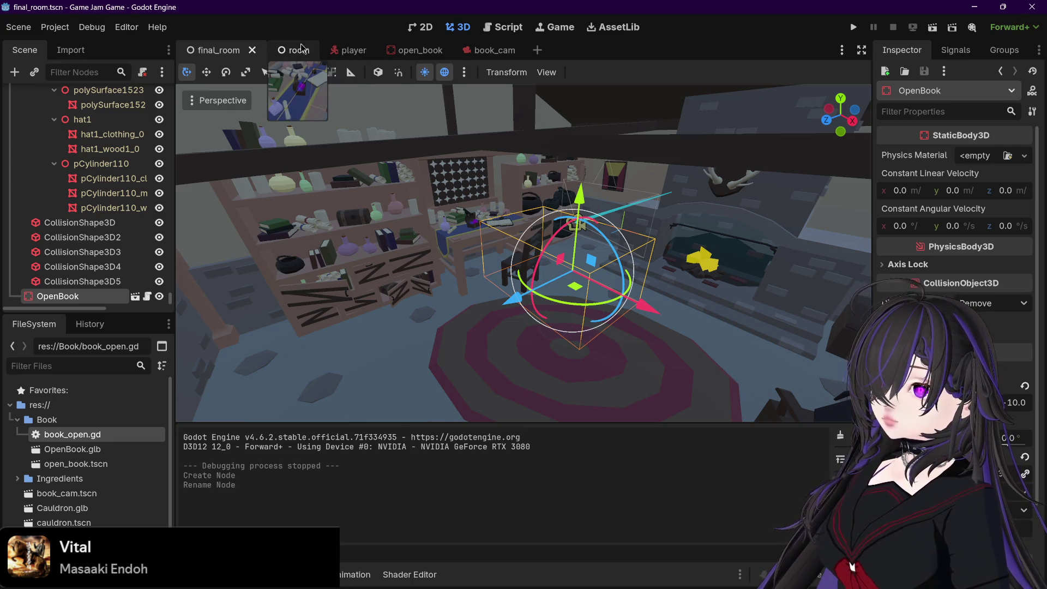
# - Check the open_book scene, then settle on the book_cam camera scene
pyautogui.click(286, 53)
pyautogui.click(225, 53)
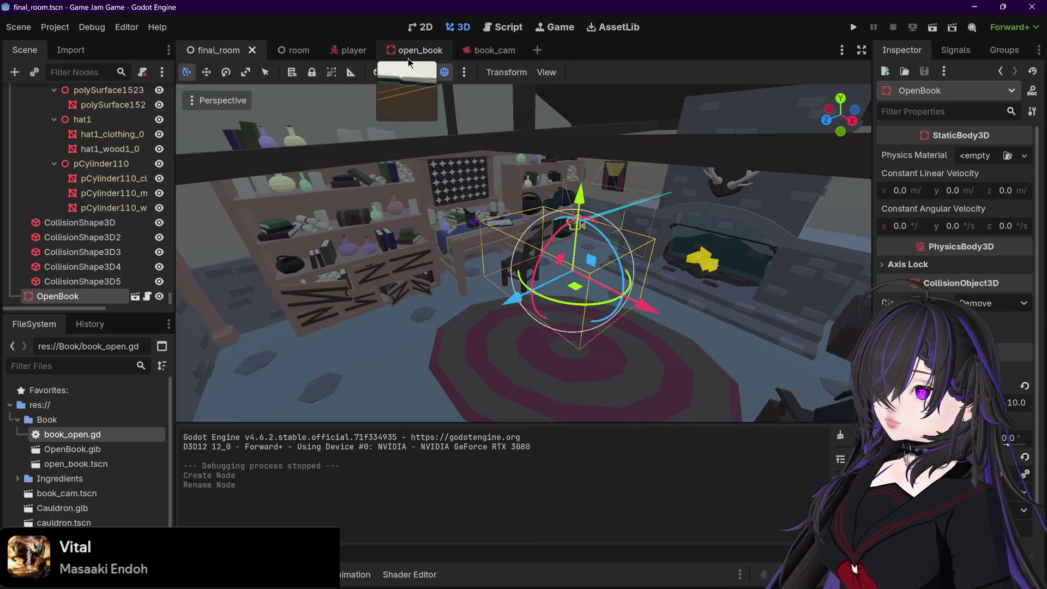
pyautogui.click(408, 52)
pyautogui.click(479, 50)
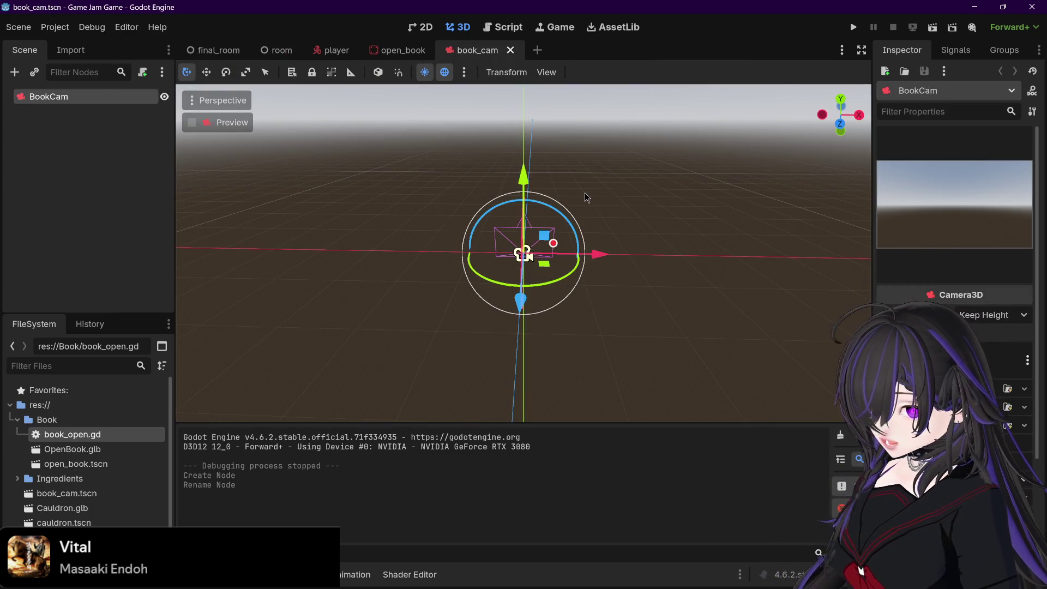
pyautogui.click(396, 52)
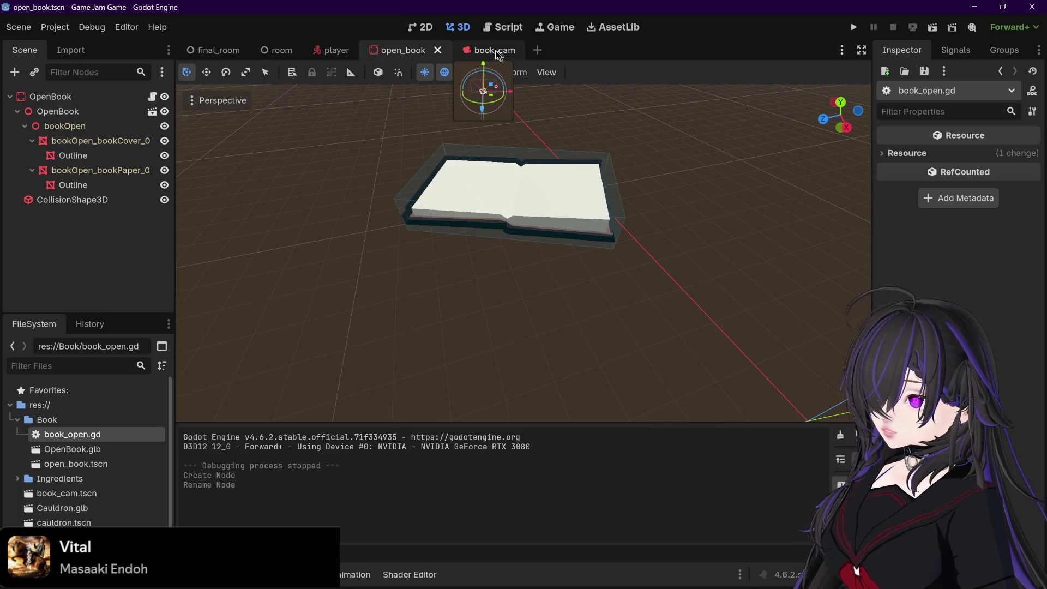
pyautogui.moveTo(340, 50)
pyautogui.click(480, 50)
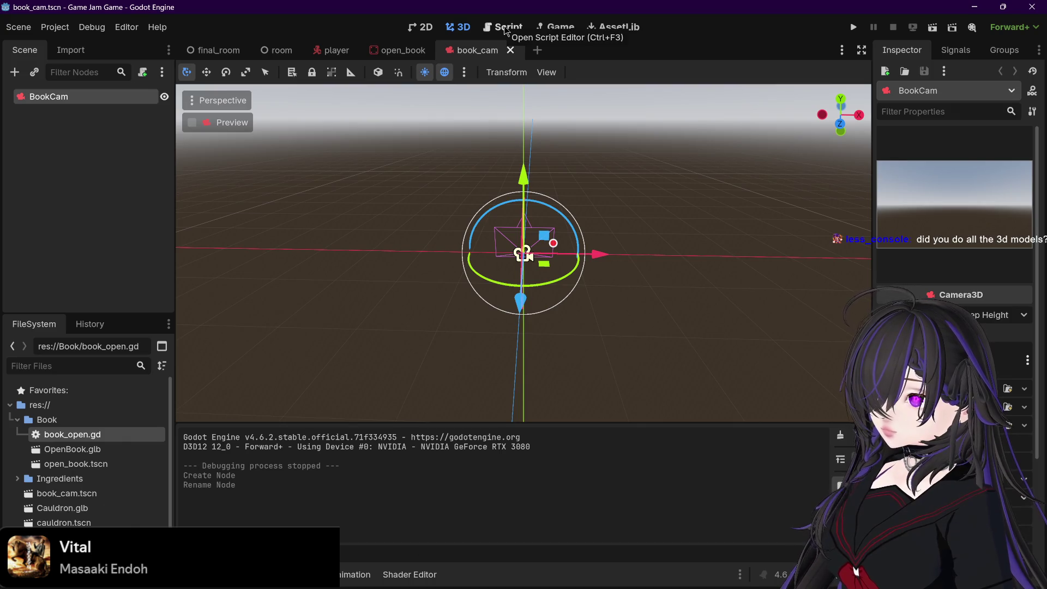
# - Review the book_open.gd script, then run the game from the room scene
pyautogui.click(504, 27)
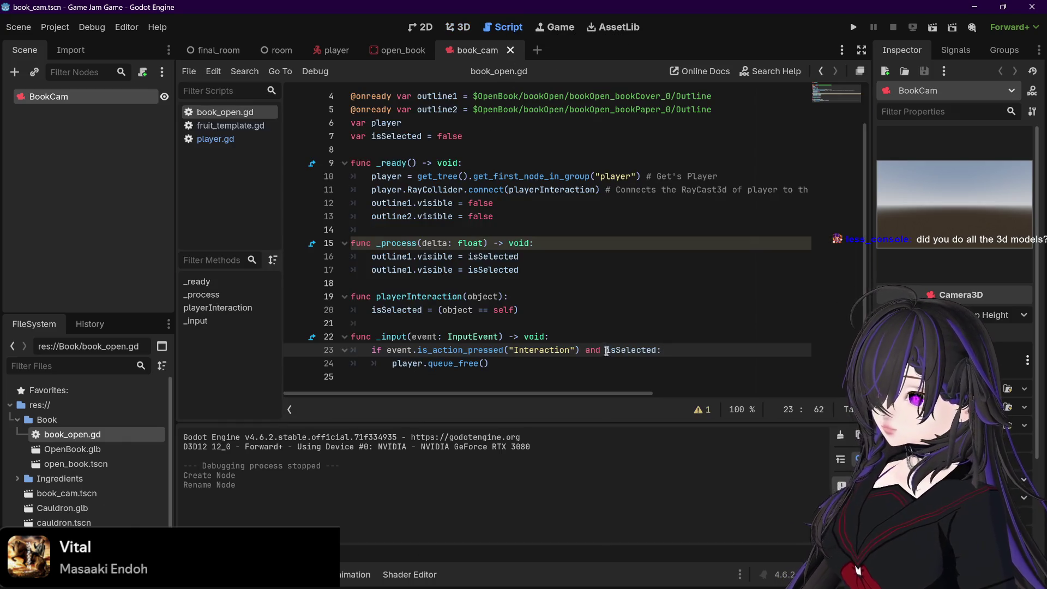
pyautogui.scroll(2, 603, 347)
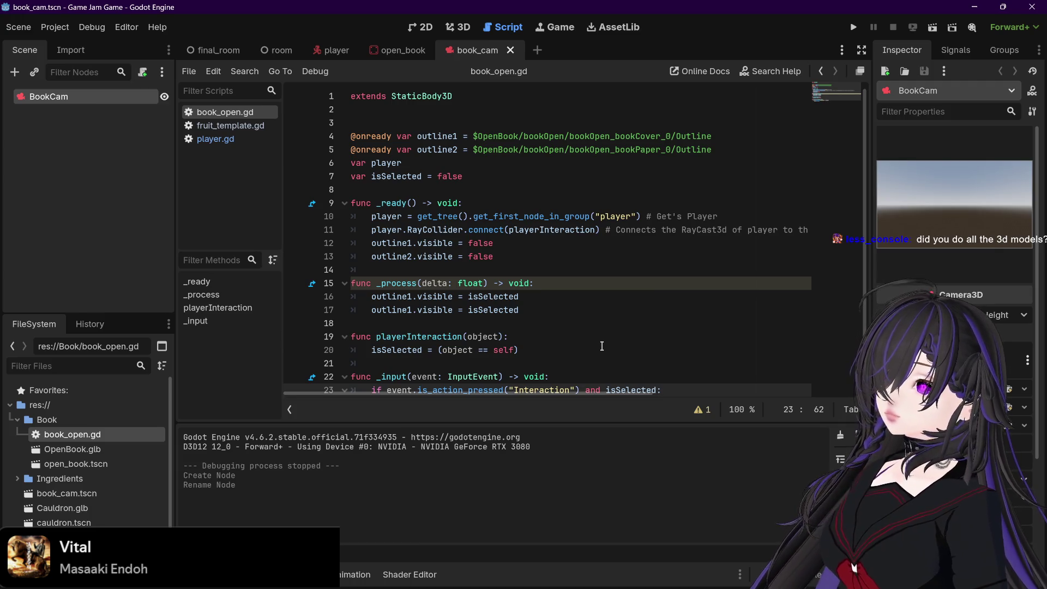
pyautogui.scroll(-1, 589, 343)
pyautogui.scroll(1, 570, 331)
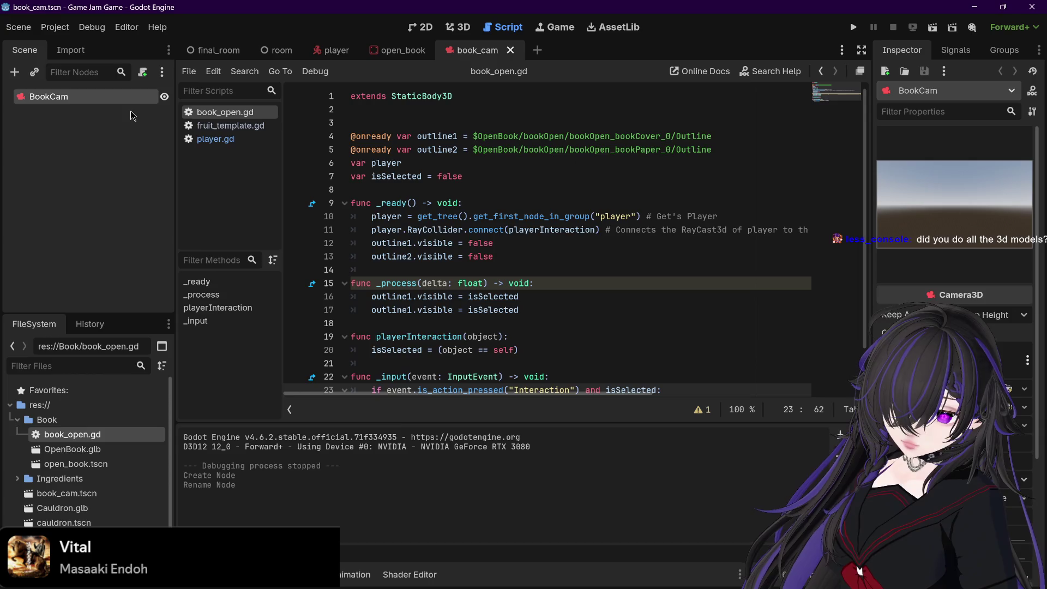
pyautogui.click(280, 50)
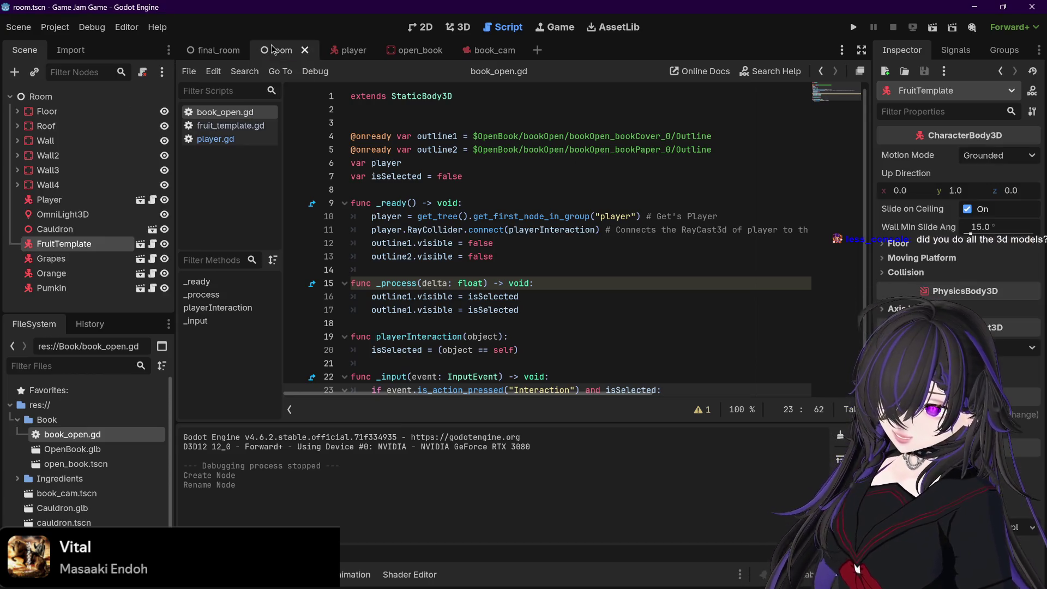
pyautogui.click(853, 27)
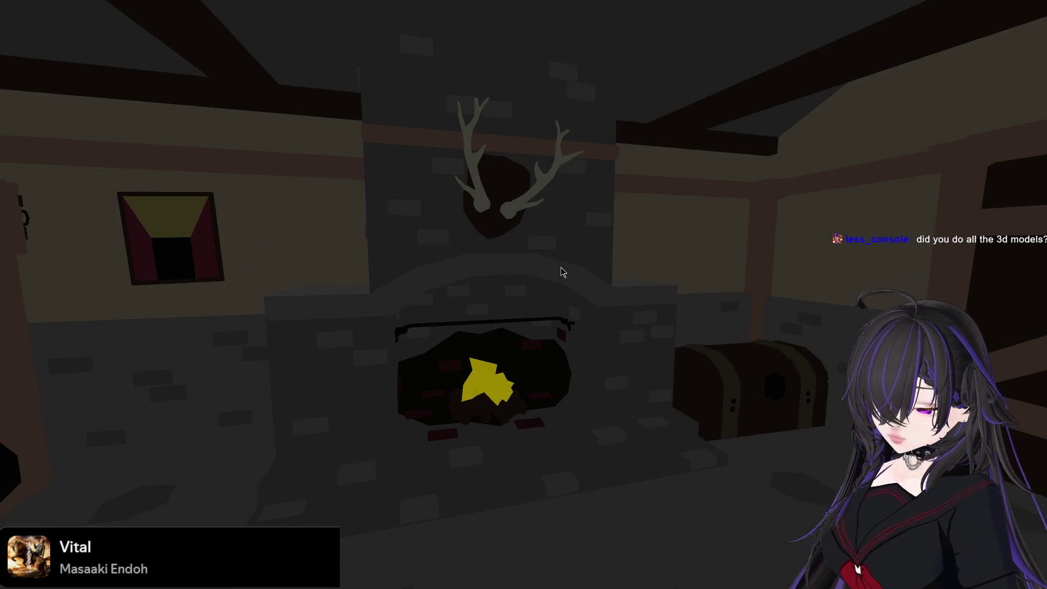
pyautogui.press('F8')
pyautogui.click(931, 31)
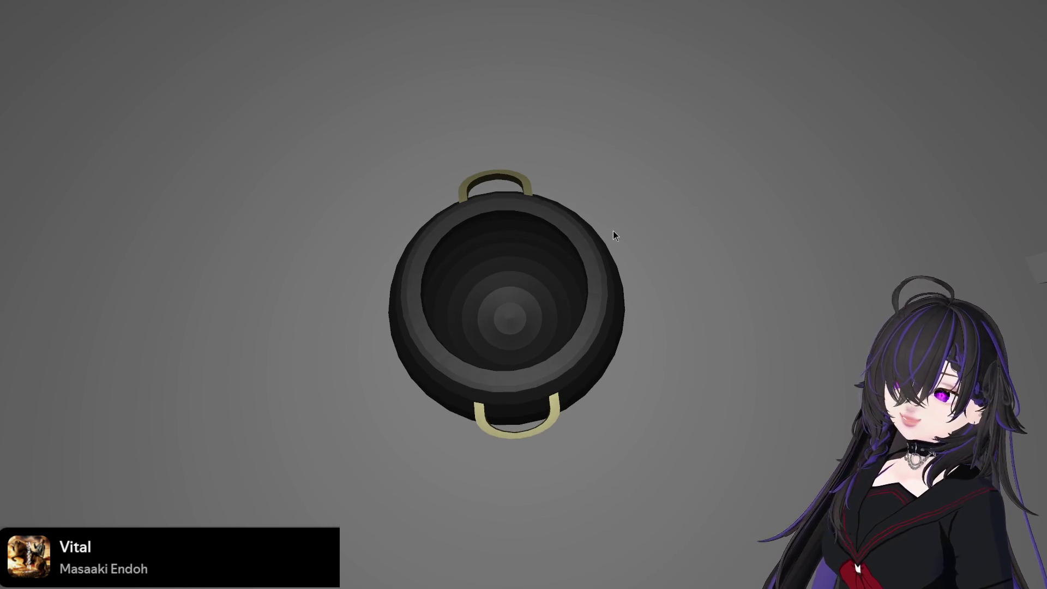
pyautogui.press('F8')
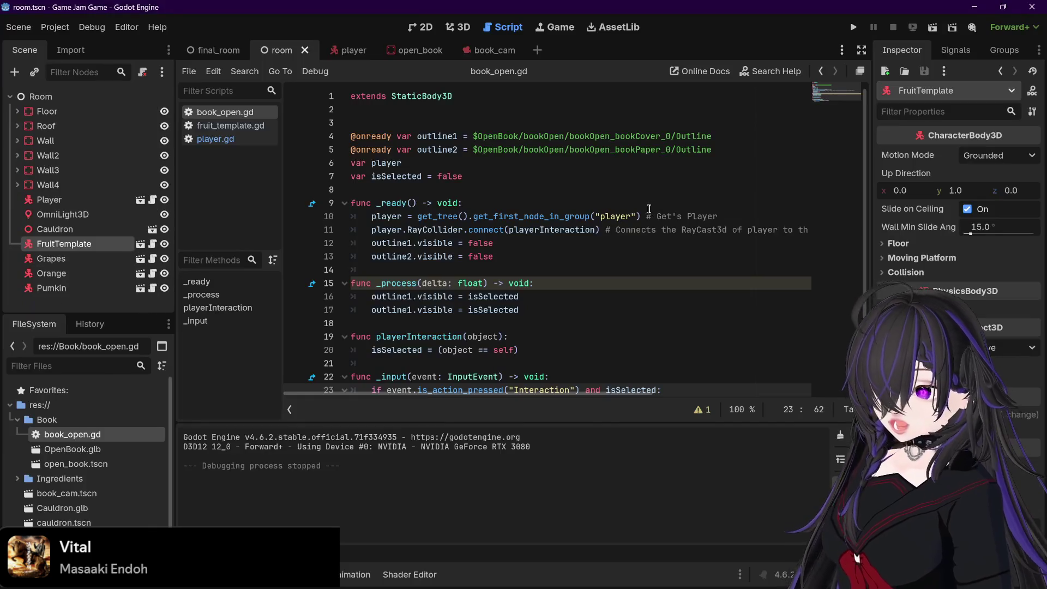
# - Test-run the furnished room with the fireplace, stop it with F8, and return to the room scene
pyautogui.click(854, 27)
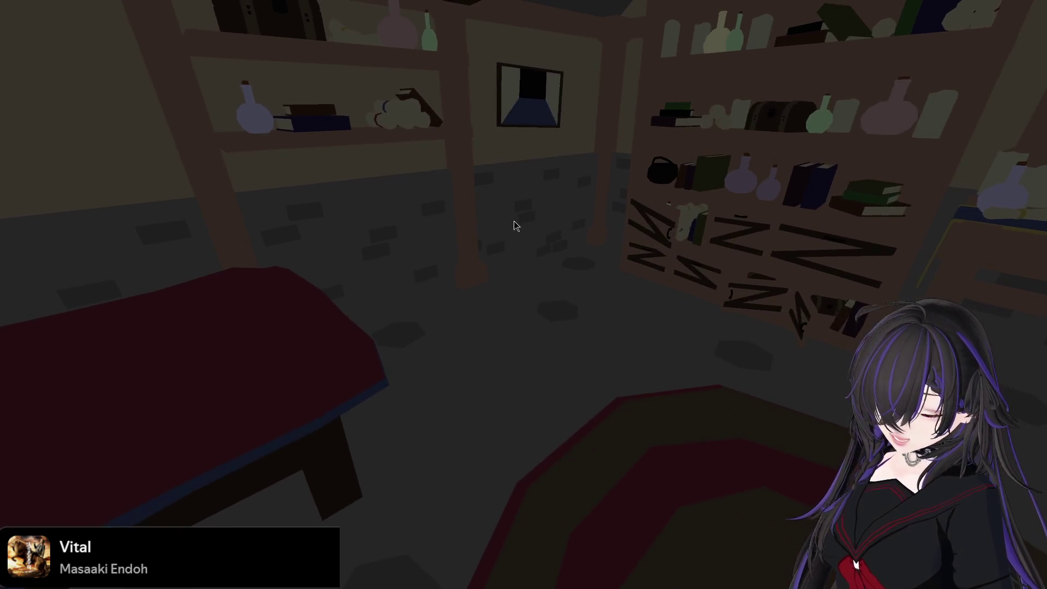
pyautogui.press('F8')
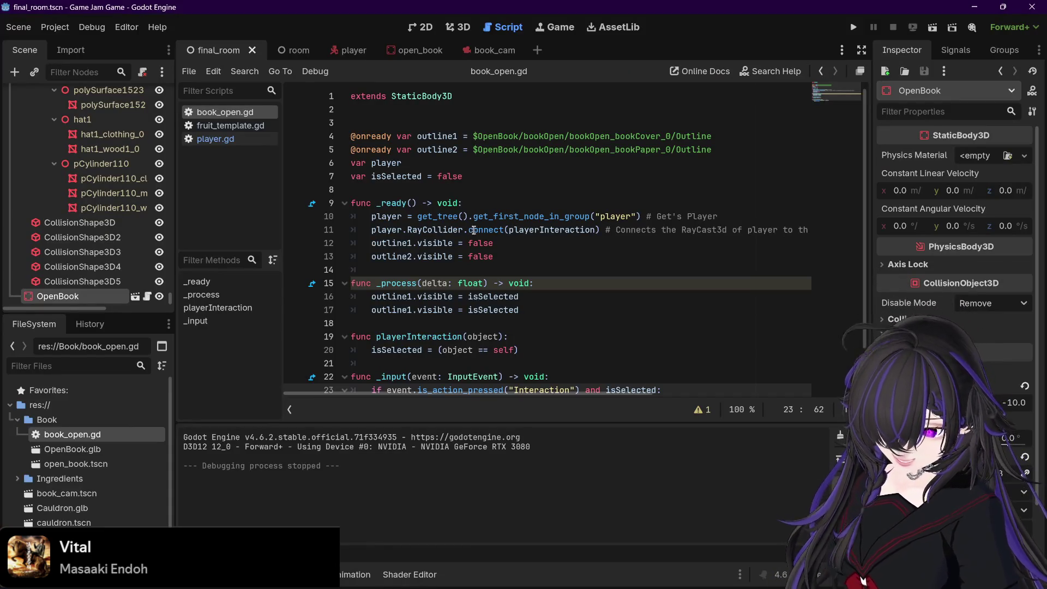
pyautogui.moveTo(474, 212)
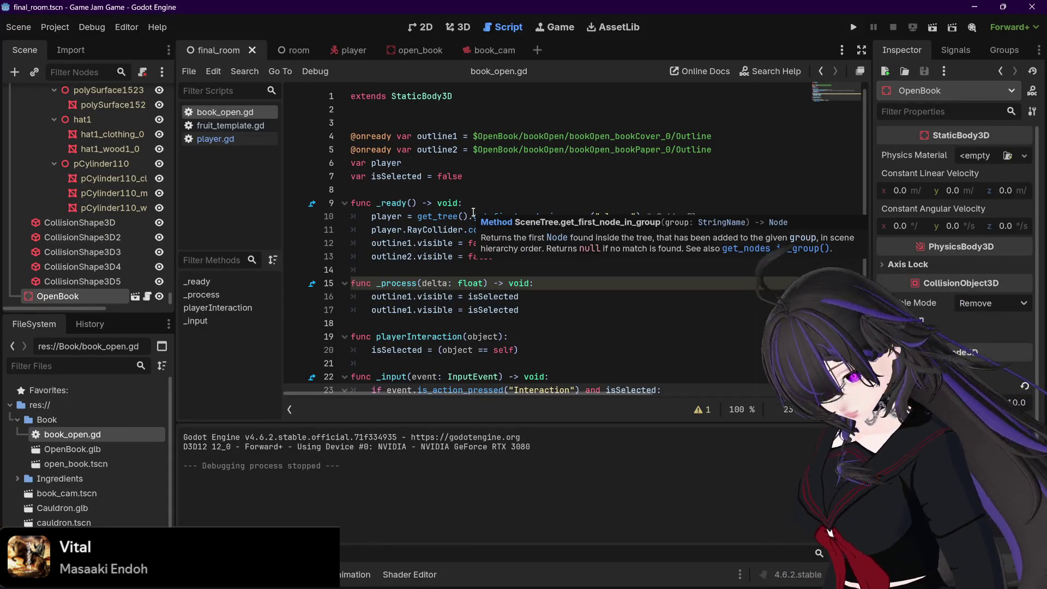
pyautogui.click(289, 57)
# - Run the room scene with the cauldron and fruit, stop it with F8, and scroll the script
pyautogui.click(929, 34)
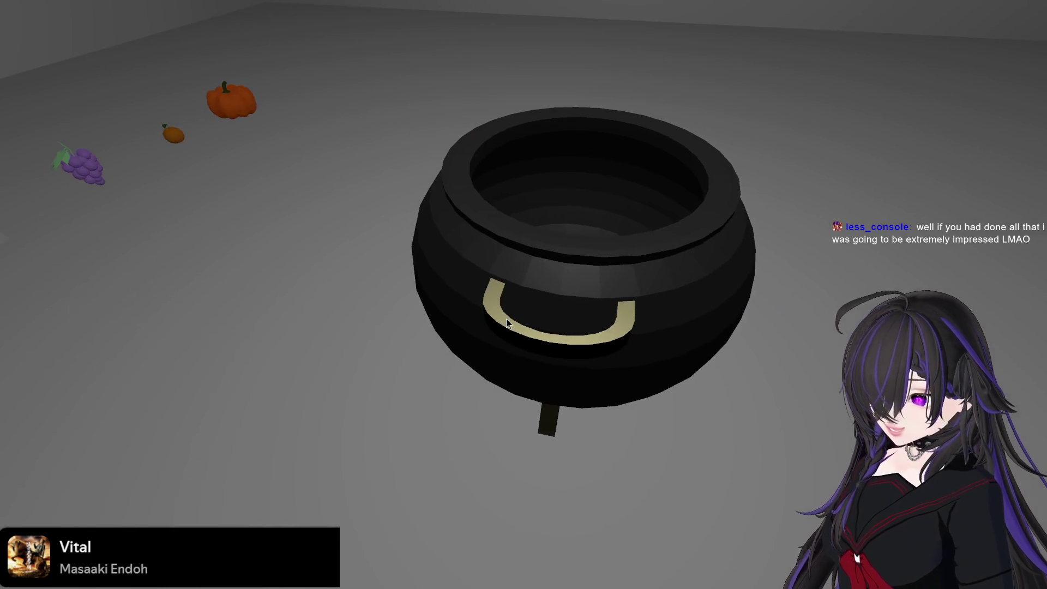
pyautogui.press('F8')
pyautogui.scroll(-1, 507, 322)
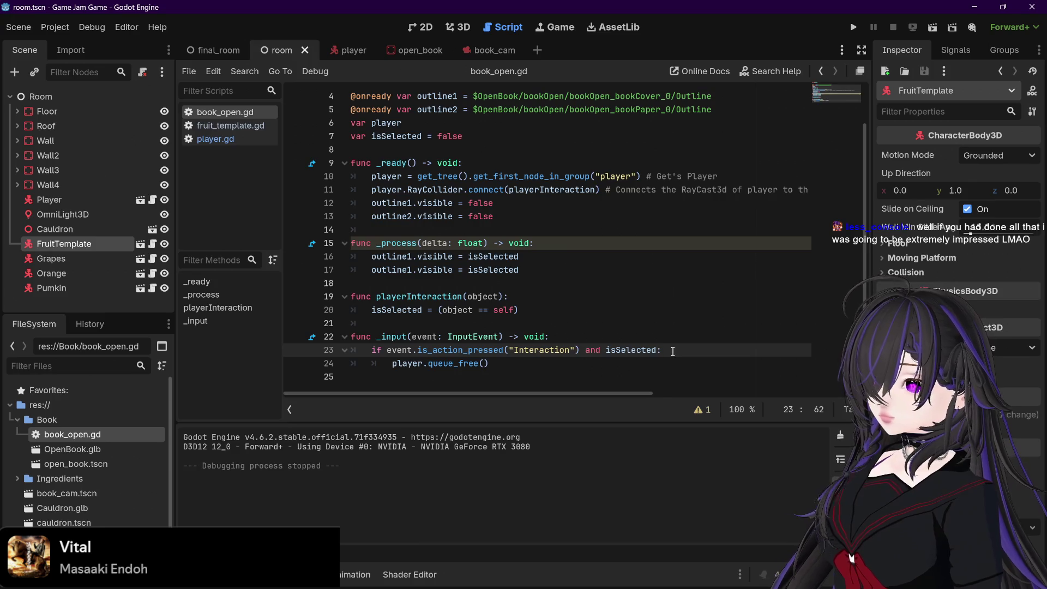
# - Save the open scenes and scripts with Ctrl+S
pyautogui.moveTo(659, 352)
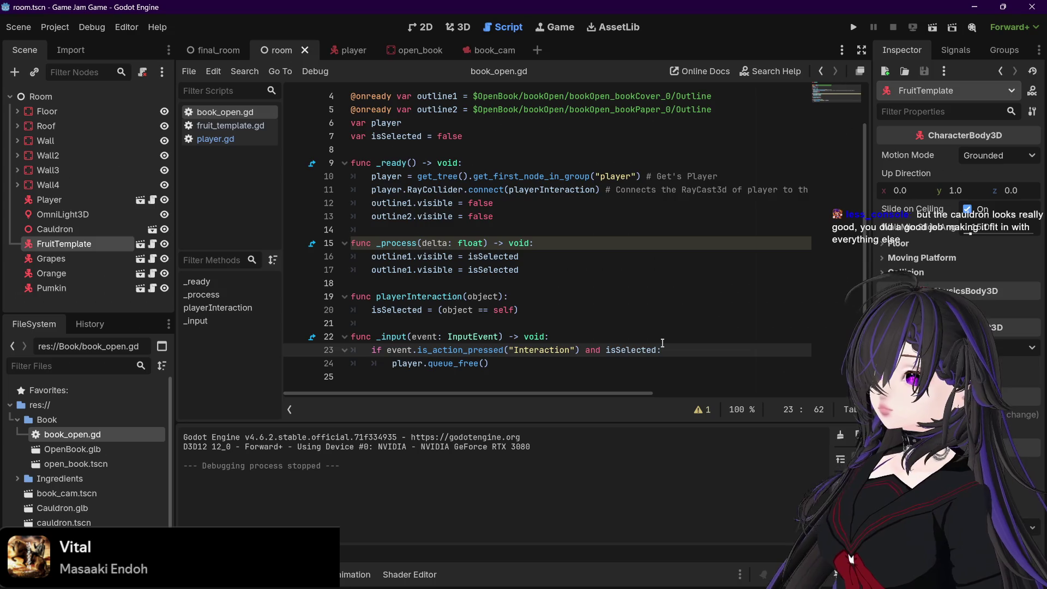
pyautogui.scroll(2, 662, 342)
pyautogui.scroll(-1, 662, 343)
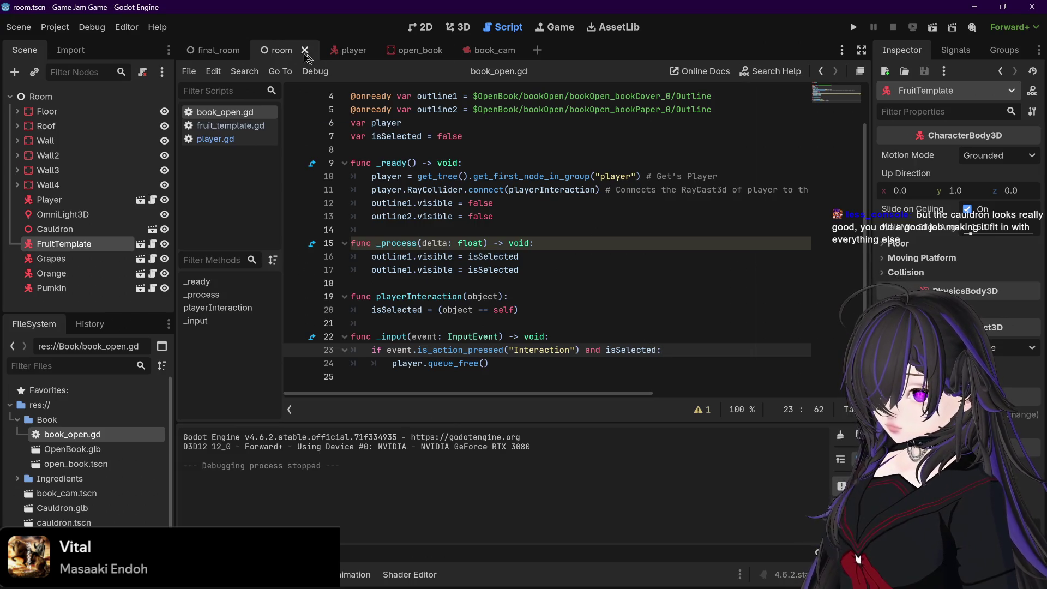
pyautogui.hotkey('ctrl', 's')
# - In player.gd, select get_tree().current_scene on line 51 and bring up the book_cam scene
pyautogui.click(236, 138)
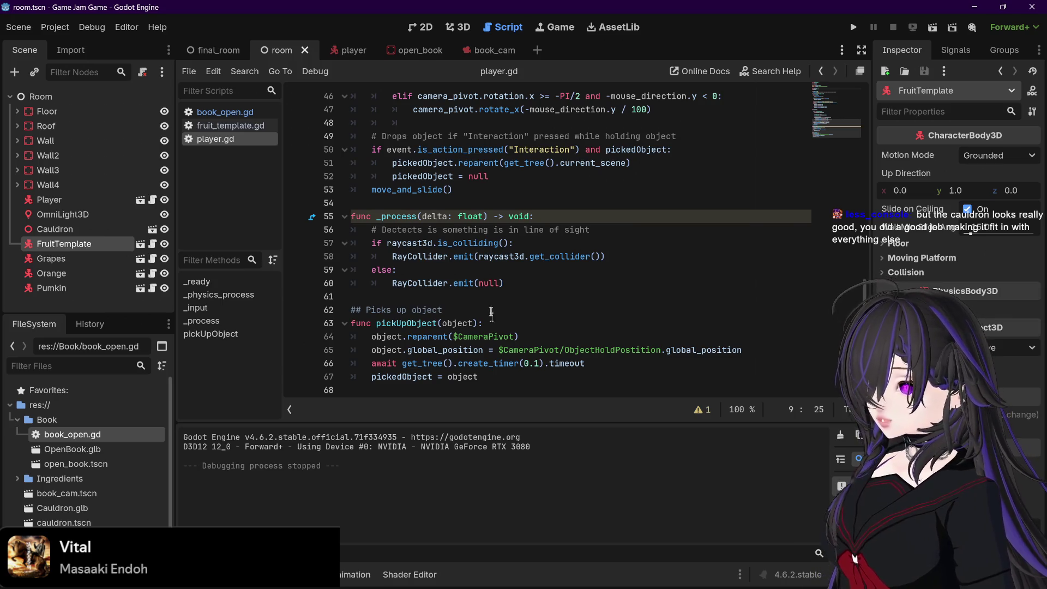
pyautogui.doubleClick(548, 165)
pyautogui.moveTo(550, 167); pyautogui.dragTo(628, 165)
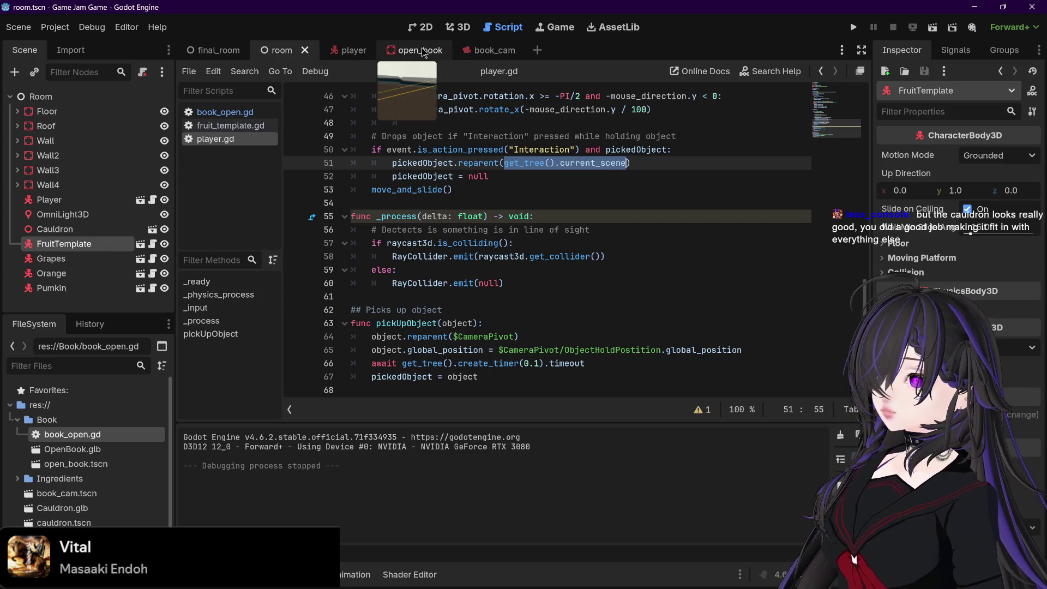
pyautogui.click(491, 52)
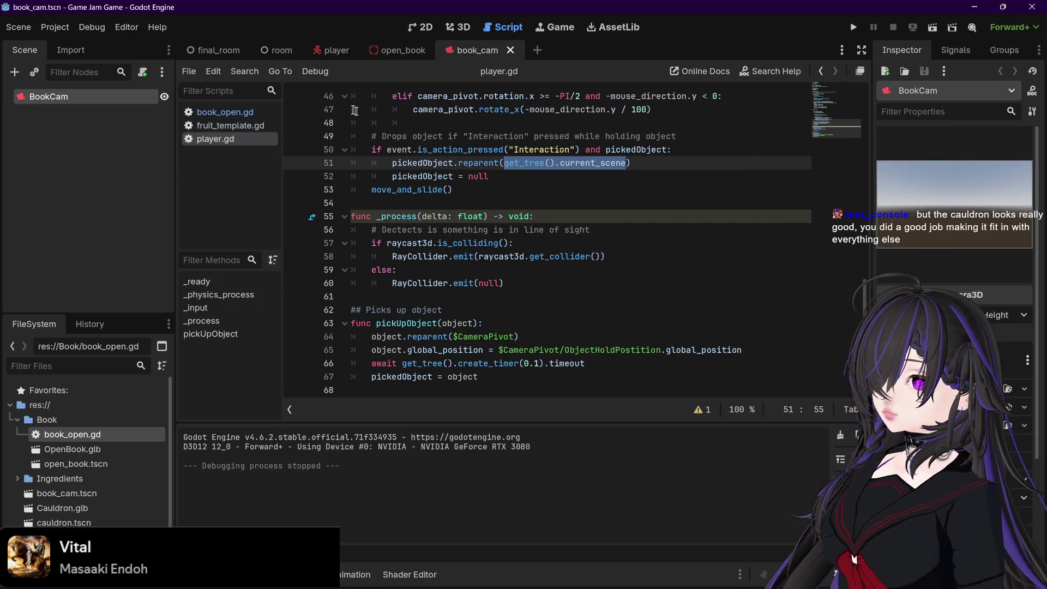
# - In book_open.gd, add a get_tree().current_scene line after line 23 in the Interaction branch
pyautogui.click(238, 113)
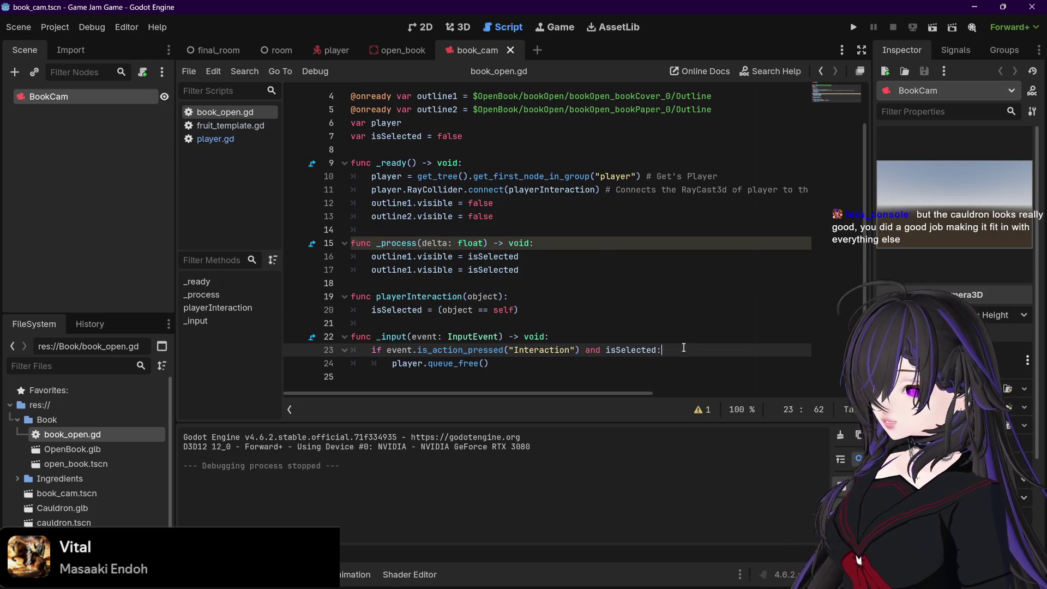
pyautogui.press('Return')
pyautogui.write('get_tree().current_scene')
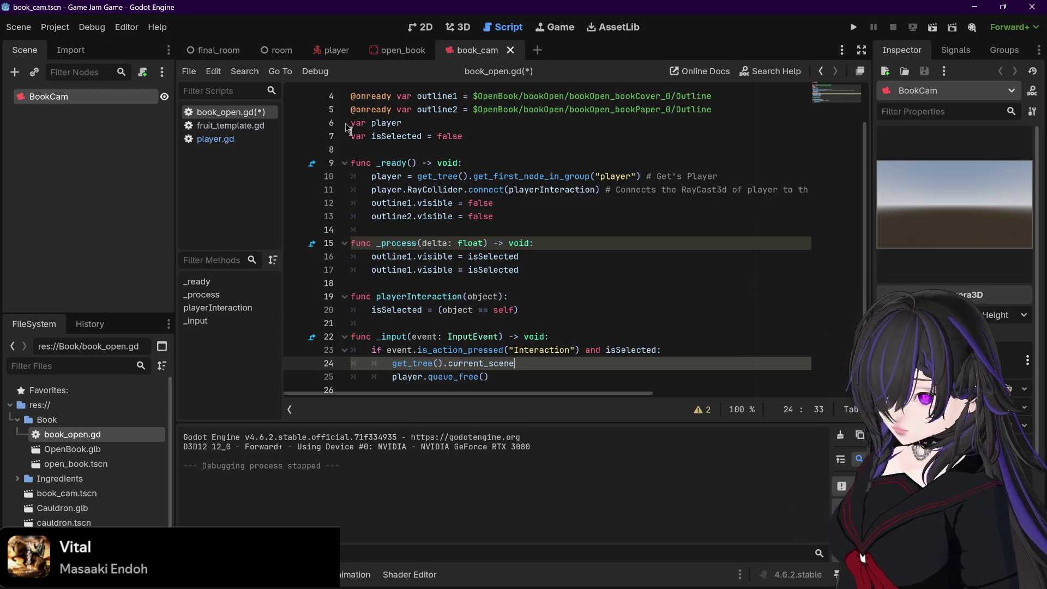
# - Recheck line 51 of player.gd, paste into book_open.gd, and place the cursor on empty line 3
pyautogui.click(335, 51)
pyautogui.click(483, 54)
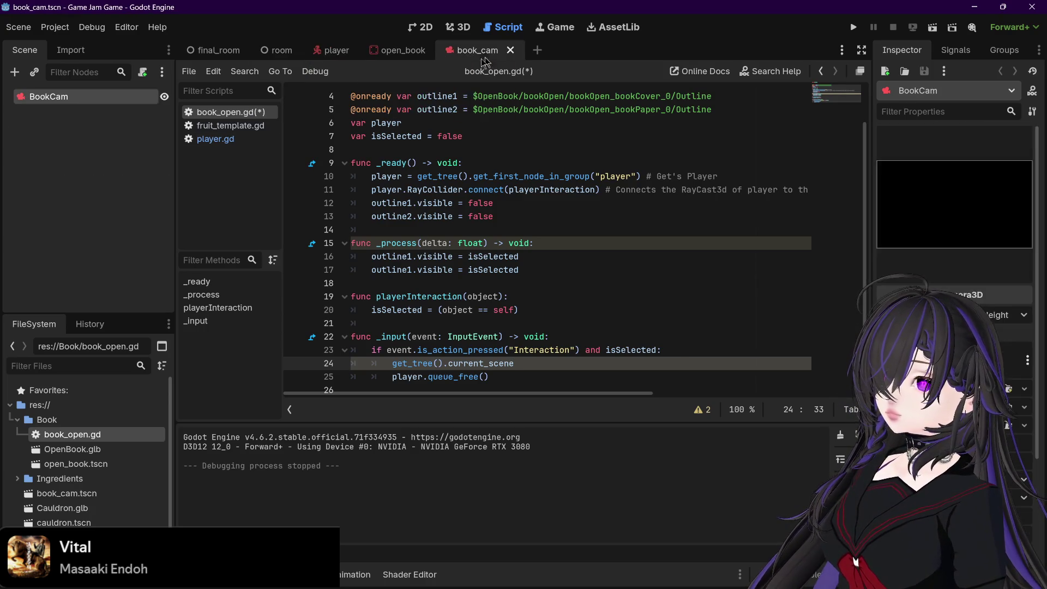
pyautogui.click(231, 138)
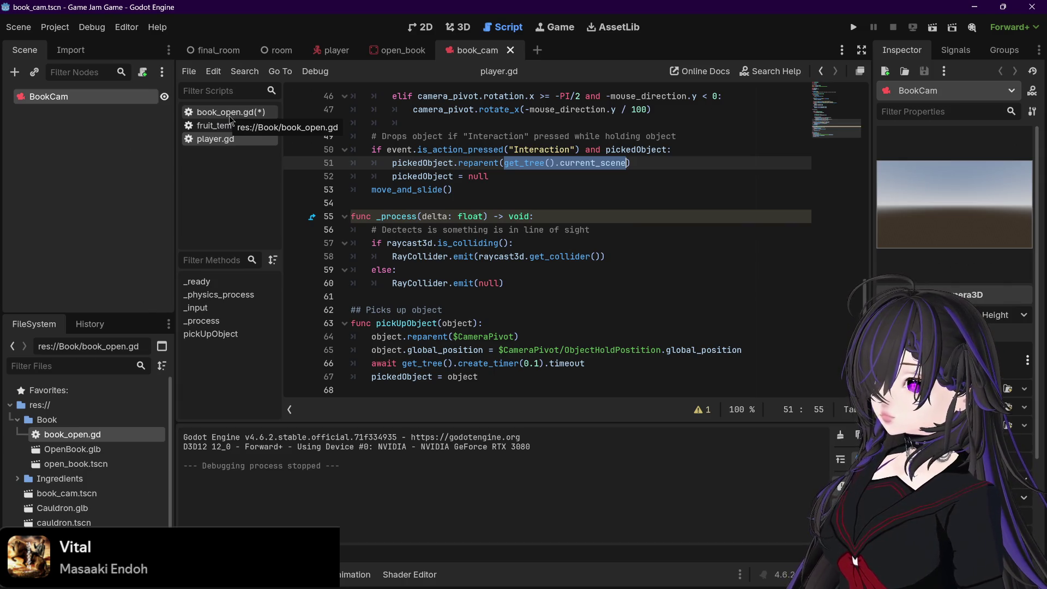
pyautogui.click(230, 114)
pyautogui.write('get_tree().current_scene')
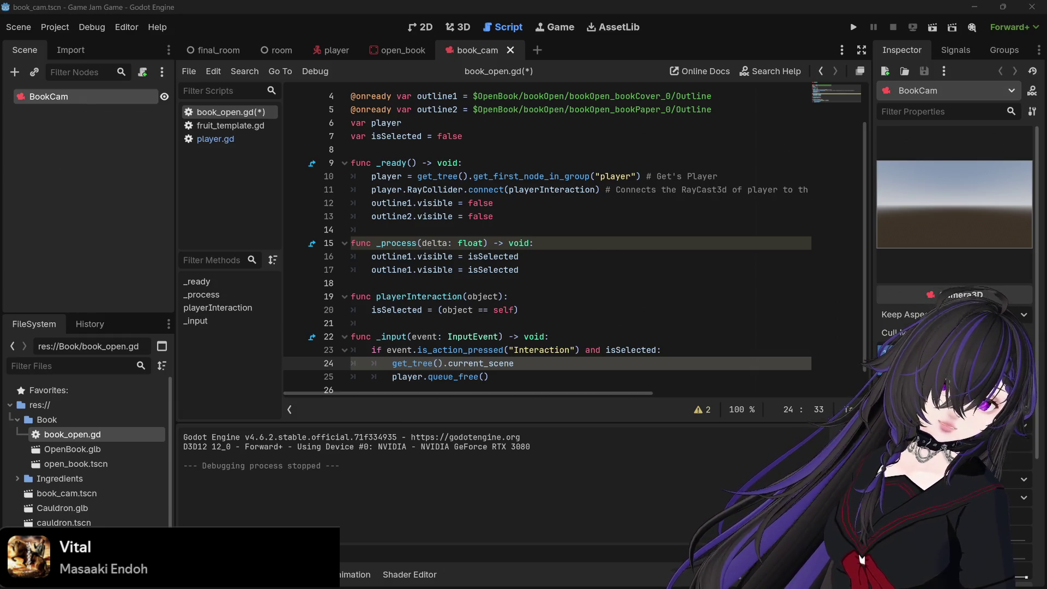
pyautogui.scroll(2, 407, 117)
pyautogui.click(406, 118)
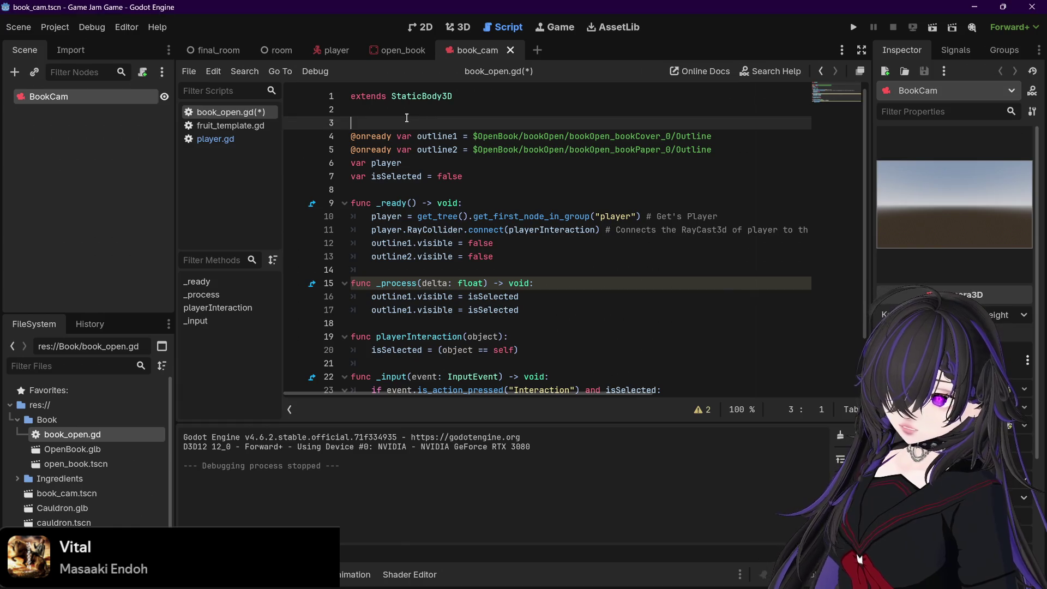
# - Insert a line under extends StaticBody3D and write var cam = book_cam.instantiate()
pyautogui.press('Return')
pyautogui.press('Up')
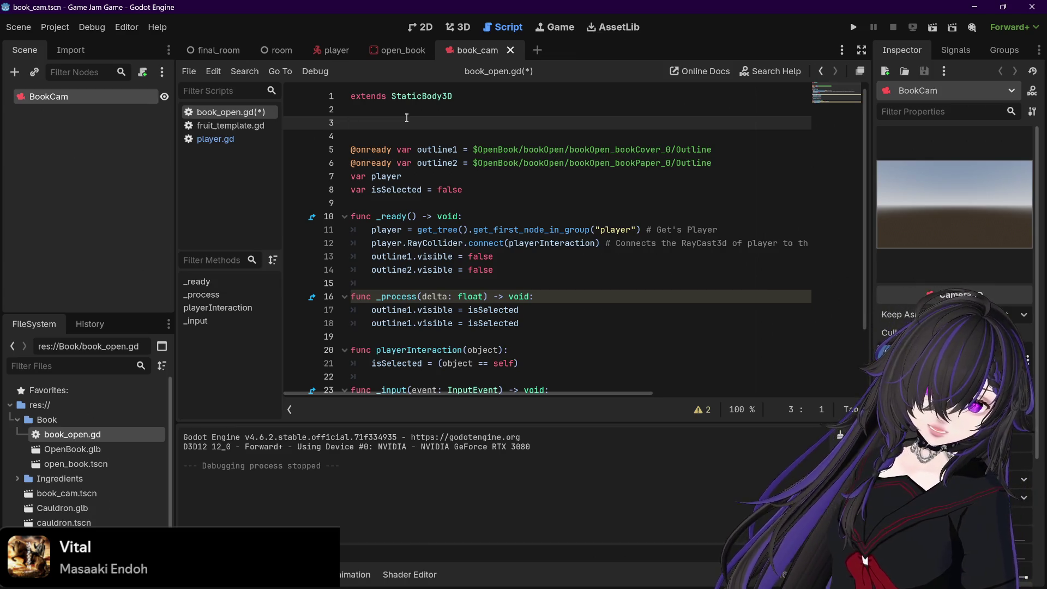
pyautogui.write('var')
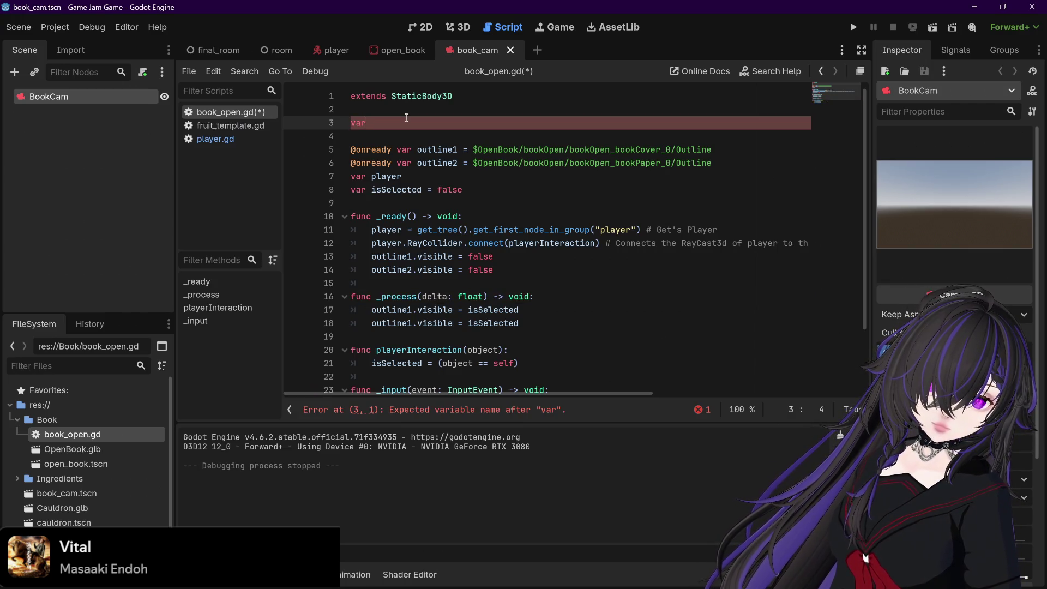
pyautogui.write(' cam =')
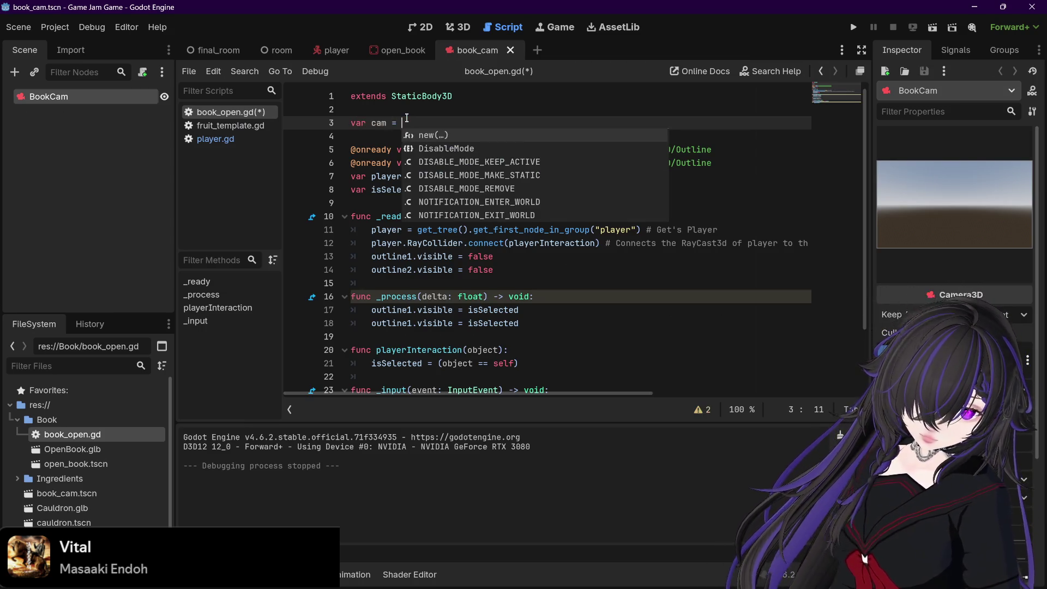
pyautogui.write(' op')
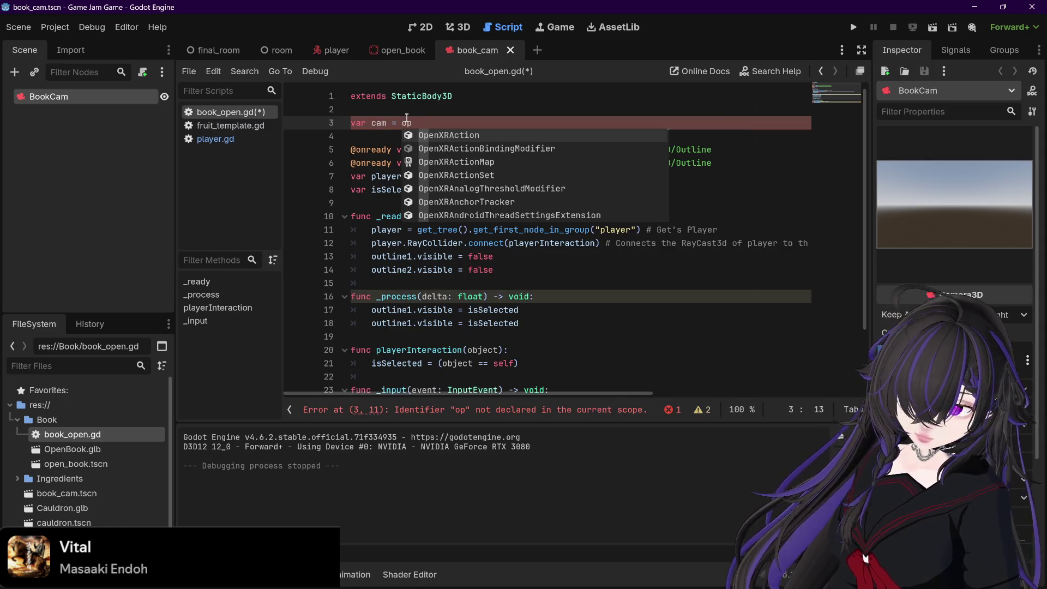
pyautogui.write('en_')
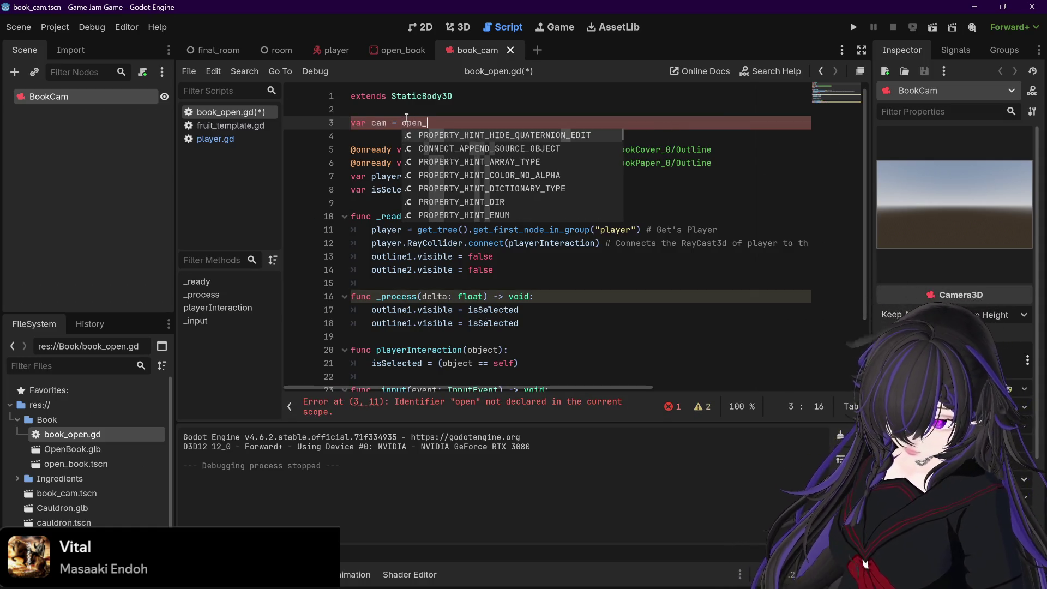
pyautogui.write('boo')
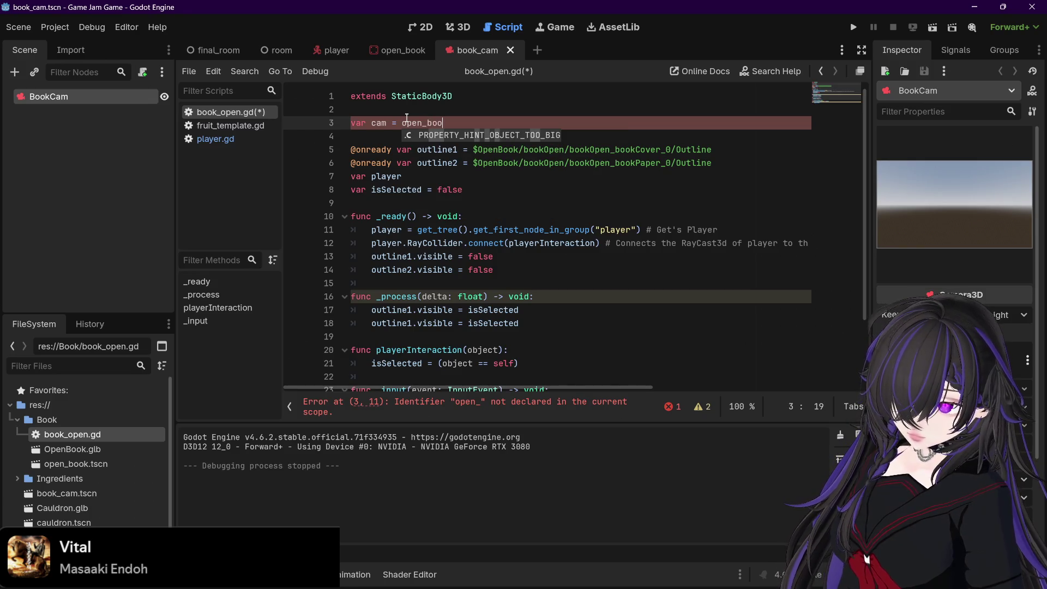
pyautogui.press('BackSpace')
pyautogui.press('BackSpace')
pyautogui.press('BackSpace')
pyautogui.press('BackSpace')
pyautogui.press('BackSpace')
pyautogui.press('BackSpace')
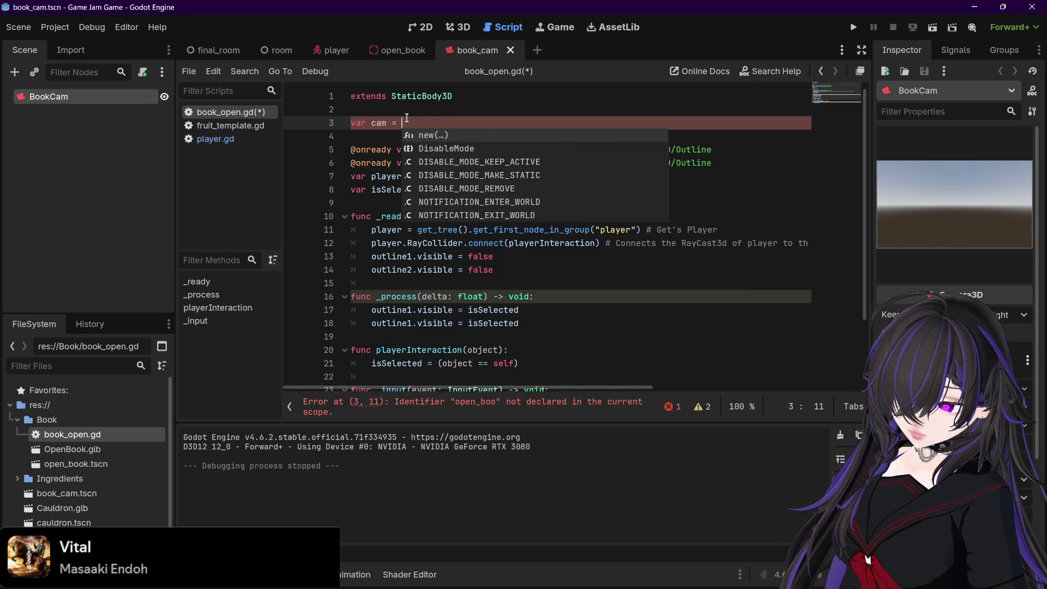
pyautogui.write('book')
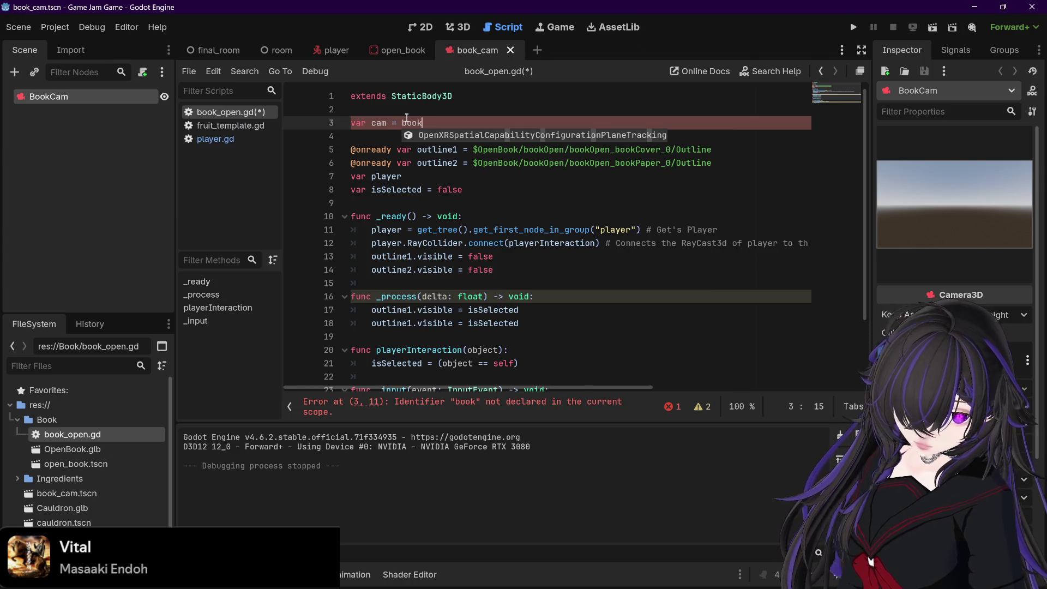
pyautogui.write('_cam')
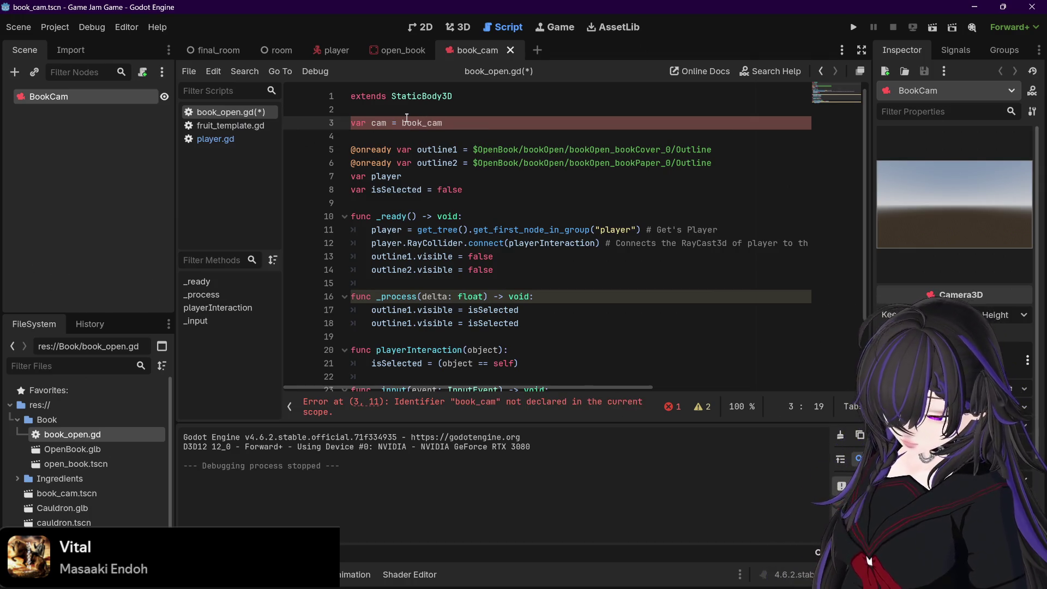
pyautogui.write('.insta')
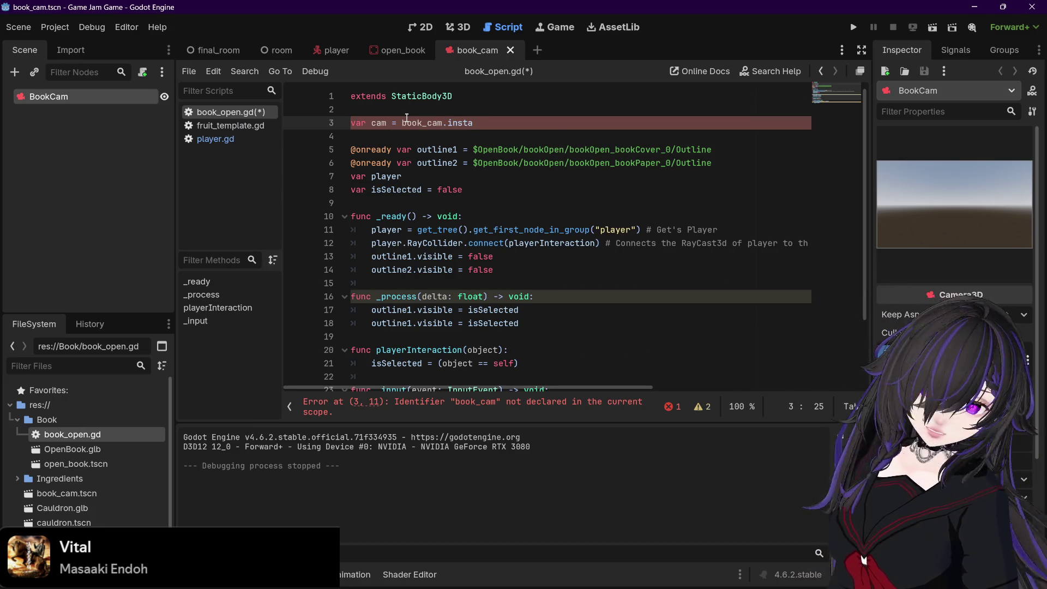
pyautogui.write('ntiate')
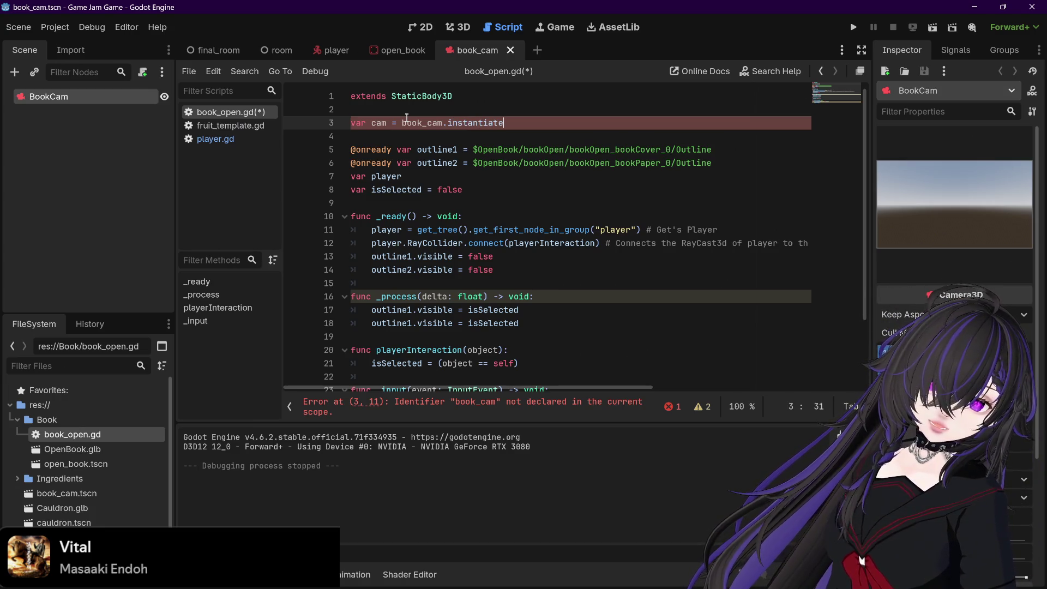
pyautogui.write('()')
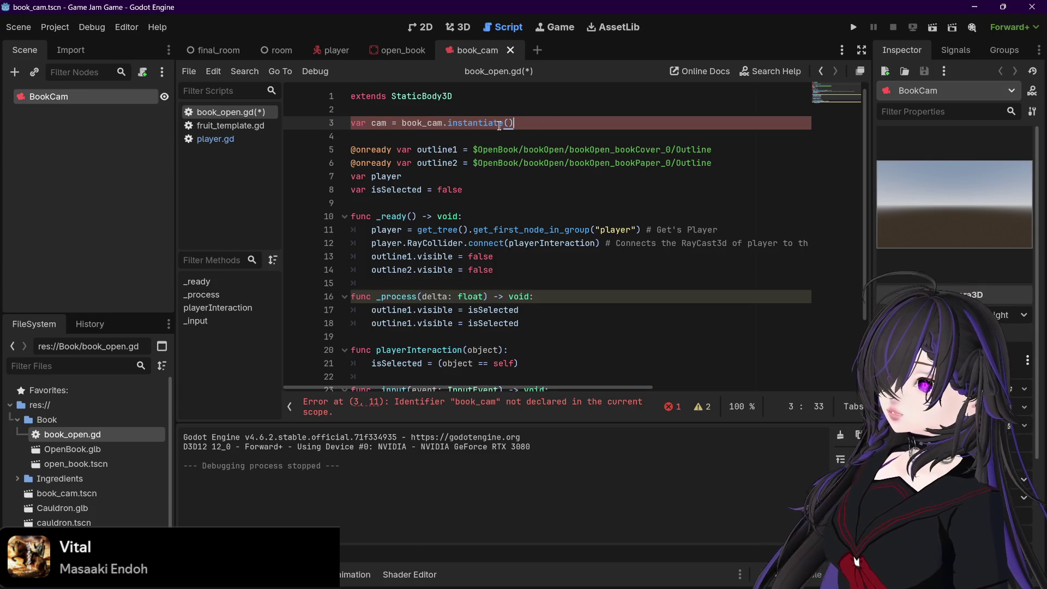
pyautogui.press('Left')
pyautogui.press('Left')
pyautogui.press('Left')
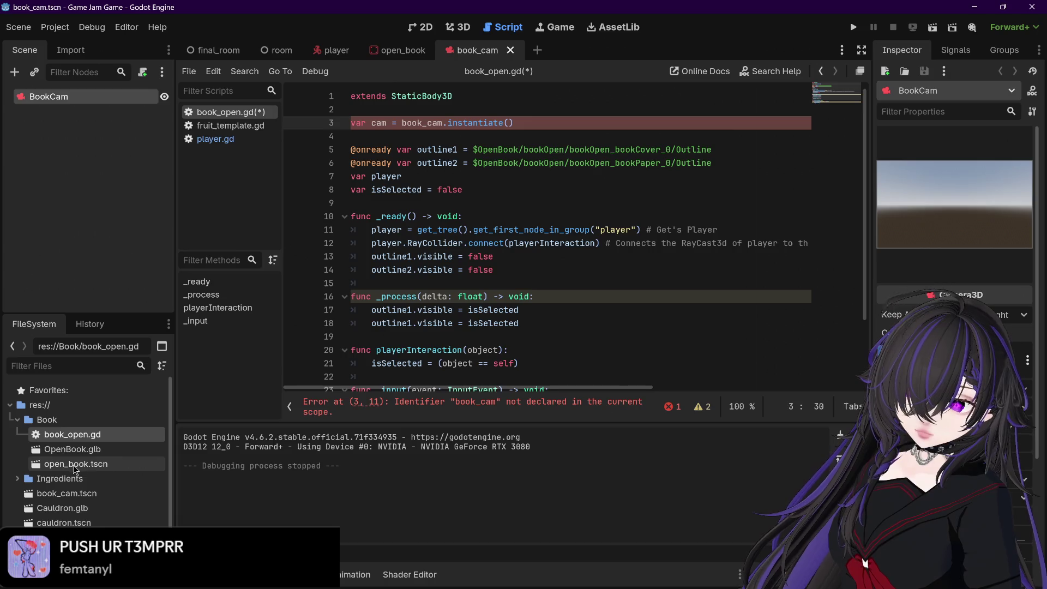
# - Drop the res://book_cam.tscn path from the FileSystem dock into the script and append .instantiate()
pyautogui.scroll(-3, 68, 463)
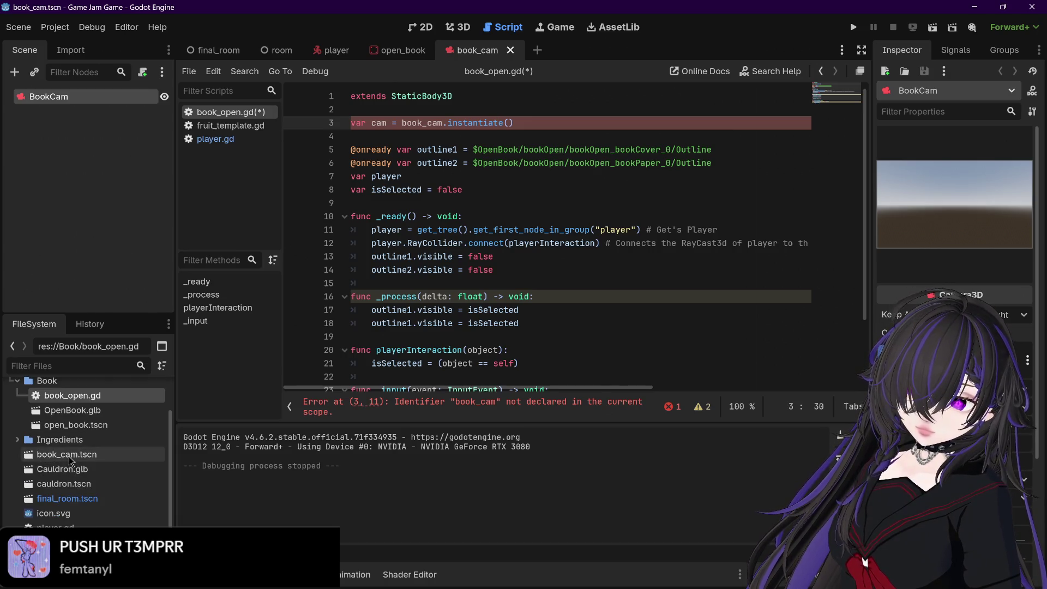
pyautogui.moveTo(70, 459)
pyautogui.mouseDown()
pyautogui.moveTo(229, 305)
pyautogui.moveTo(433, 135)
pyautogui.moveTo(491, 126)
pyautogui.moveTo(488, 134)
pyautogui.mouseUp()
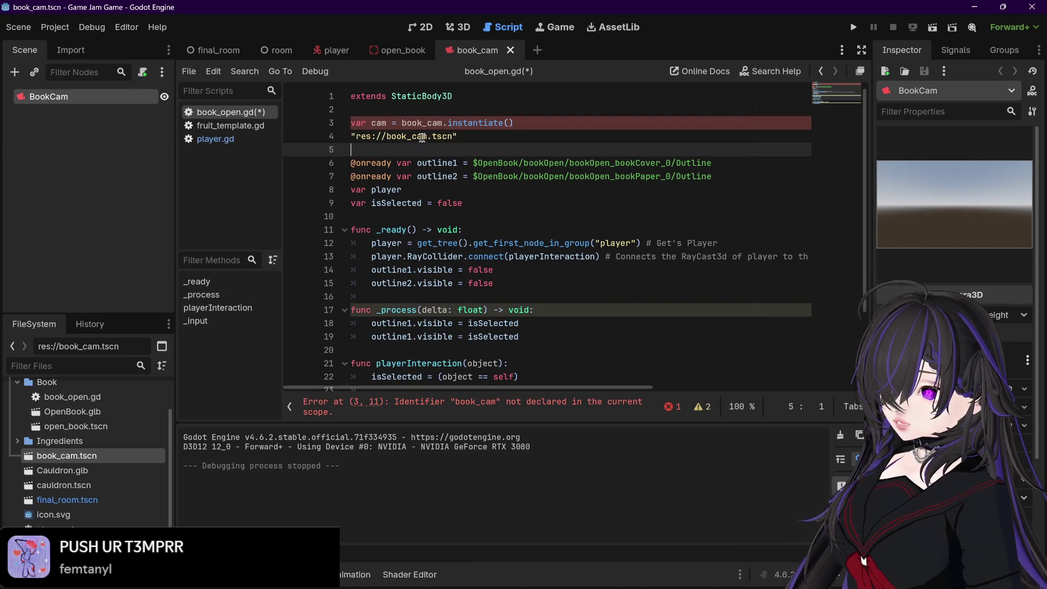
pyautogui.scroll(-2, 463, 134)
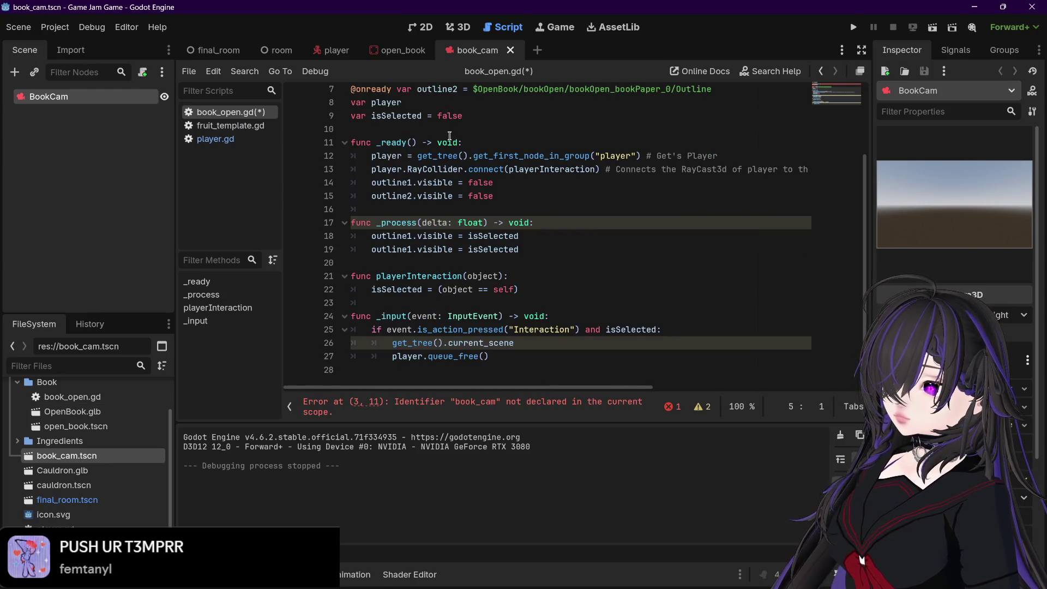
pyautogui.scroll(2, 472, 133)
pyautogui.click(482, 136)
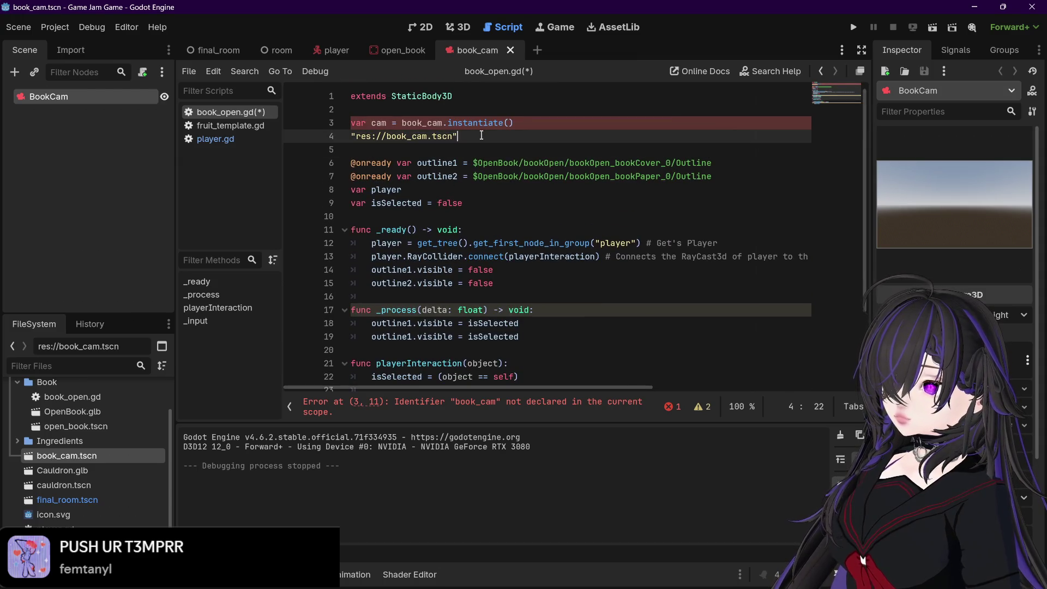
pyautogui.write('.in')
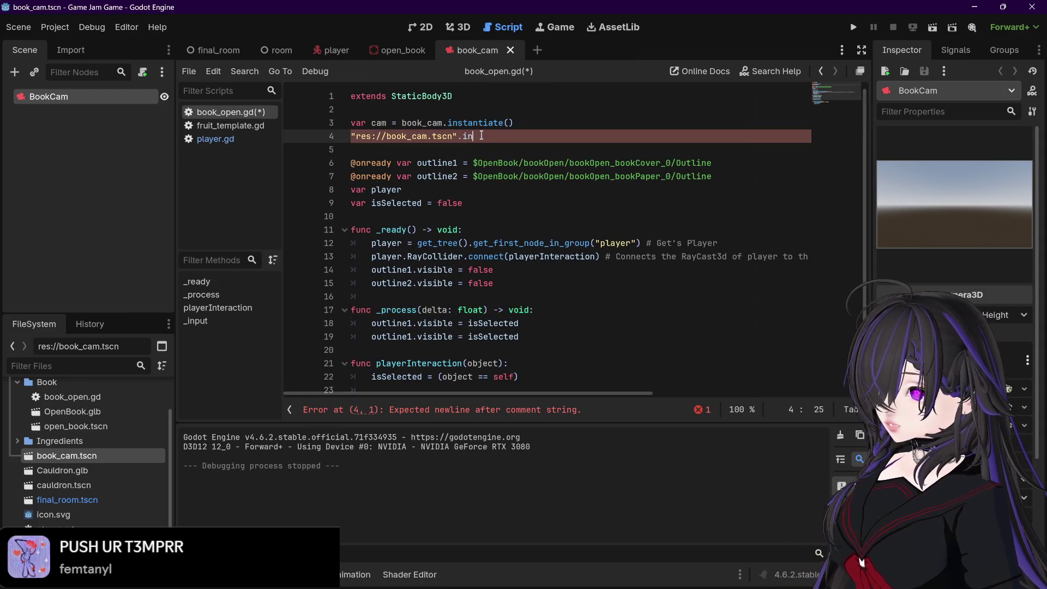
pyautogui.write('stantiate()')
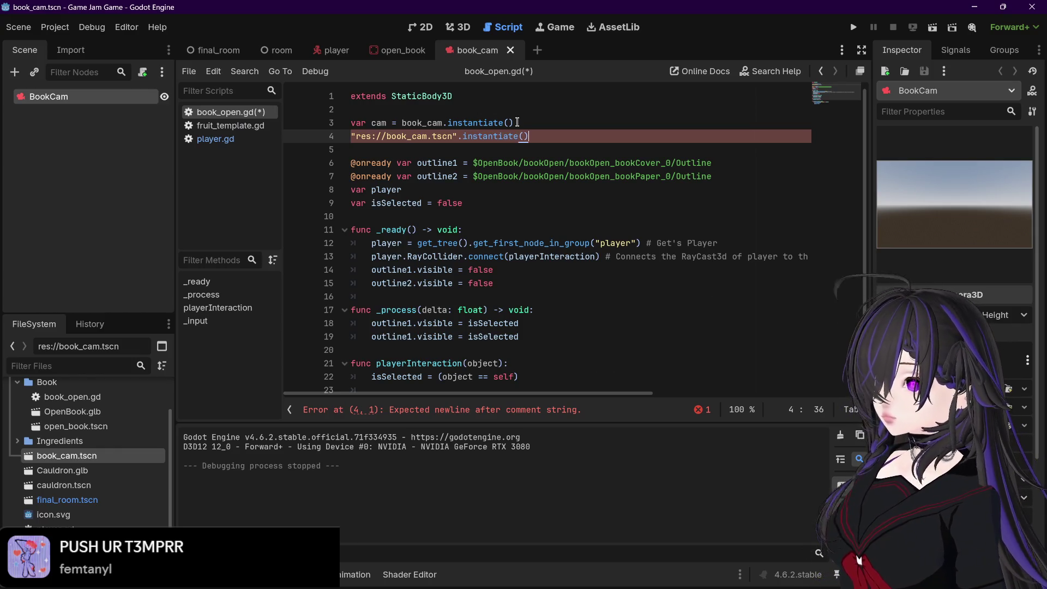
# - Prefix the path line with var cam = and delete the old line 3 declaration
pyautogui.moveTo(516, 123); pyautogui.dragTo(350, 123)
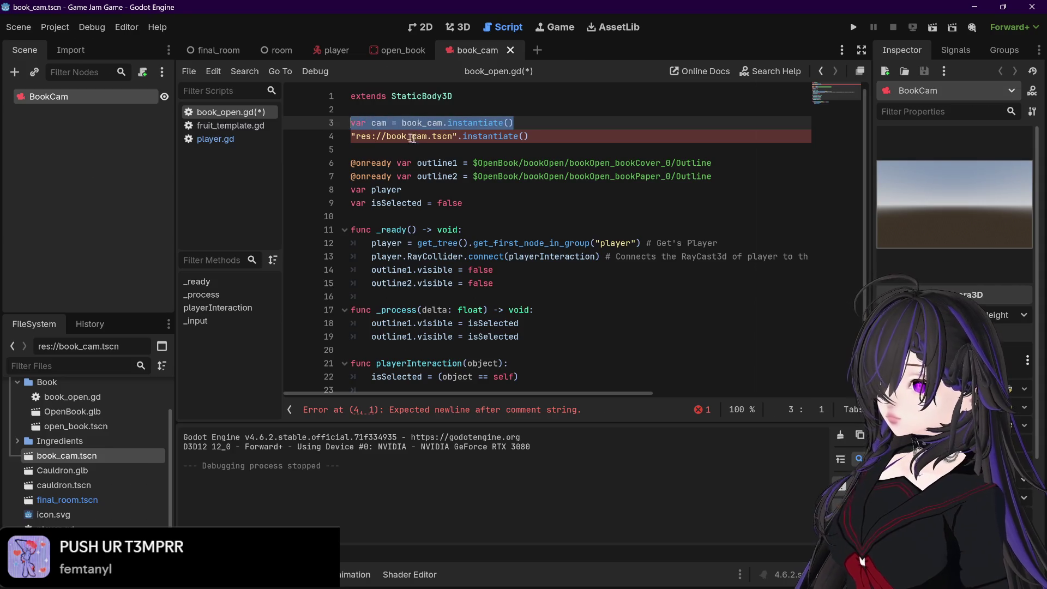
pyautogui.click(352, 136)
pyautogui.write('var cam ')
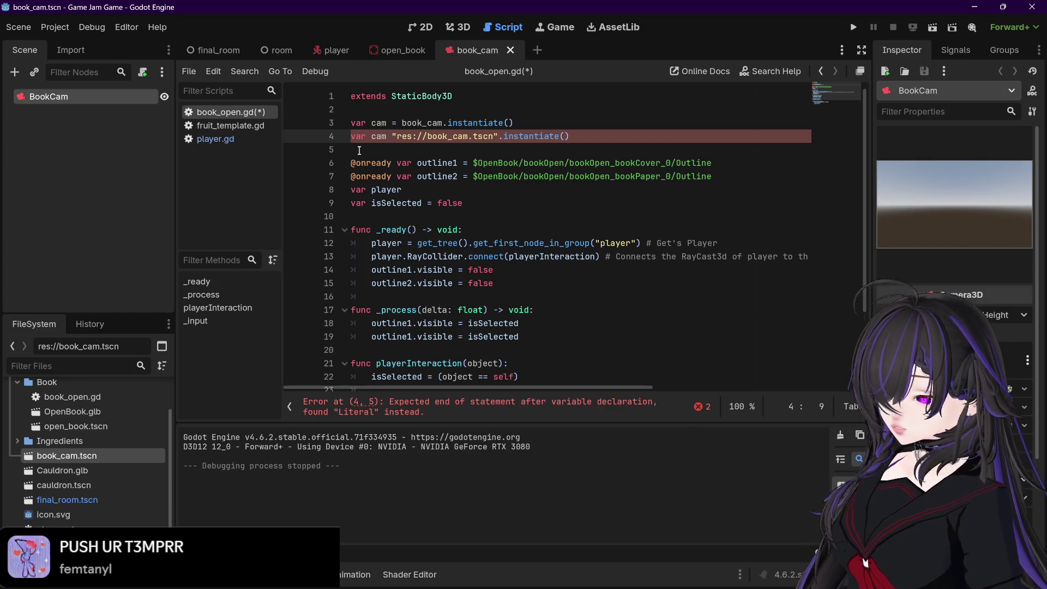
pyautogui.write('=')
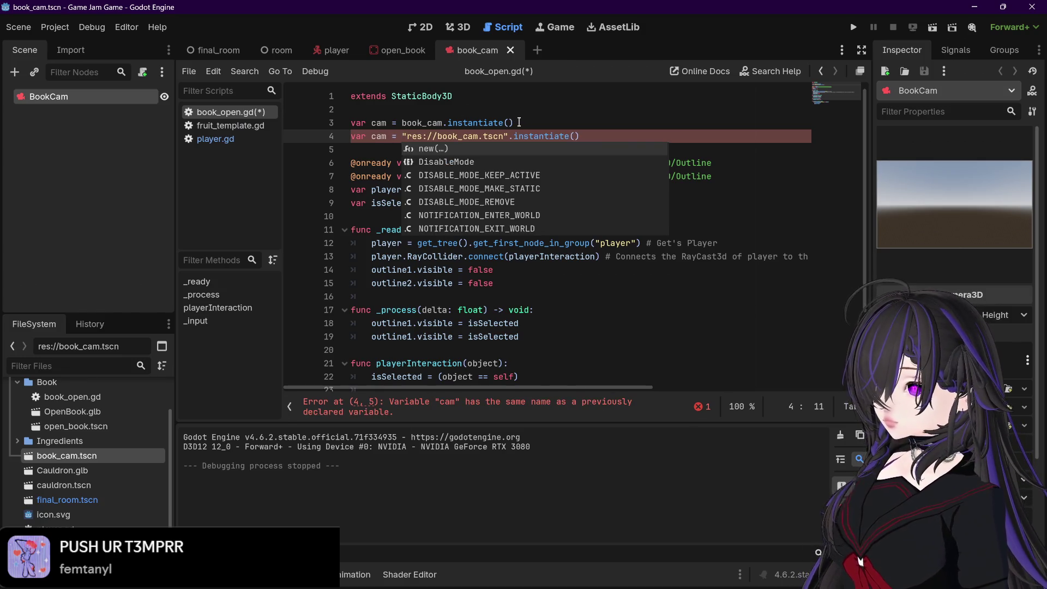
pyautogui.moveTo(515, 123); pyautogui.dragTo(351, 123)
pyautogui.press('BackSpace')
pyautogui.press('Delete')
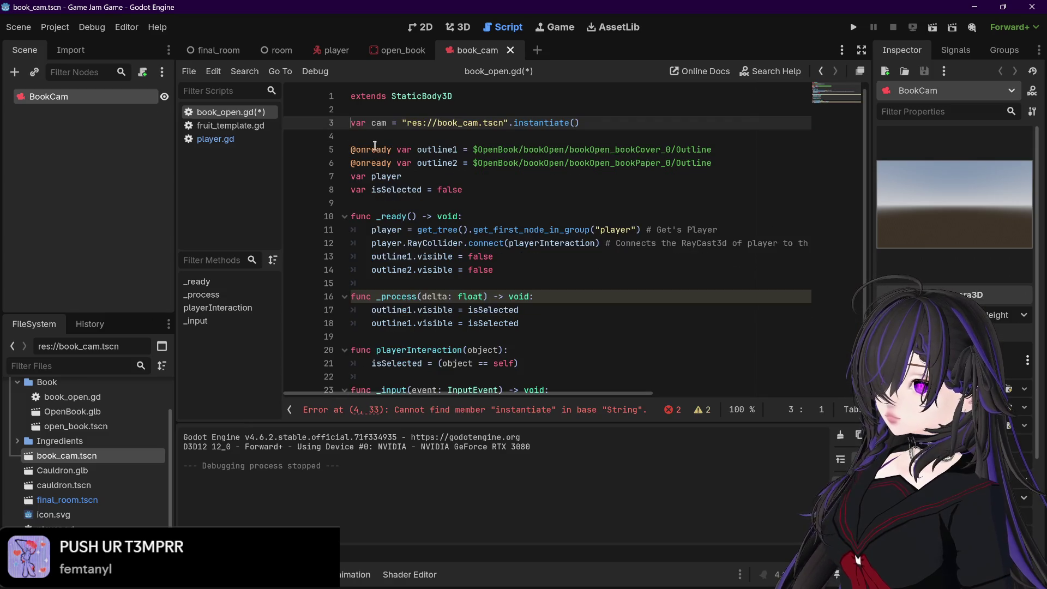
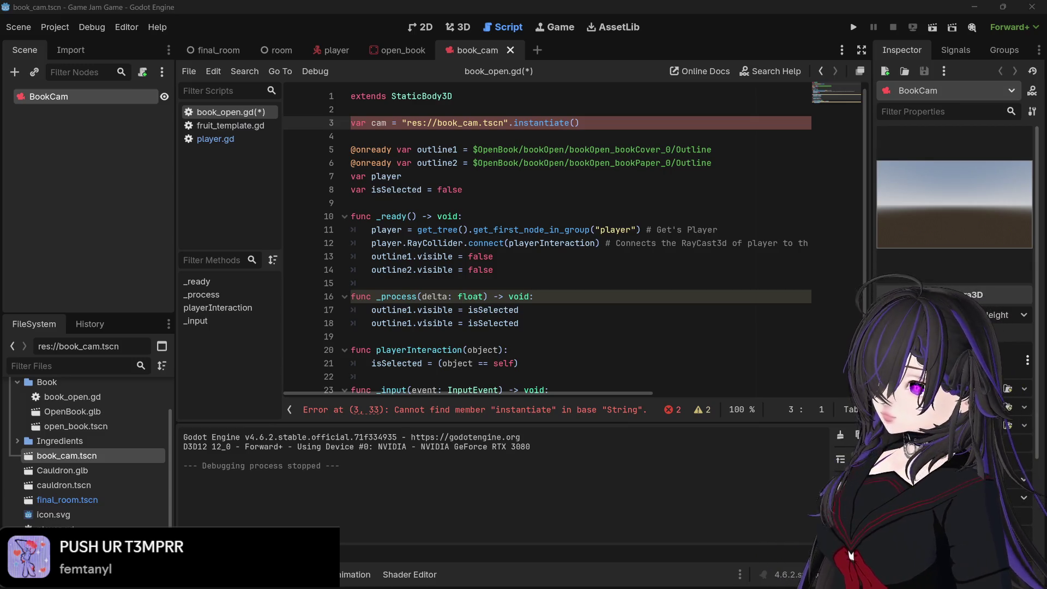
# - Rewrite line 3's var cam instantiate statement into an add_child( call
pyautogui.moveTo(407, 120)
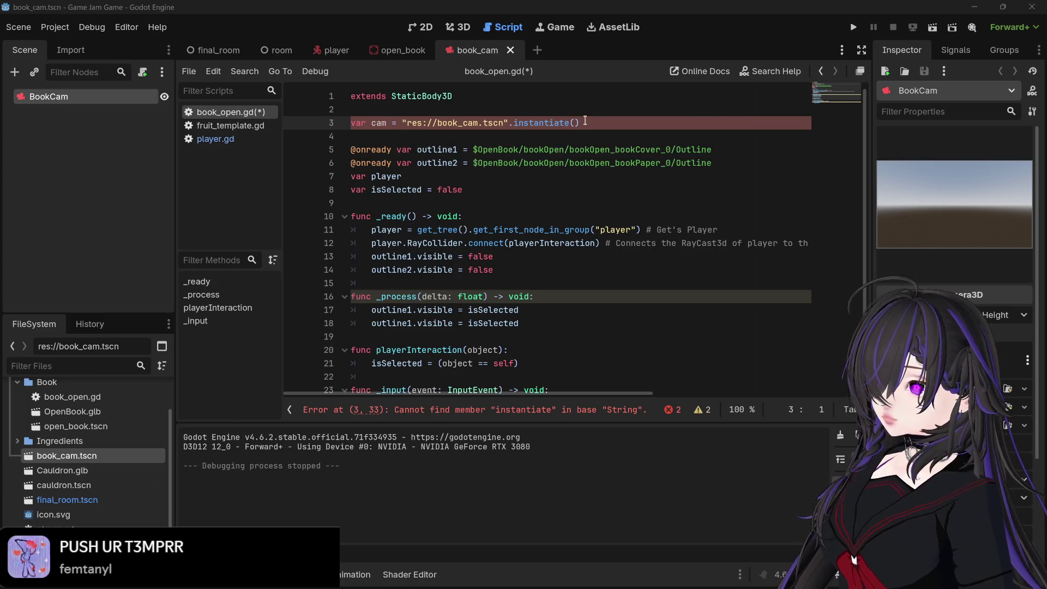
pyautogui.moveTo(570, 123); pyautogui.dragTo(508, 124)
pyautogui.moveTo(579, 124); pyautogui.dragTo(509, 123)
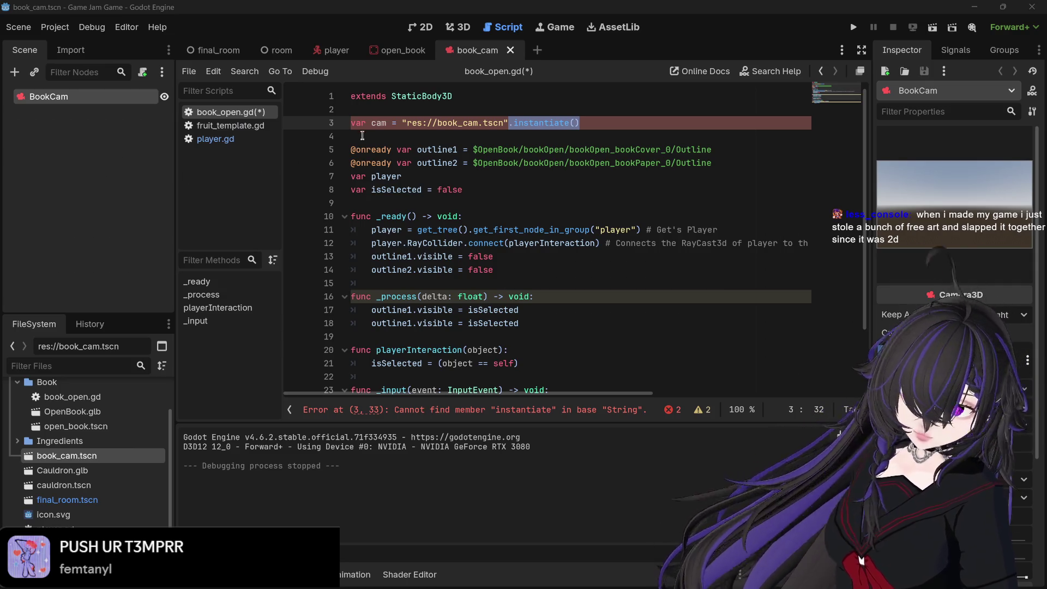
pyautogui.moveTo(402, 123); pyautogui.dragTo(352, 123)
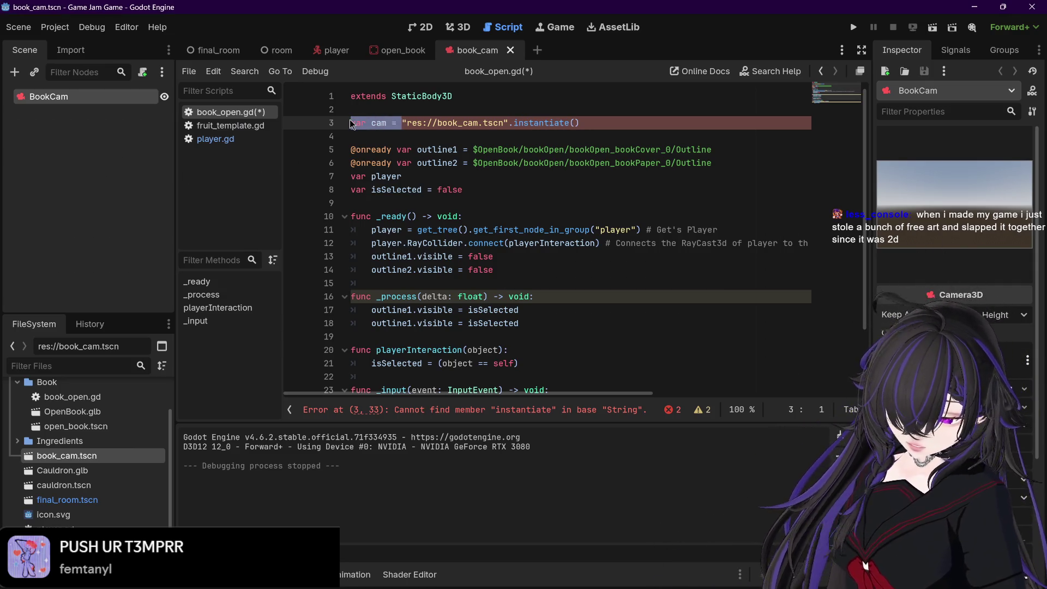
pyautogui.write('add')
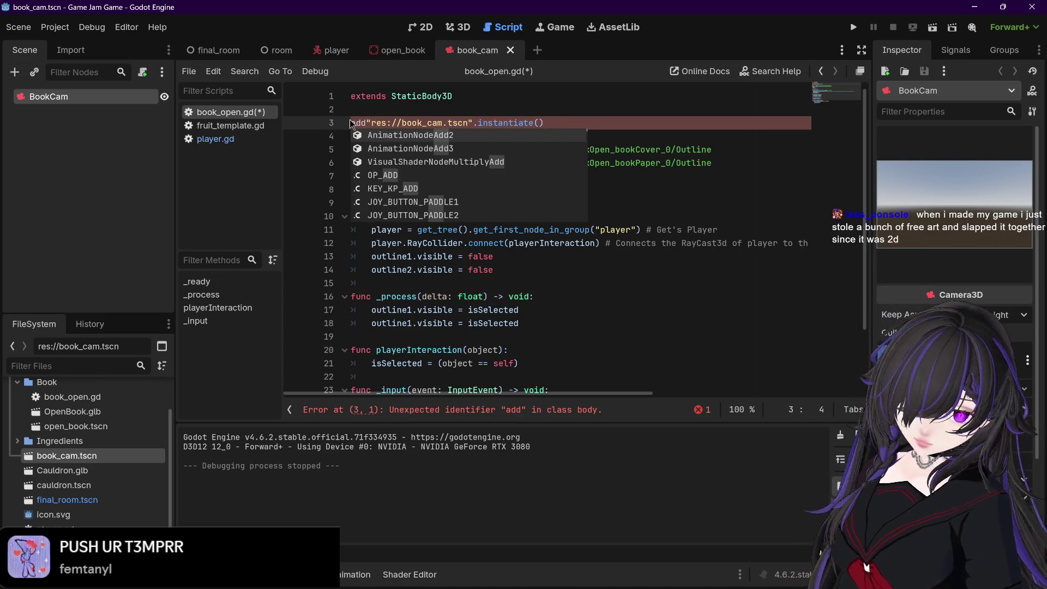
pyautogui.write('_')
pyautogui.press('Escape')
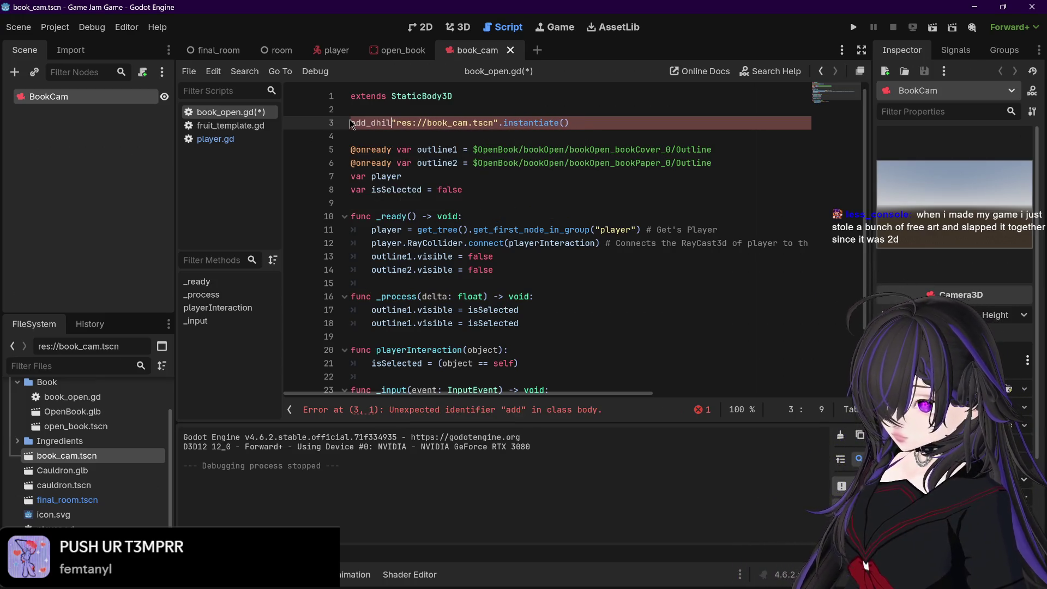
pyautogui.write('child')
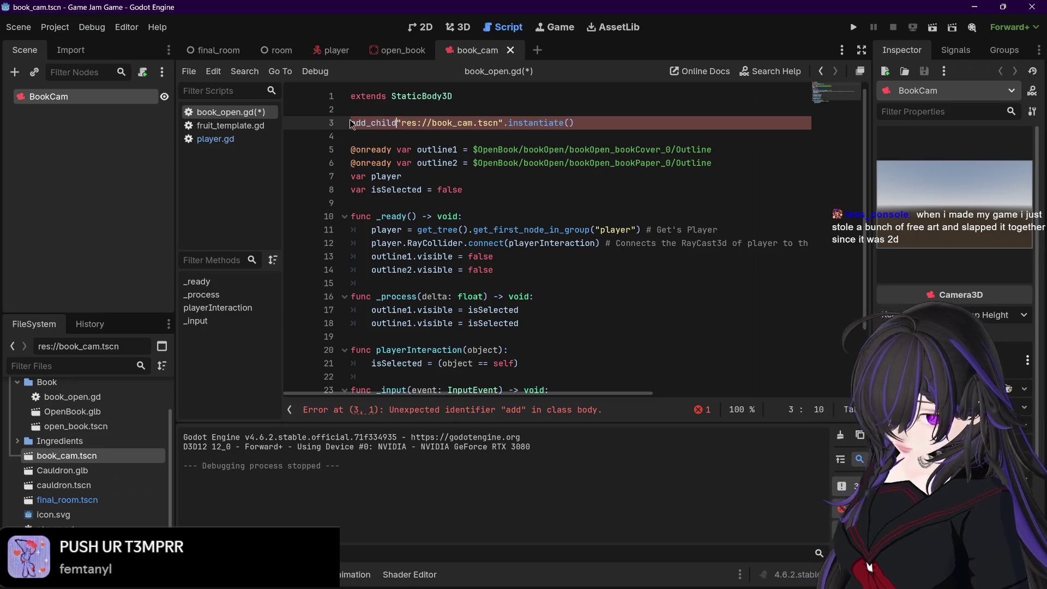
pyautogui.write('(')
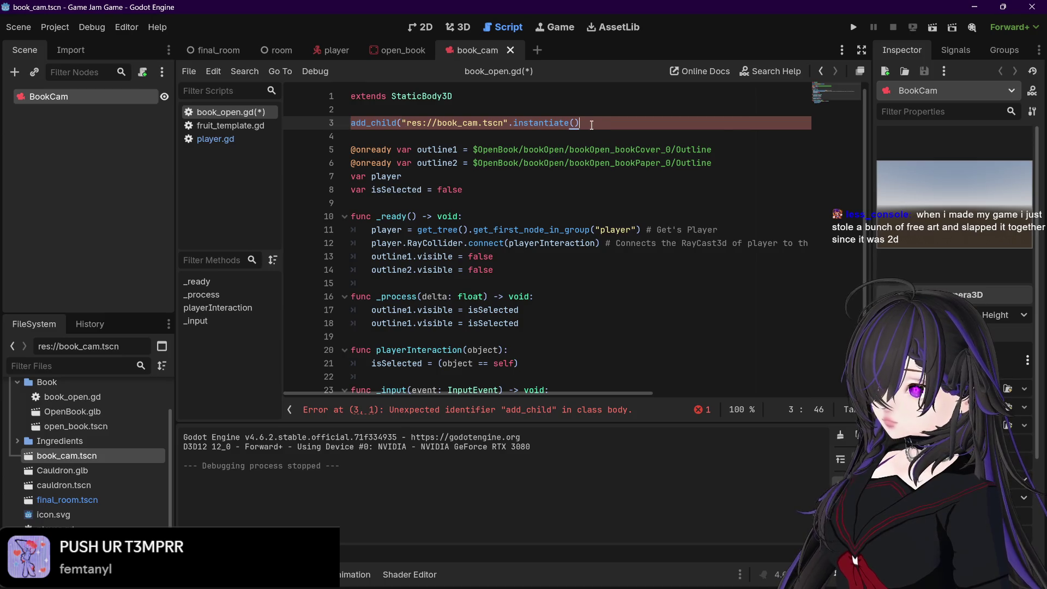
# - Delete the whole add_child line and the leftover blank lines from book_open.gd
pyautogui.tripleClick(519, 122)
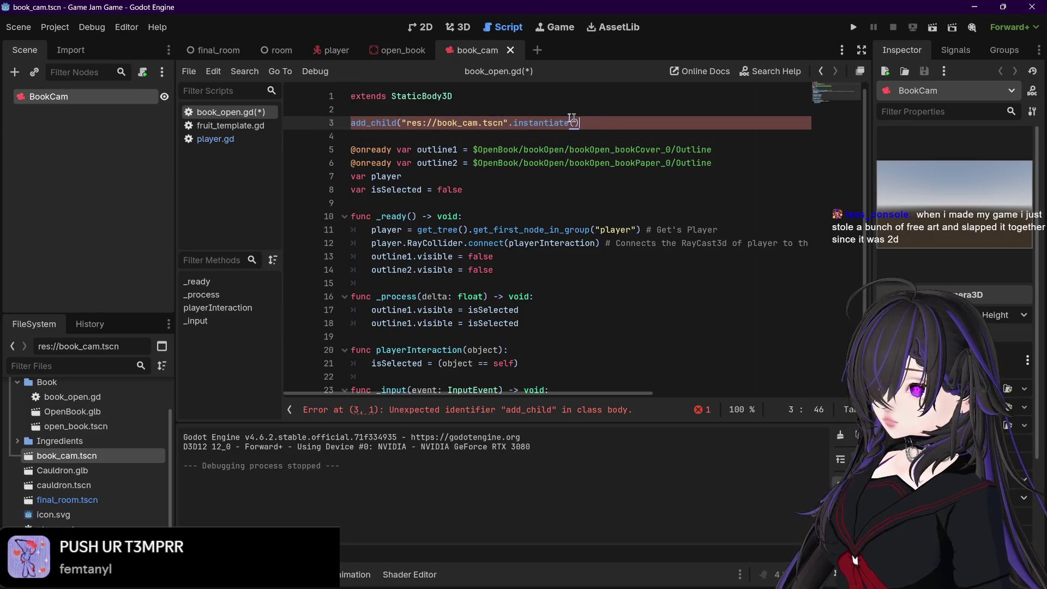
pyautogui.moveTo(580, 123); pyautogui.dragTo(509, 123)
pyautogui.press('BackSpace')
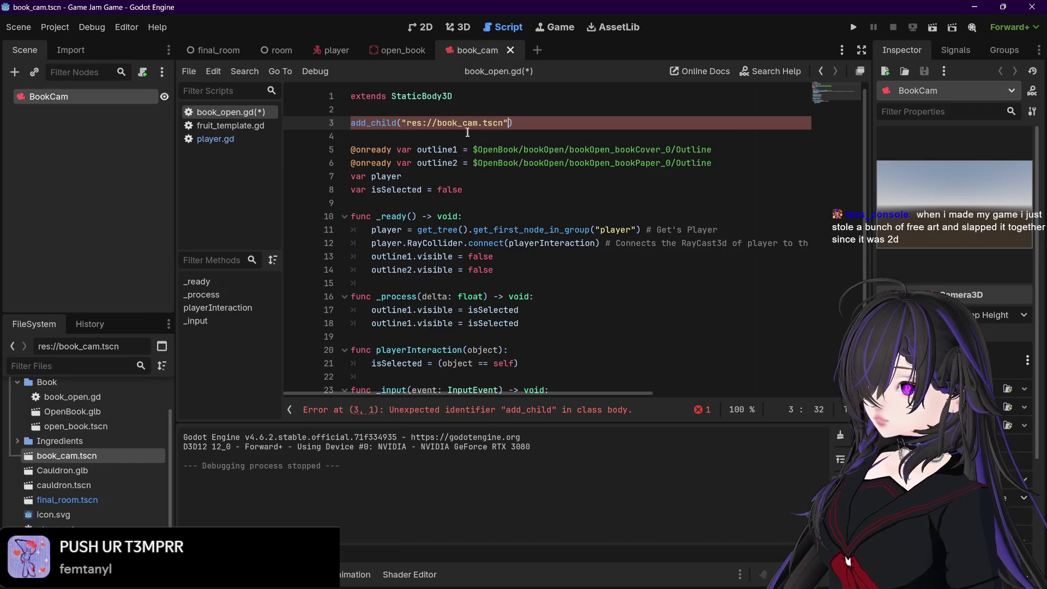
pyautogui.press('BackSpace')
pyautogui.click(409, 122)
pyautogui.press('BackSpace')
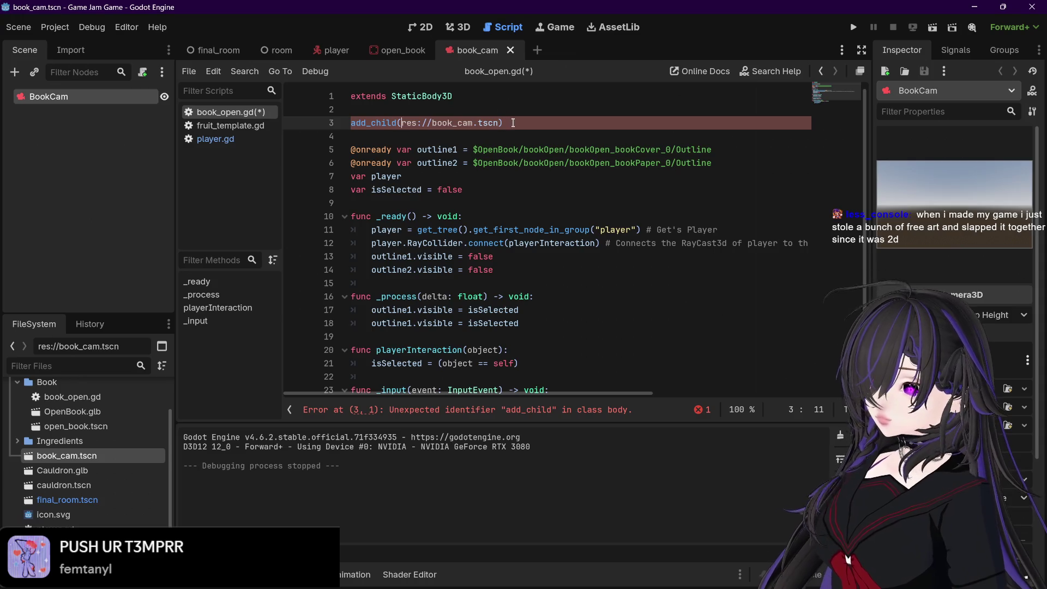
pyautogui.moveTo(512, 123); pyautogui.dragTo(351, 123)
pyautogui.press('BackSpace')
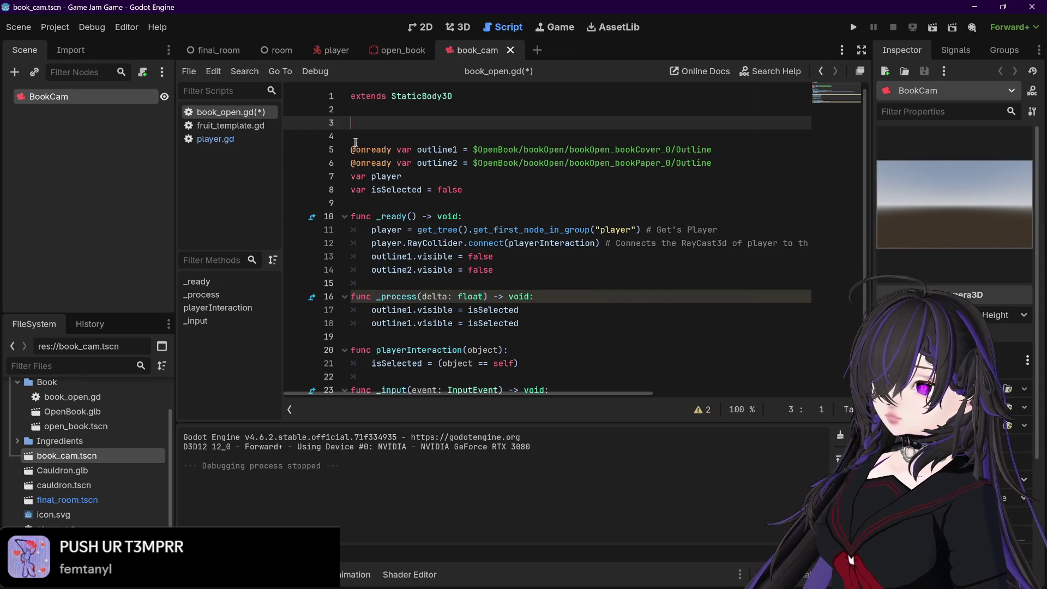
pyautogui.press('Delete')
pyautogui.press('BackSpace')
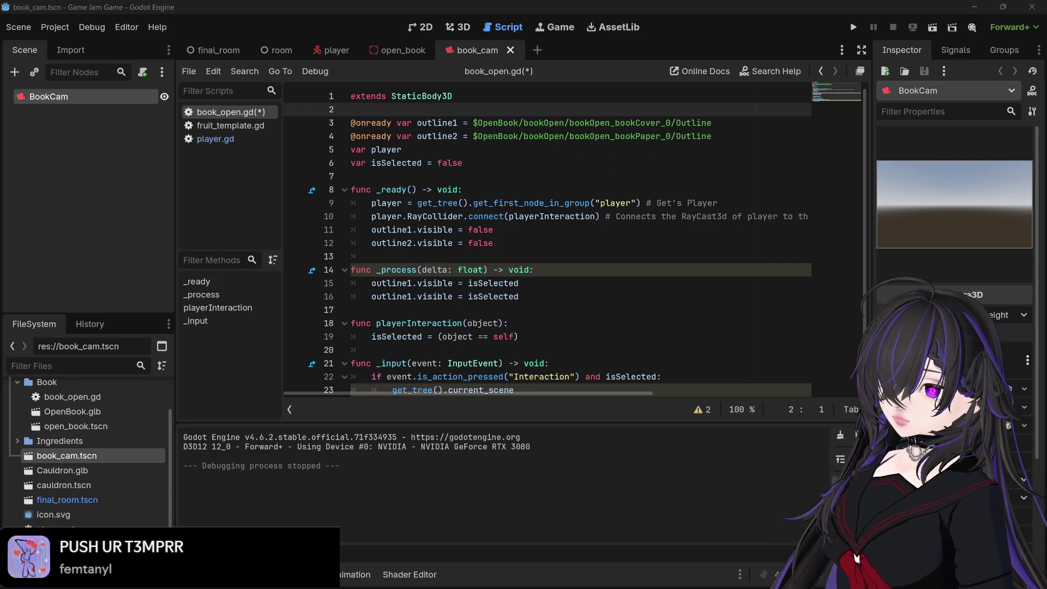
# - Save book_open.gd with Ctrl+S and switch to the open_book scene
pyautogui.hotkey('ctrl', 's')
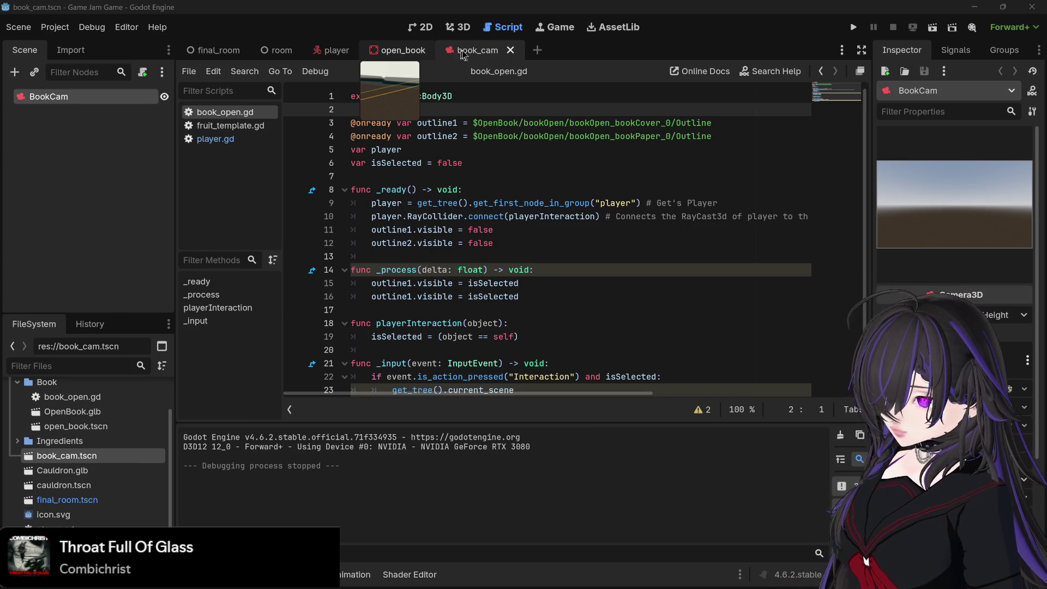
pyautogui.click(401, 54)
# - Add a Camera3D child node under OpenBook in the 3D view
pyautogui.click(38, 101)
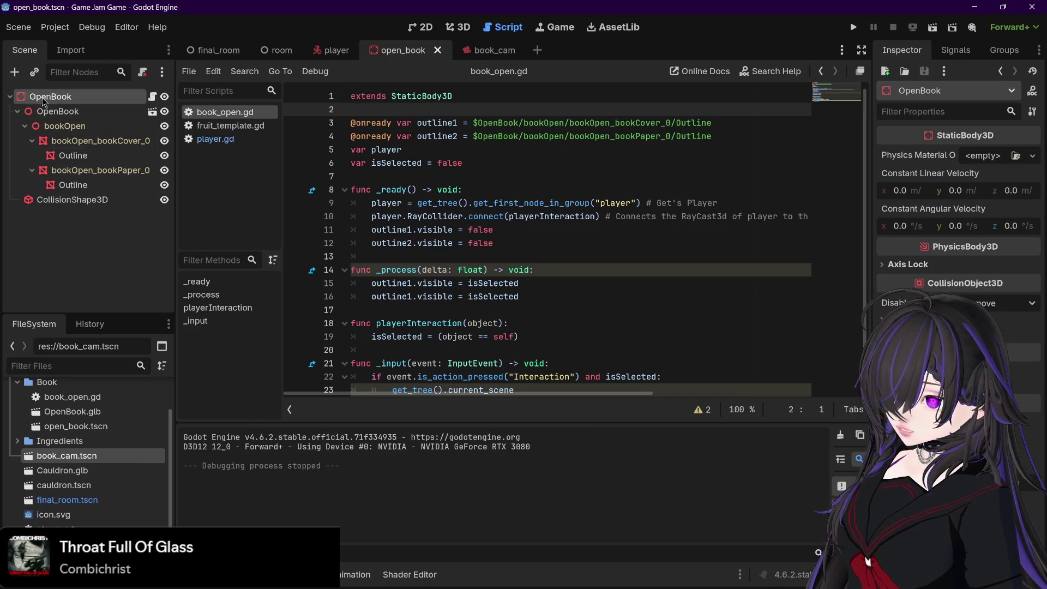
pyautogui.click(458, 27)
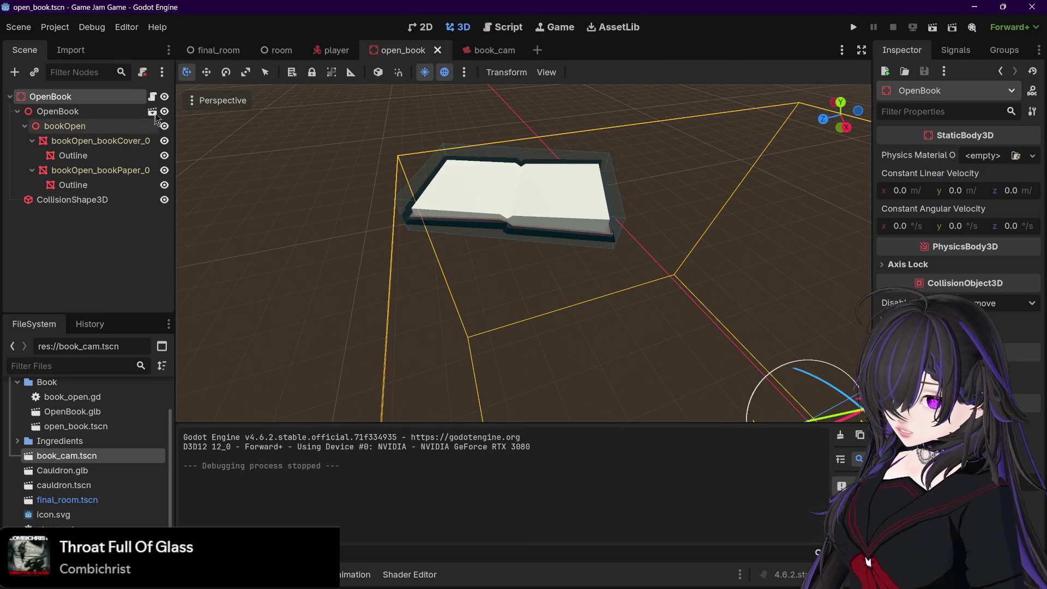
pyautogui.click(55, 96)
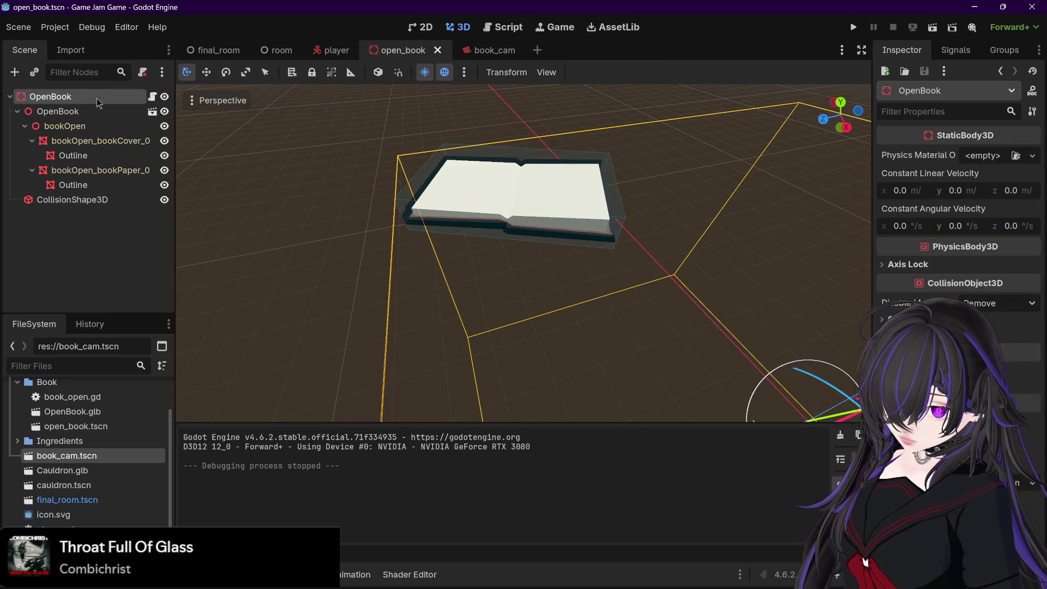
pyautogui.hotkey('ctrl', 'a')
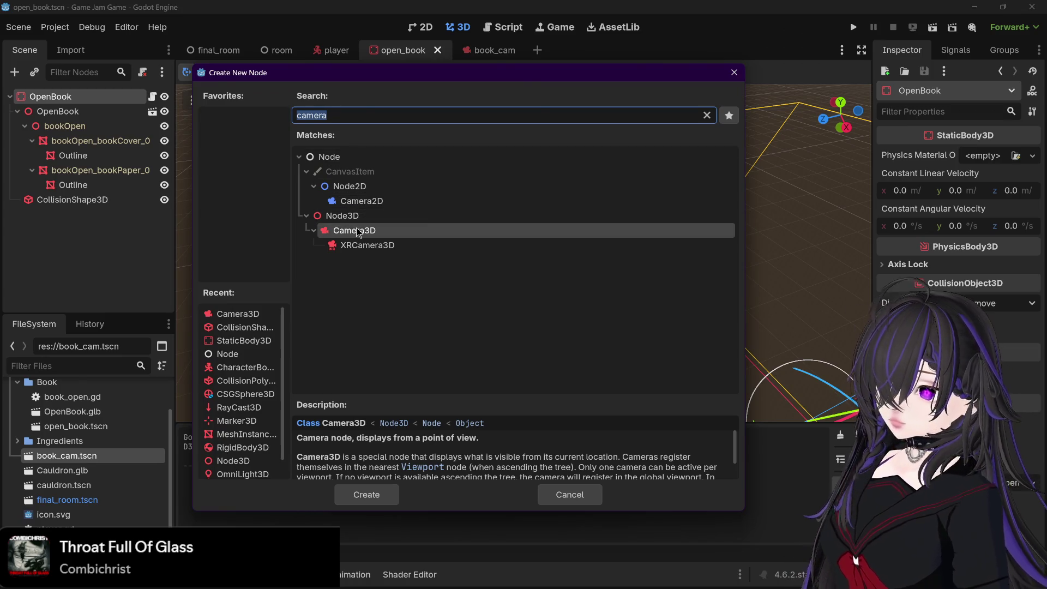
pyautogui.doubleClick(354, 230)
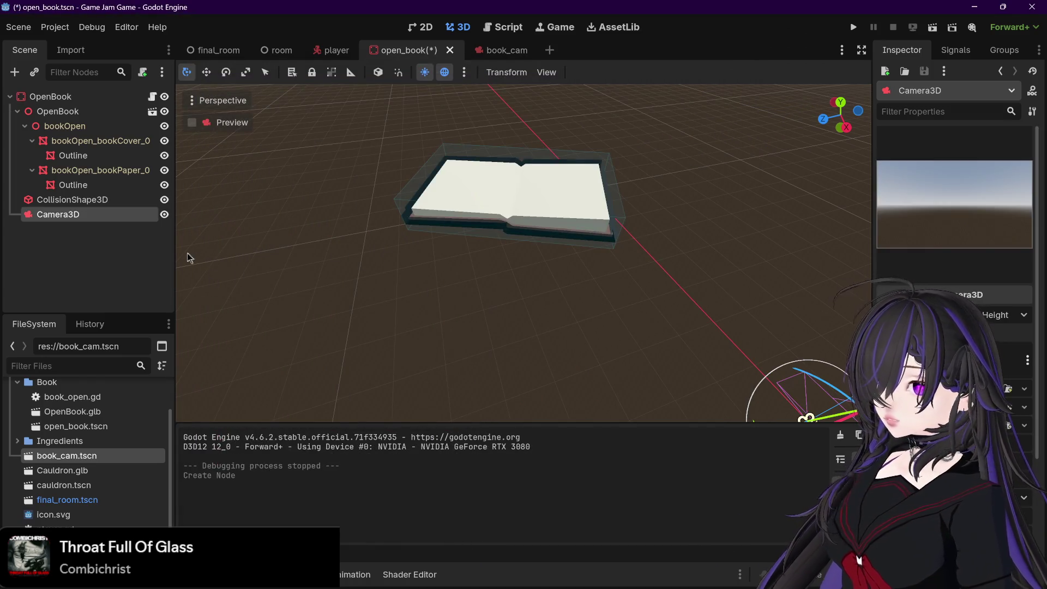
# - Move the Camera3D up above the book and bring it closer
pyautogui.scroll(-6, 281, 246)
pyautogui.moveTo(577, 352); pyautogui.dragTo(461, 388)
pyautogui.moveTo(541, 336); pyautogui.dragTo(519, 163)
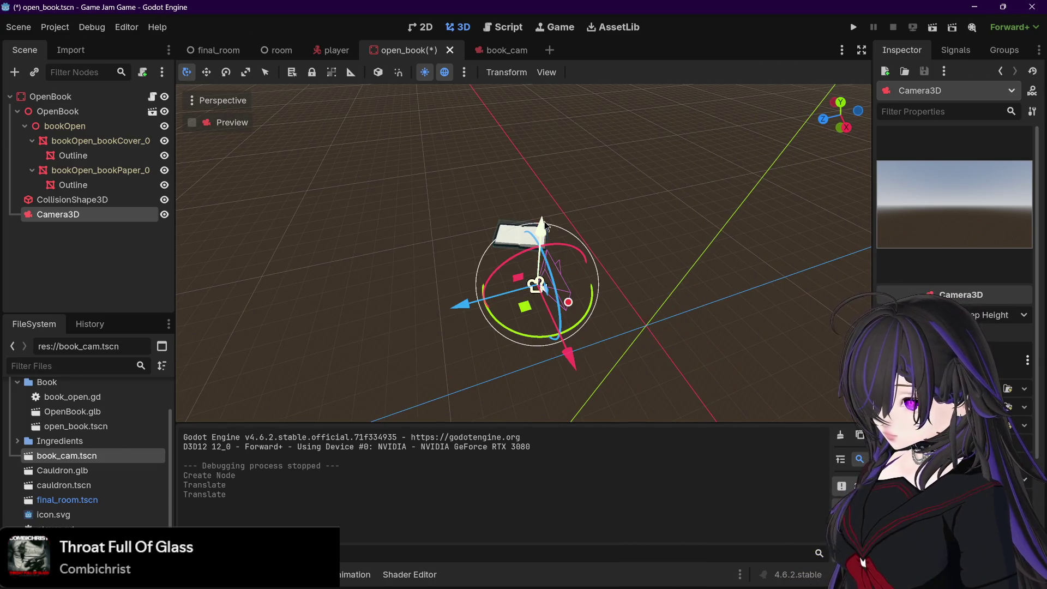
pyautogui.moveTo(541, 228); pyautogui.dragTo(546, 140)
pyautogui.click(546, 141)
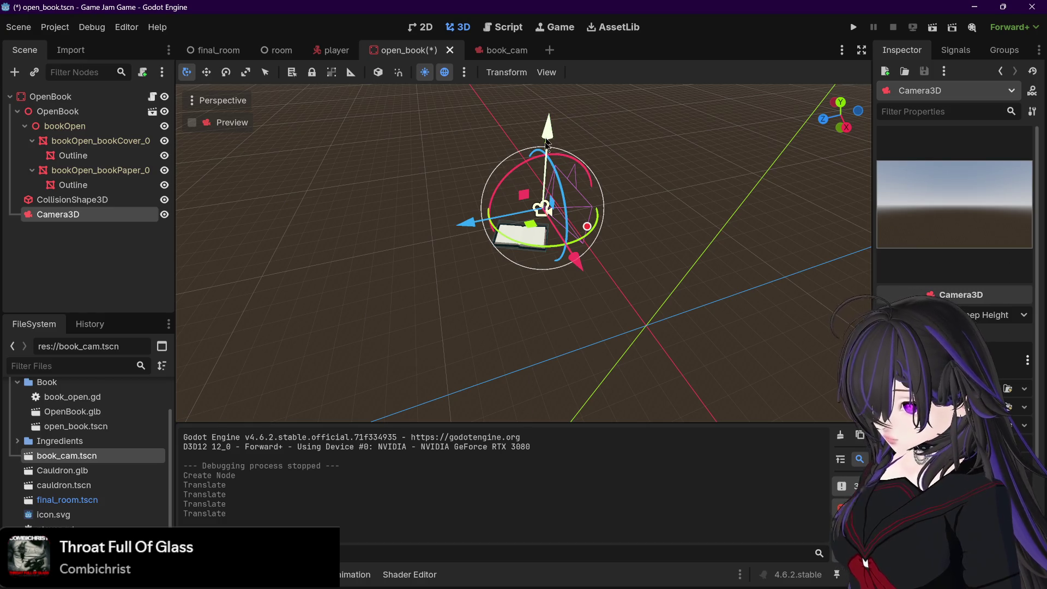
pyautogui.moveTo(461, 224); pyautogui.dragTo(398, 238)
pyautogui.moveTo(565, 237)
pyautogui.mouseDown()
pyautogui.moveTo(741, 202)
pyautogui.moveTo(674, 190)
pyautogui.moveTo(611, 272)
pyautogui.moveTo(631, 378)
pyautogui.moveTo(584, 357)
pyautogui.mouseUp()
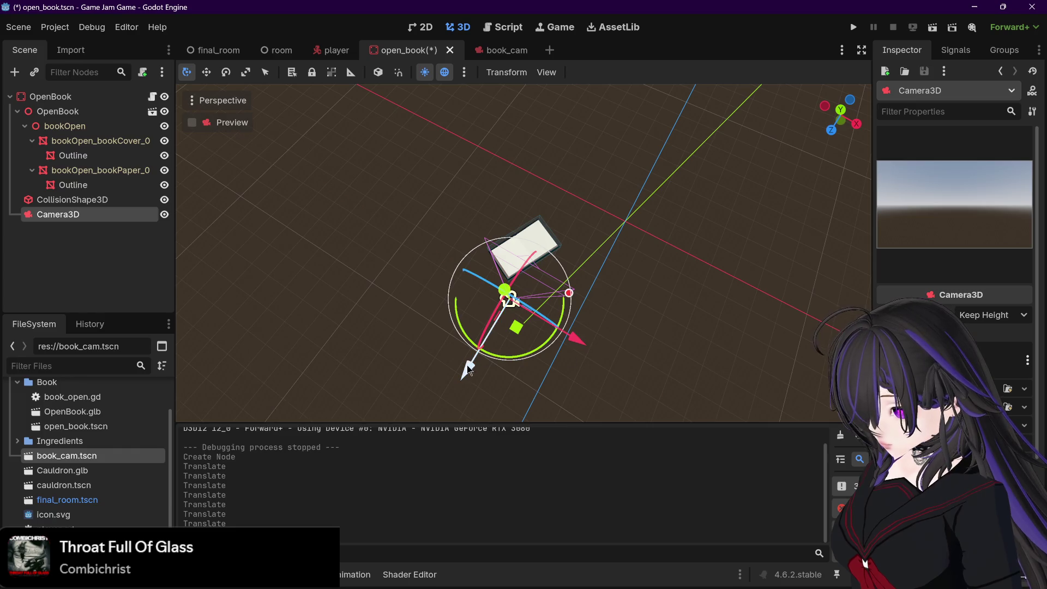
pyautogui.moveTo(474, 367); pyautogui.dragTo(490, 327)
pyautogui.moveTo(629, 271)
pyautogui.mouseDown()
pyautogui.moveTo(466, 213)
pyautogui.moveTo(522, 248)
pyautogui.moveTo(530, 243)
pyautogui.mouseUp()
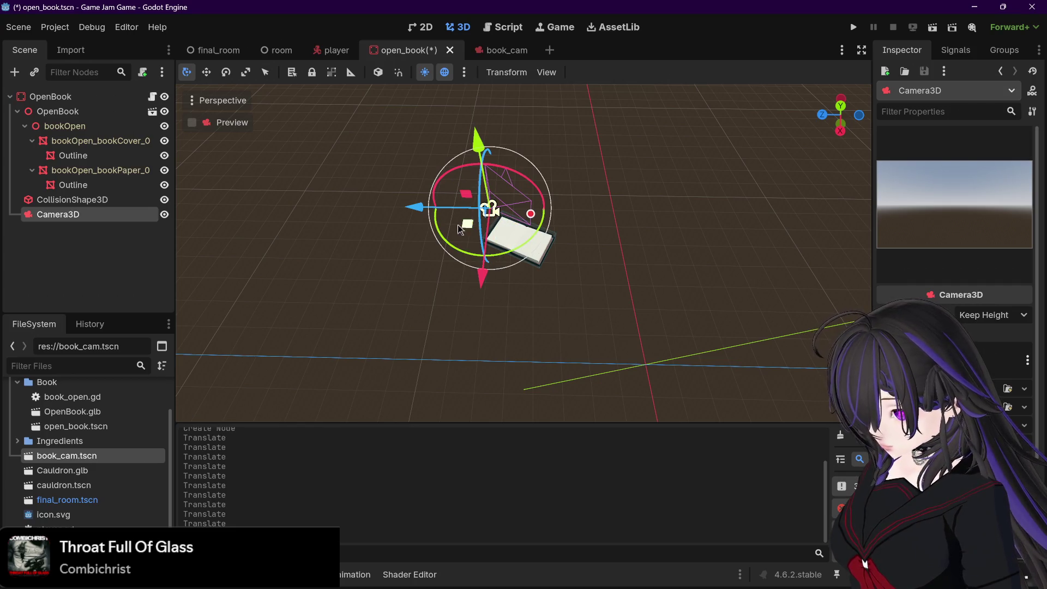
# - Rotate the camera so it tilts down to face the book
pyautogui.moveTo(490, 209); pyautogui.dragTo(477, 192)
pyautogui.hotkey('ctrl', 'z')
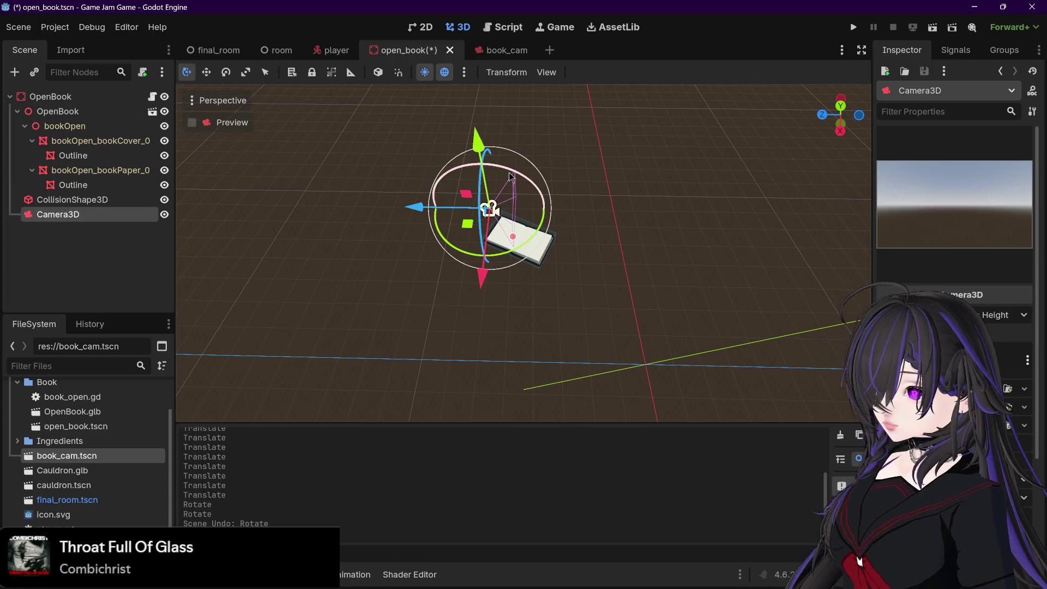
pyautogui.moveTo(515, 178)
pyautogui.mouseDown()
pyautogui.moveTo(539, 199)
pyautogui.moveTo(524, 253)
pyautogui.moveTo(589, 234)
pyautogui.mouseUp()
pyautogui.hotkey('ctrl', 'z')
pyautogui.moveTo(538, 198); pyautogui.dragTo(577, 211)
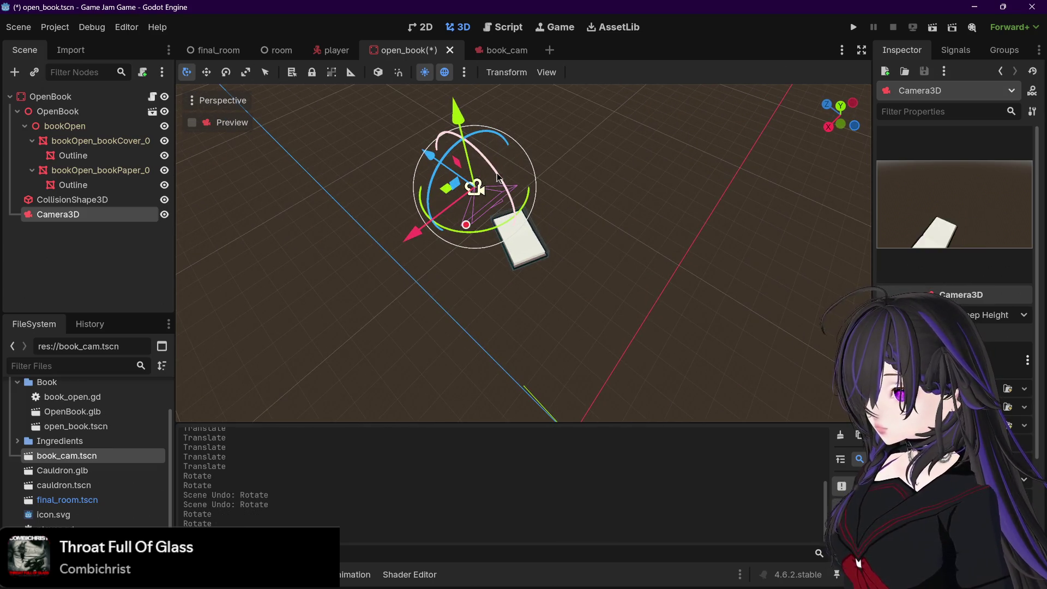
# - Fine-tune the book camera's rotation and position so it frames the book
pyautogui.moveTo(498, 178)
pyautogui.mouseDown()
pyautogui.moveTo(469, 233)
pyautogui.moveTo(509, 237)
pyautogui.mouseUp()
pyautogui.hotkey('ctrl', 'z')
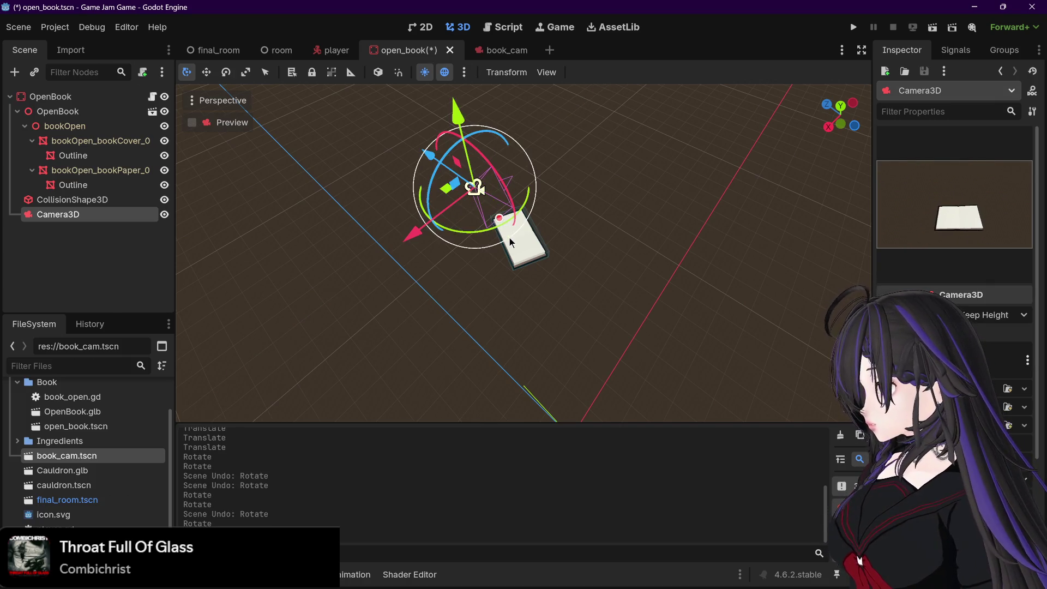
pyautogui.moveTo(666, 259)
pyautogui.mouseDown()
pyautogui.moveTo(701, 276)
pyautogui.moveTo(731, 274)
pyautogui.moveTo(725, 280)
pyautogui.mouseUp()
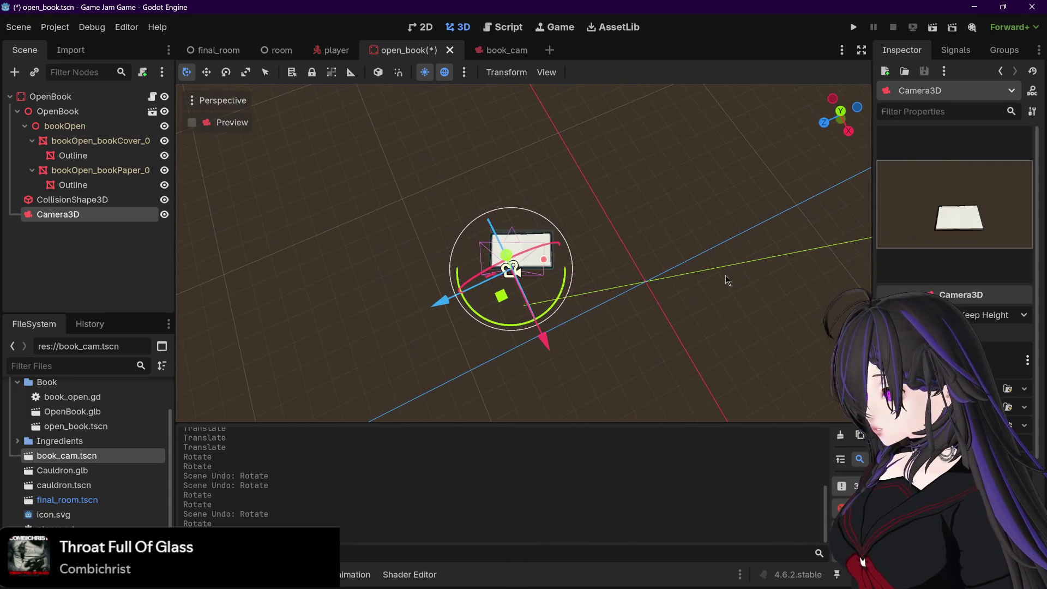
pyautogui.moveTo(561, 281)
pyautogui.mouseDown()
pyautogui.moveTo(553, 279)
pyautogui.moveTo(562, 290)
pyautogui.moveTo(557, 229)
pyautogui.moveTo(575, 240)
pyautogui.mouseUp()
pyautogui.hotkey('ctrl', 'z')
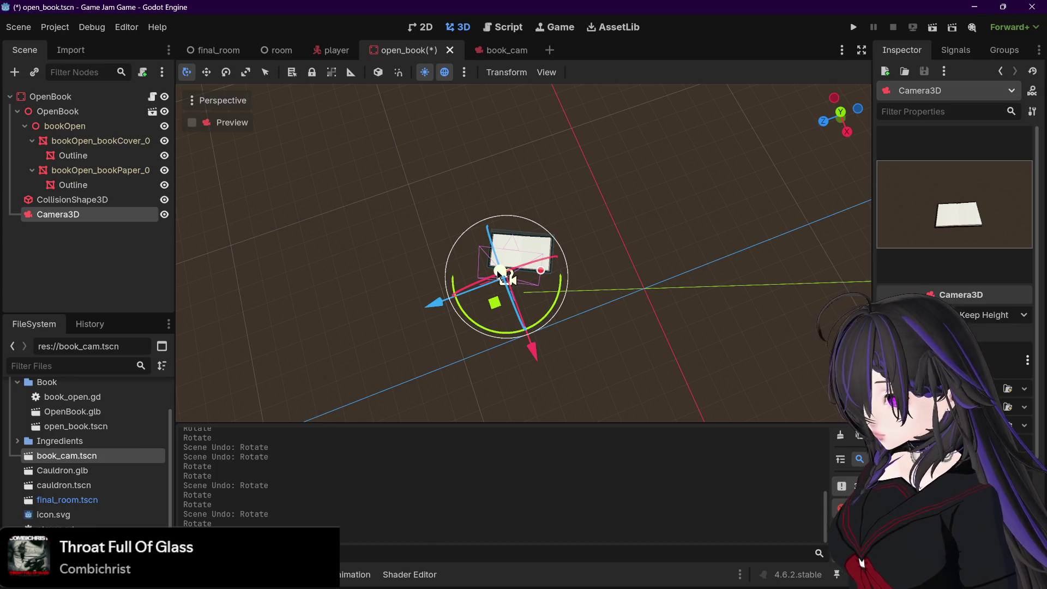
pyautogui.moveTo(500, 274); pyautogui.dragTo(505, 280)
pyautogui.scroll(3, 504, 240)
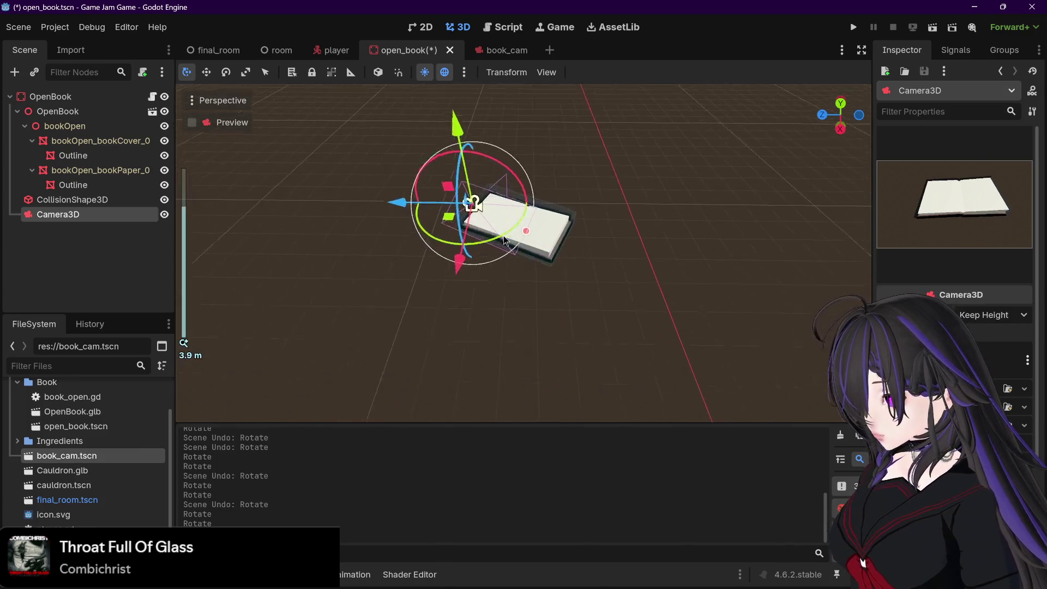
pyautogui.moveTo(447, 186)
pyautogui.mouseDown()
pyautogui.moveTo(451, 177)
pyautogui.moveTo(457, 192)
pyautogui.moveTo(442, 173)
pyautogui.moveTo(447, 145)
pyautogui.mouseUp()
pyautogui.moveTo(609, 183)
pyautogui.mouseDown()
pyautogui.moveTo(593, 186)
pyautogui.moveTo(601, 175)
pyautogui.moveTo(527, 240)
pyautogui.moveTo(521, 224)
pyautogui.mouseUp()
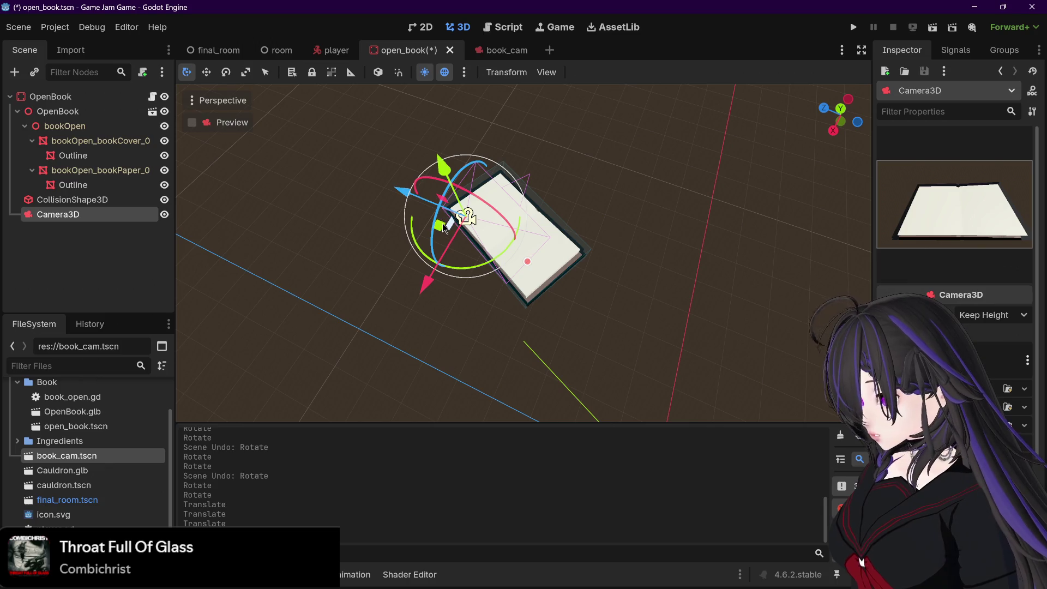
pyautogui.moveTo(444, 228); pyautogui.dragTo(452, 231)
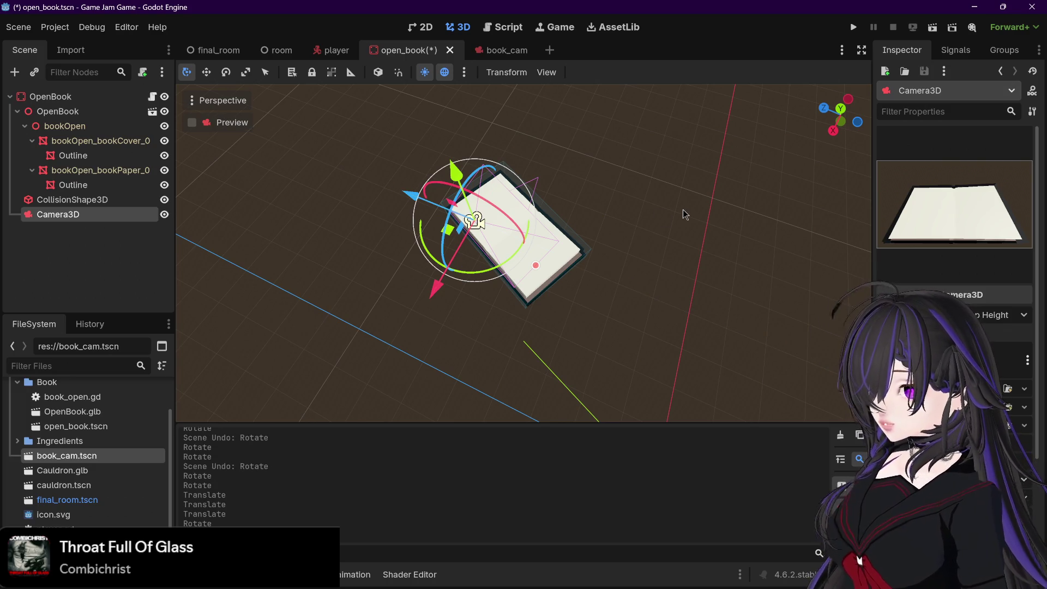
# - Save the open_book scene and switch to the final_room scene
pyautogui.hotkey('ctrl', 's')
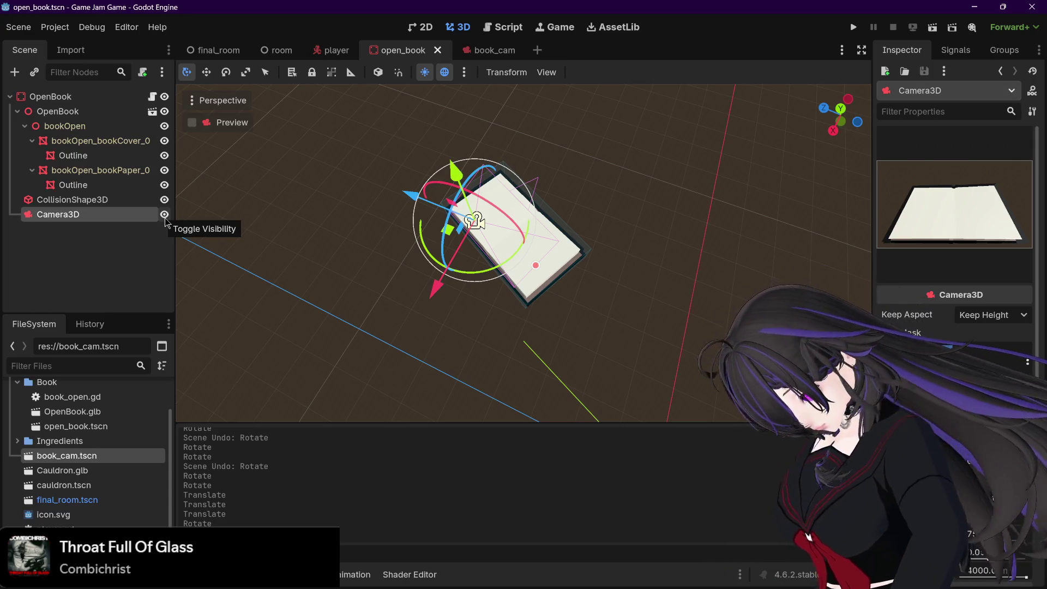
pyautogui.moveTo(1041, 137); pyautogui.dragTo(1042, 220)
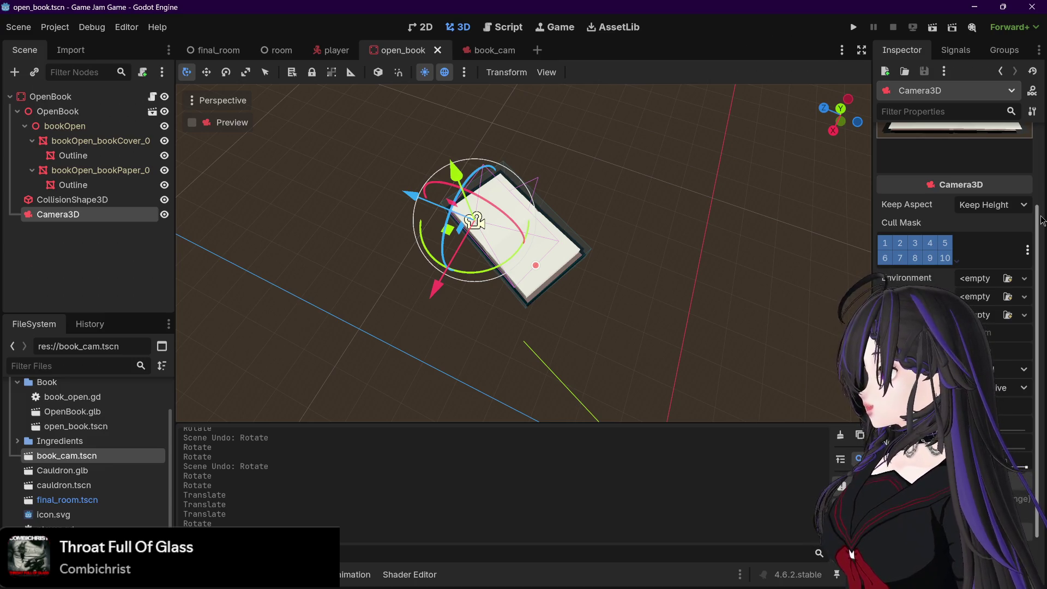
pyautogui.scroll(-3, 1041, 219)
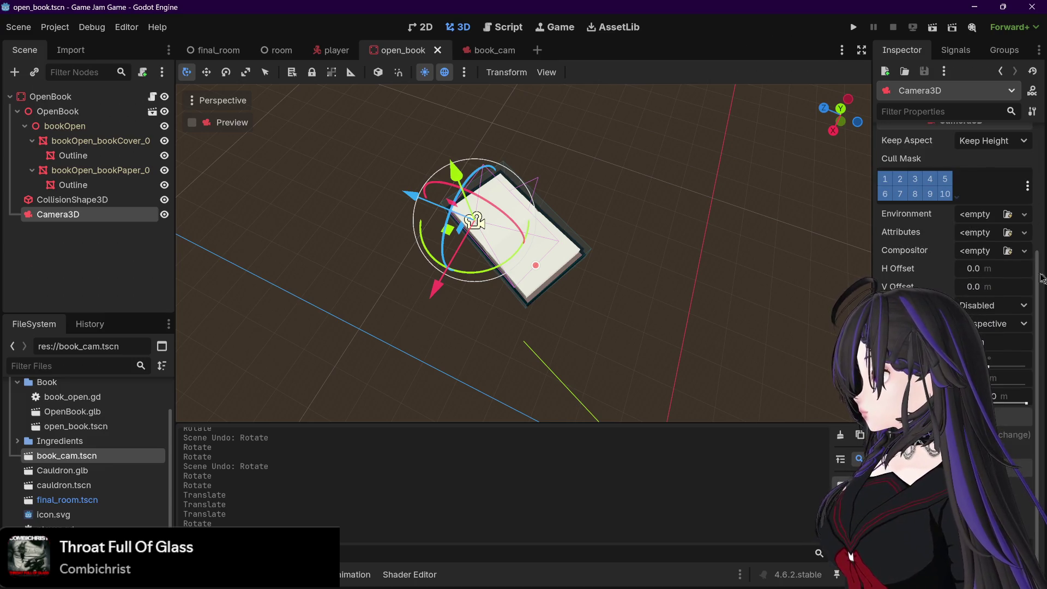
pyautogui.click(281, 49)
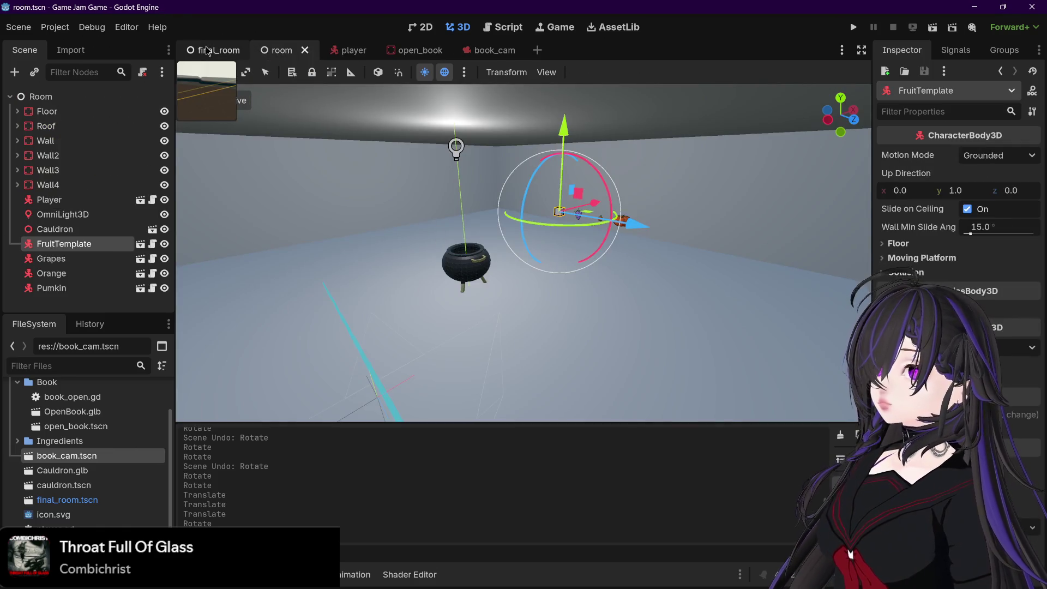
# - Run the game with F5, interact with the book, stop on the error, then rerun it
pyautogui.click(218, 49)
pyautogui.moveTo(472, 262); pyautogui.dragTo(462, 271)
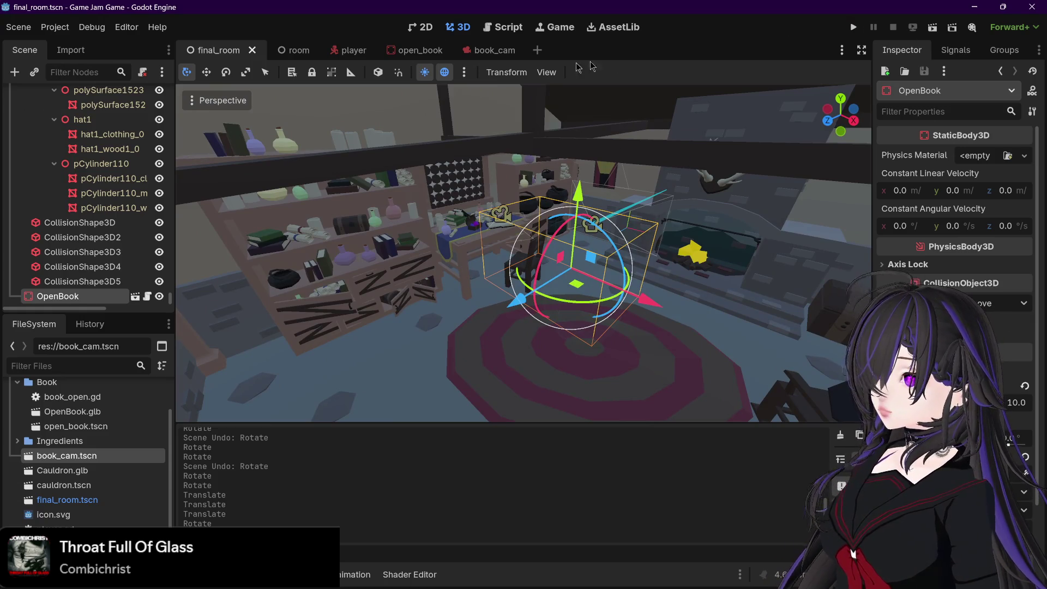
pyautogui.press('F5')
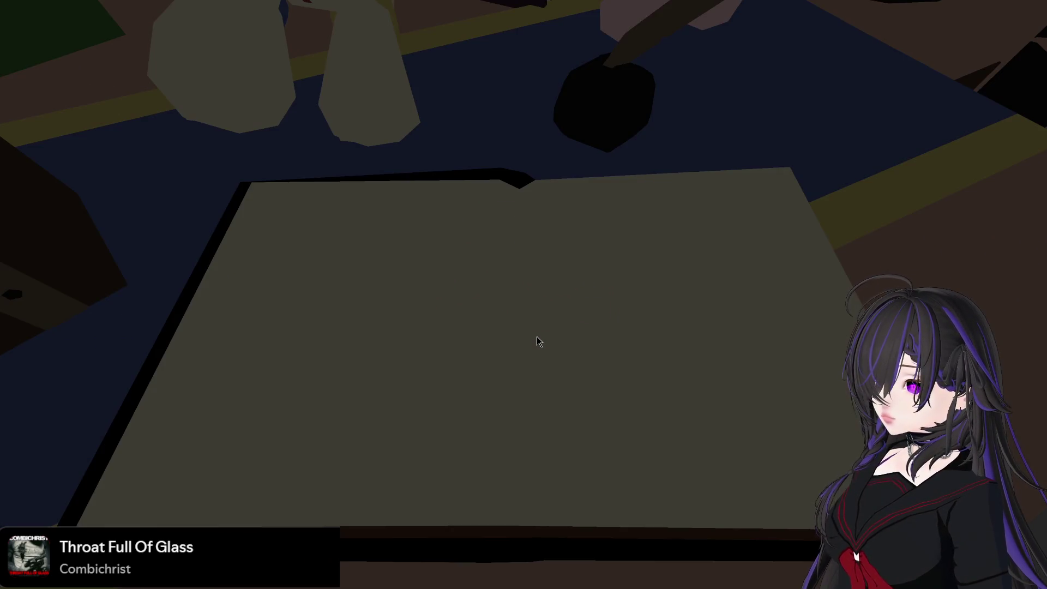
pyautogui.click(537, 337)
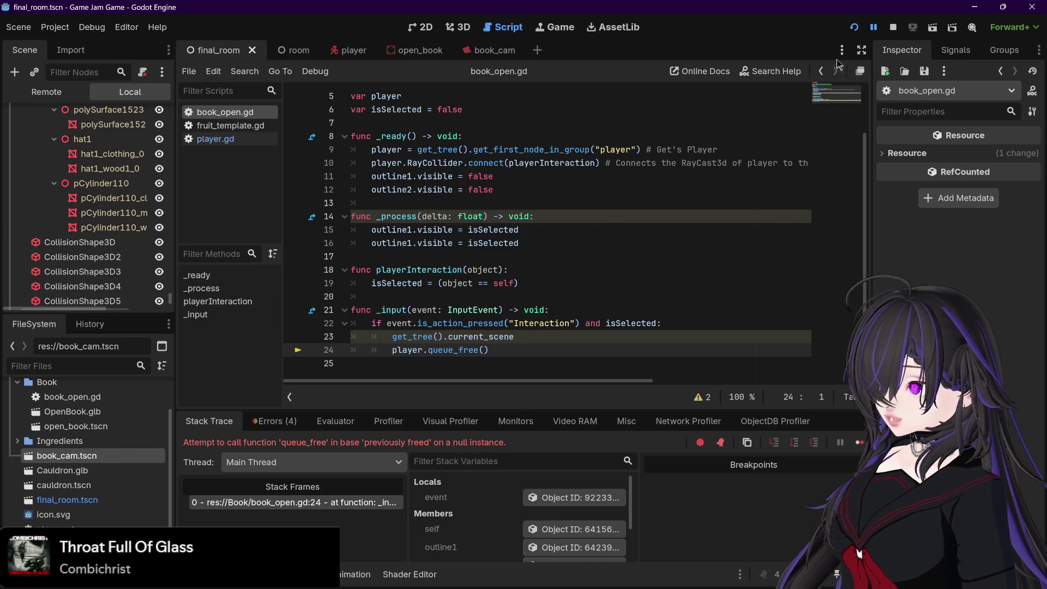
pyautogui.click(894, 27)
pyautogui.click(854, 28)
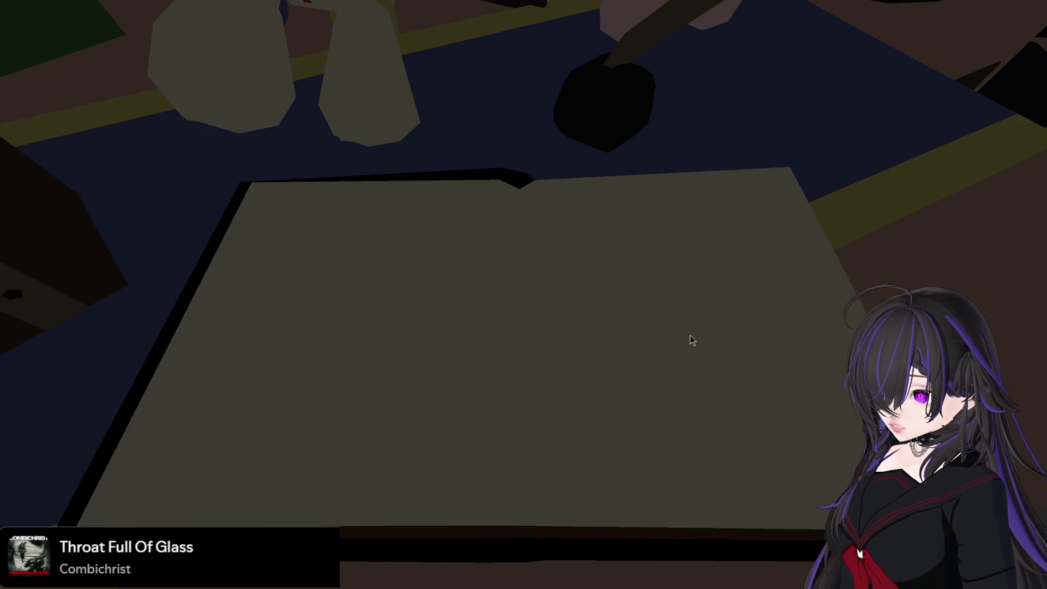
pyautogui.click(580, 286)
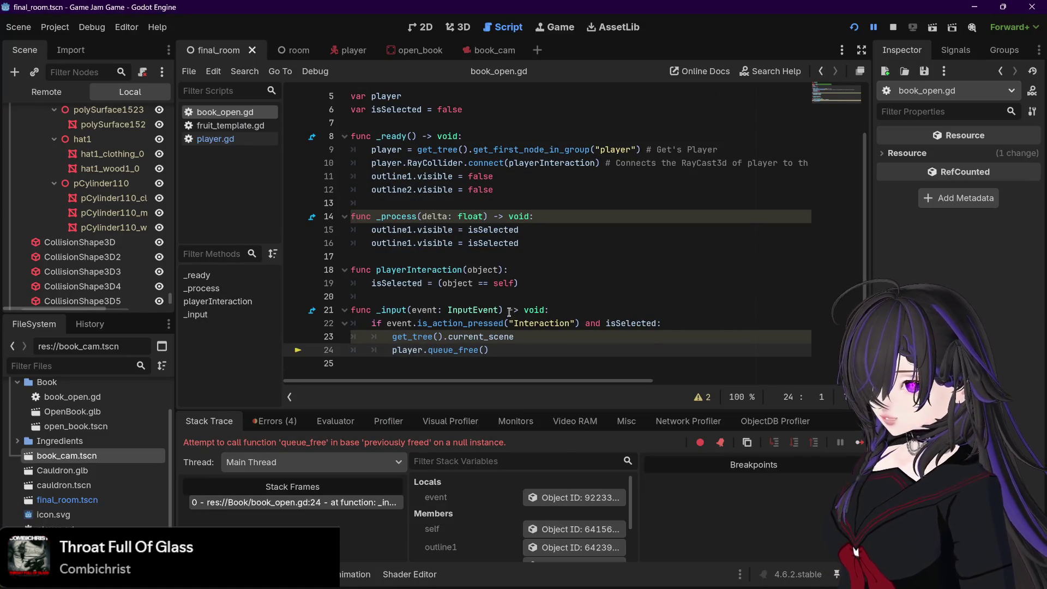
# - Delete the get_tree().current_scene line from the book's input handler and save the script
pyautogui.scroll(2, 507, 315)
pyautogui.scroll(-1, 507, 315)
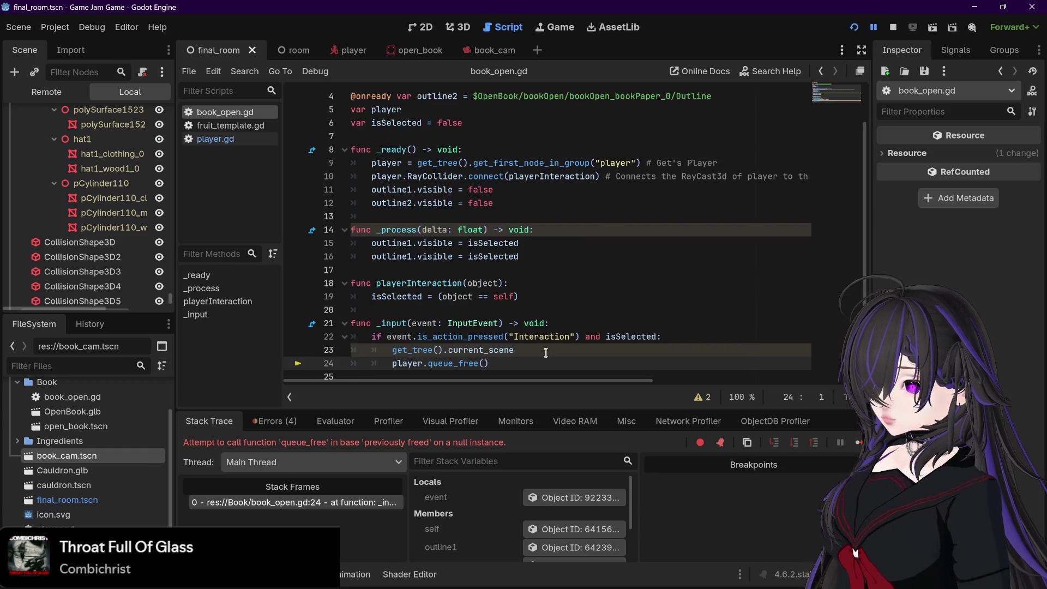
pyautogui.moveTo(533, 349); pyautogui.dragTo(352, 350)
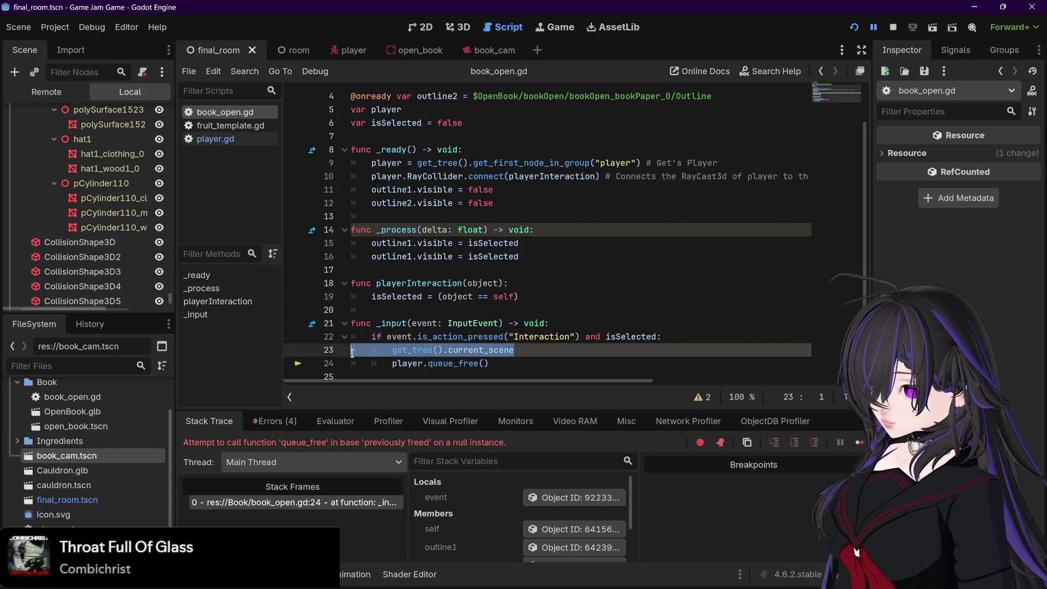
pyautogui.press('BackSpace')
pyautogui.press('BackSpace')
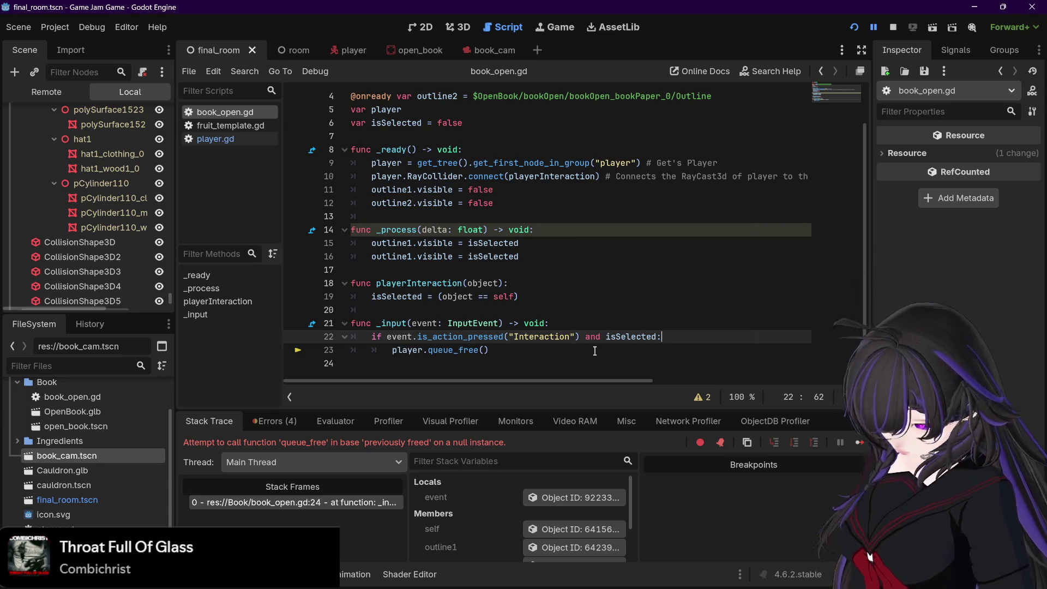
pyautogui.click(593, 349)
pyautogui.hotkey('ctrl', 's')
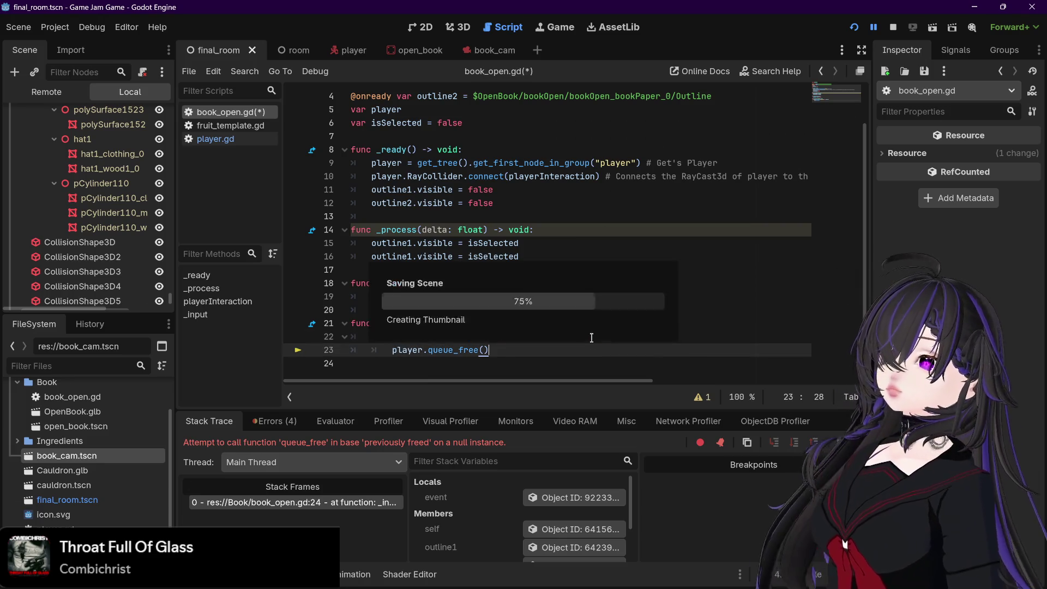
# - Delete book_cam.tscn from the FileSystem dock and stop the running game
pyautogui.scroll(1, 583, 345)
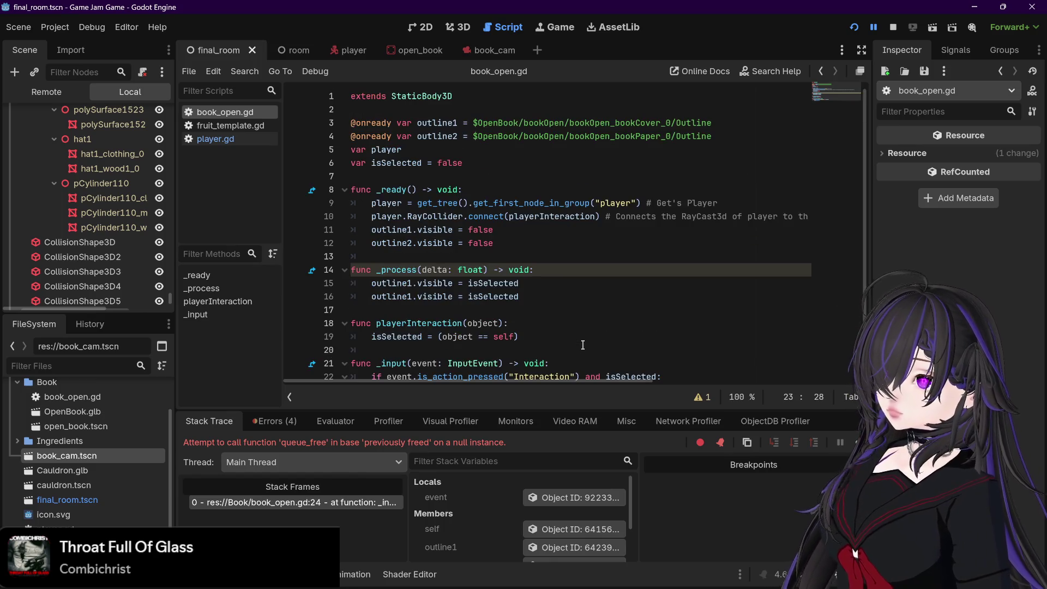
pyautogui.scroll(-1, 582, 345)
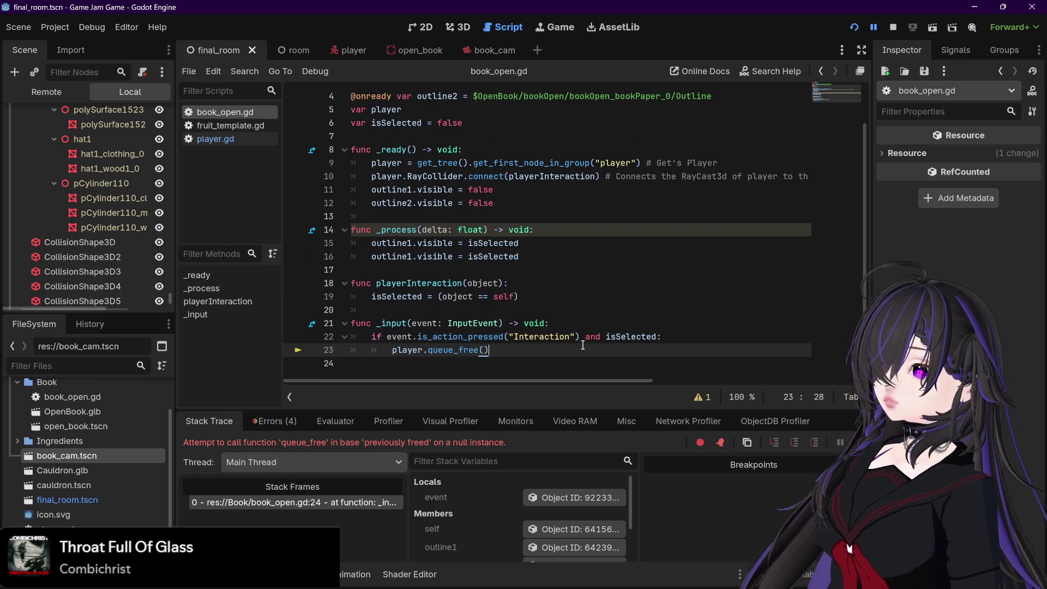
pyautogui.click(496, 50)
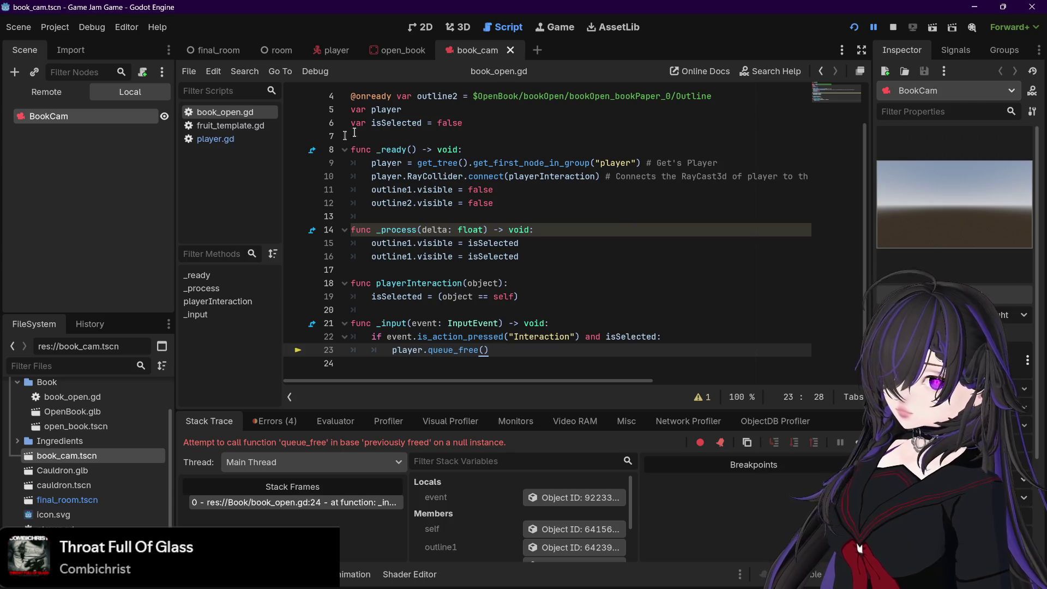
pyautogui.rightClick(475, 51)
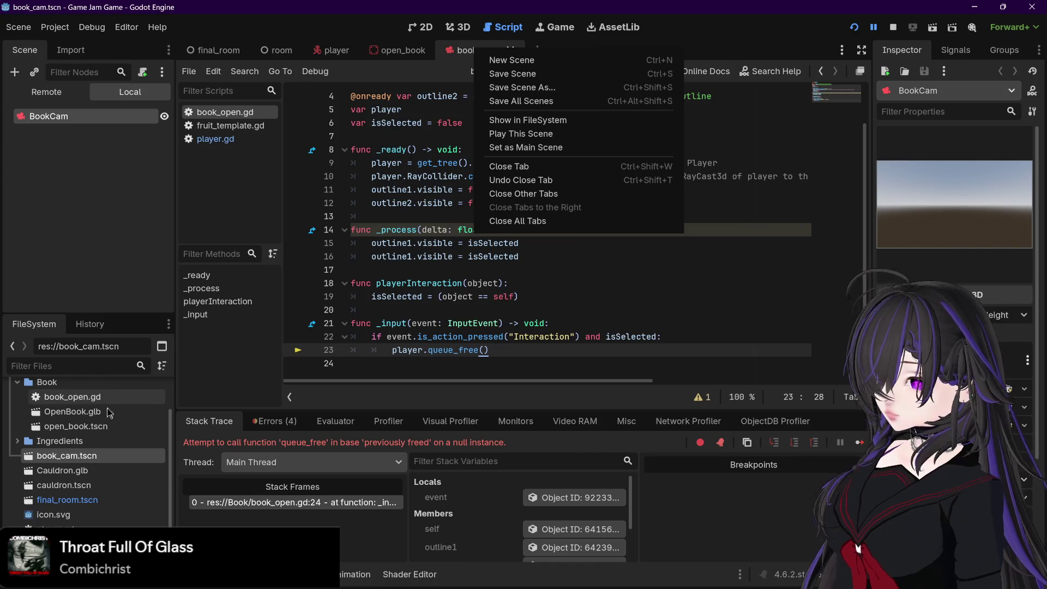
pyautogui.scroll(-1, 81, 465)
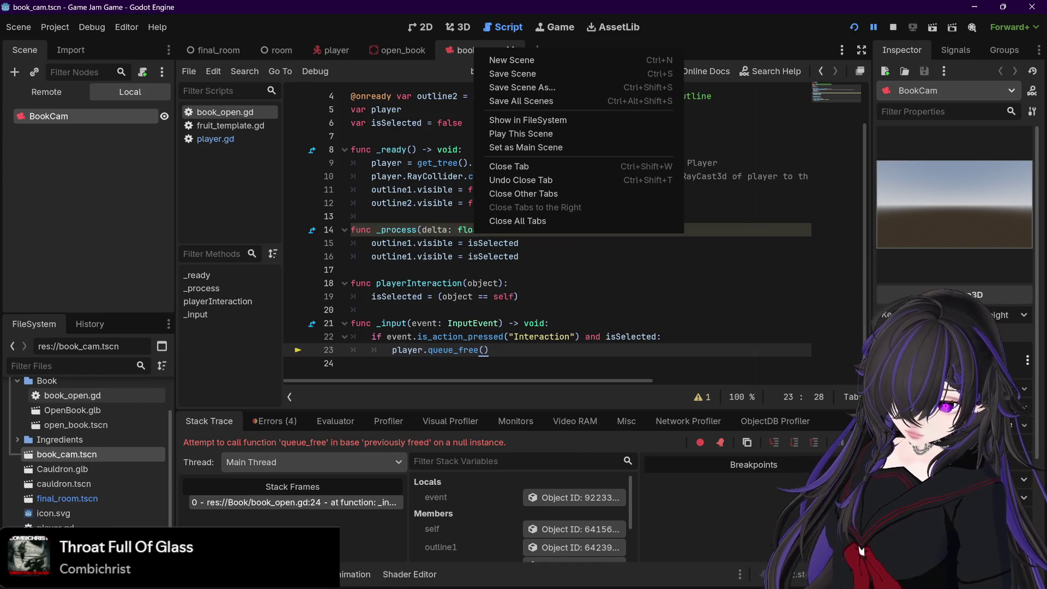
pyautogui.click(90, 466)
pyautogui.rightClick(88, 457)
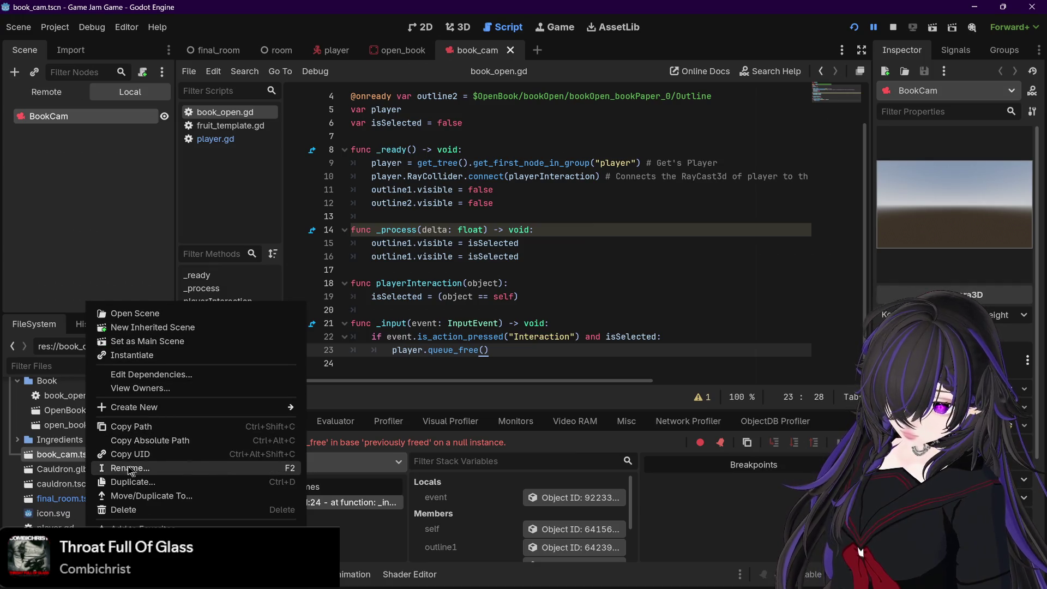
pyautogui.click(123, 509)
pyautogui.click(436, 353)
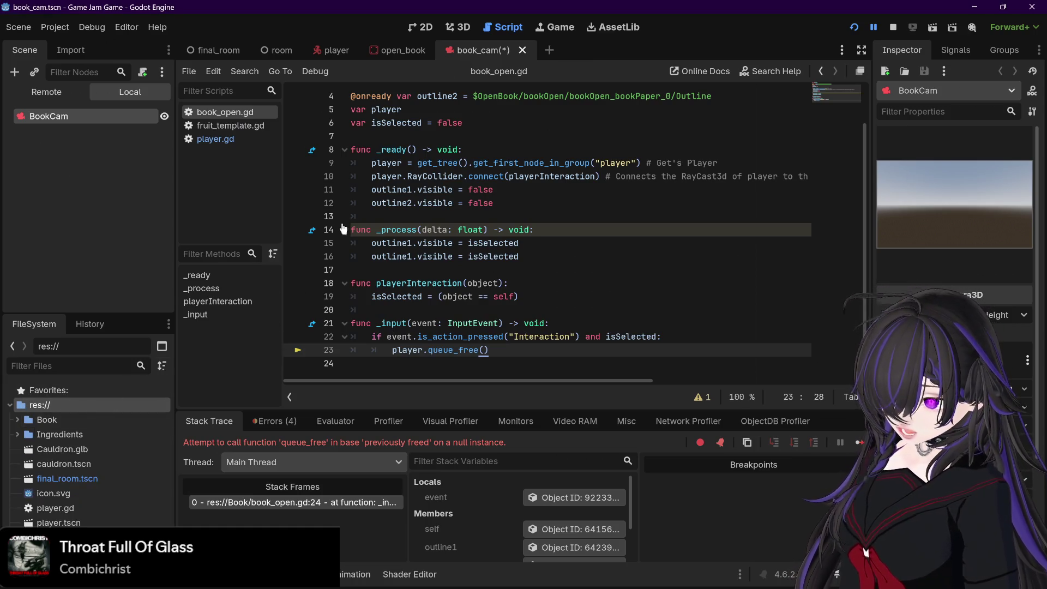
pyautogui.click(551, 309)
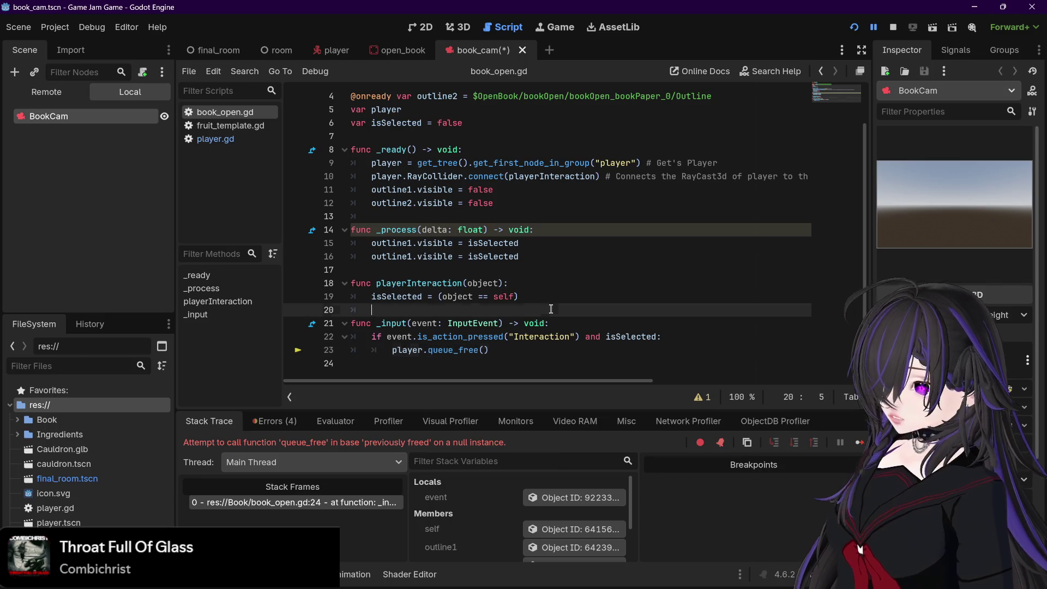
pyautogui.click(891, 28)
# - Relaunch the game and interact with the book twice to test close-up and respawn
pyautogui.click(855, 28)
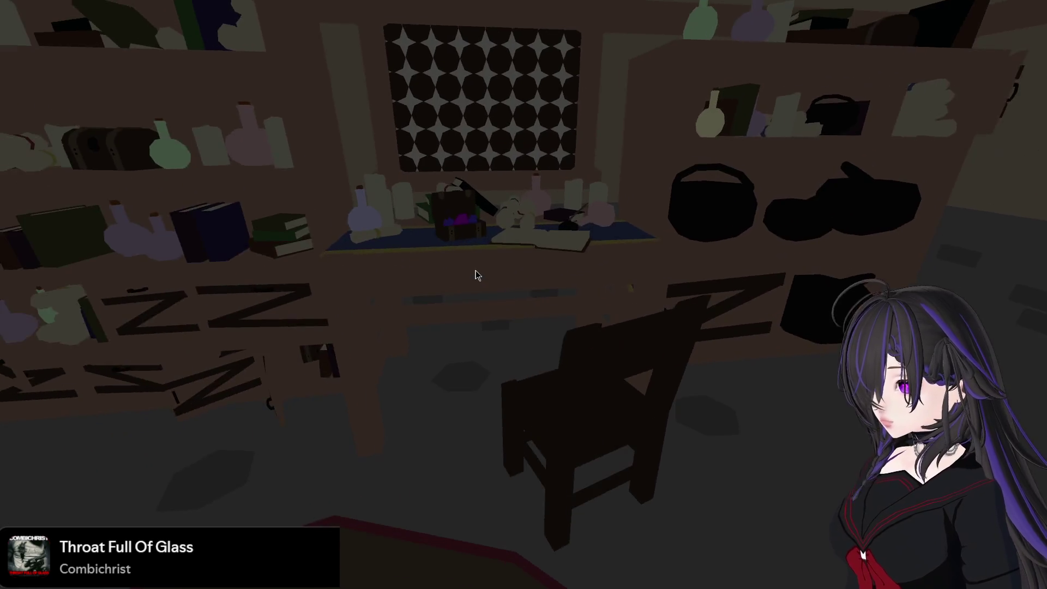
pyautogui.click(476, 271)
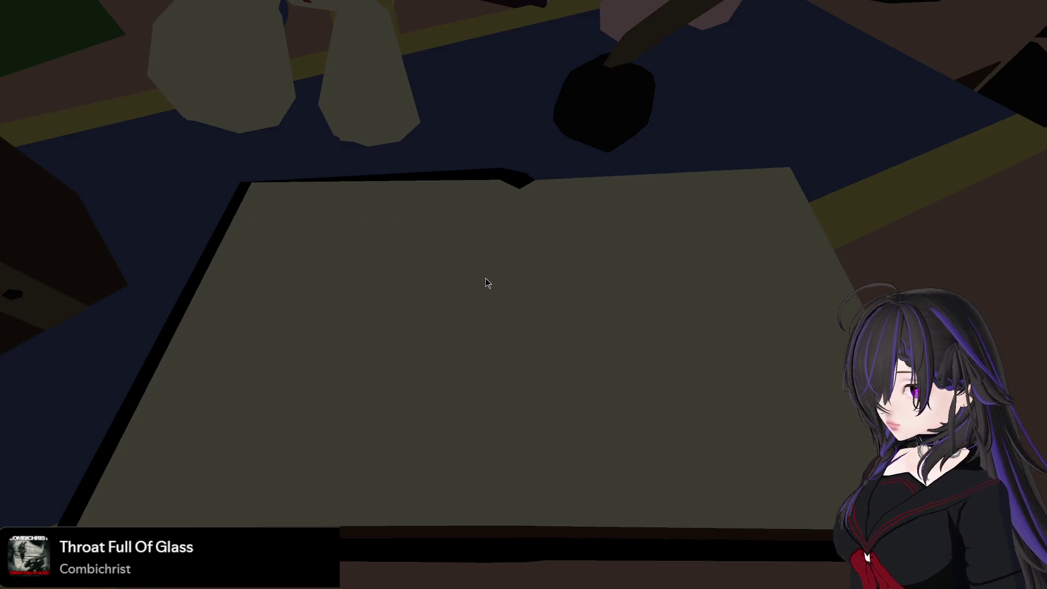
pyautogui.click(485, 278)
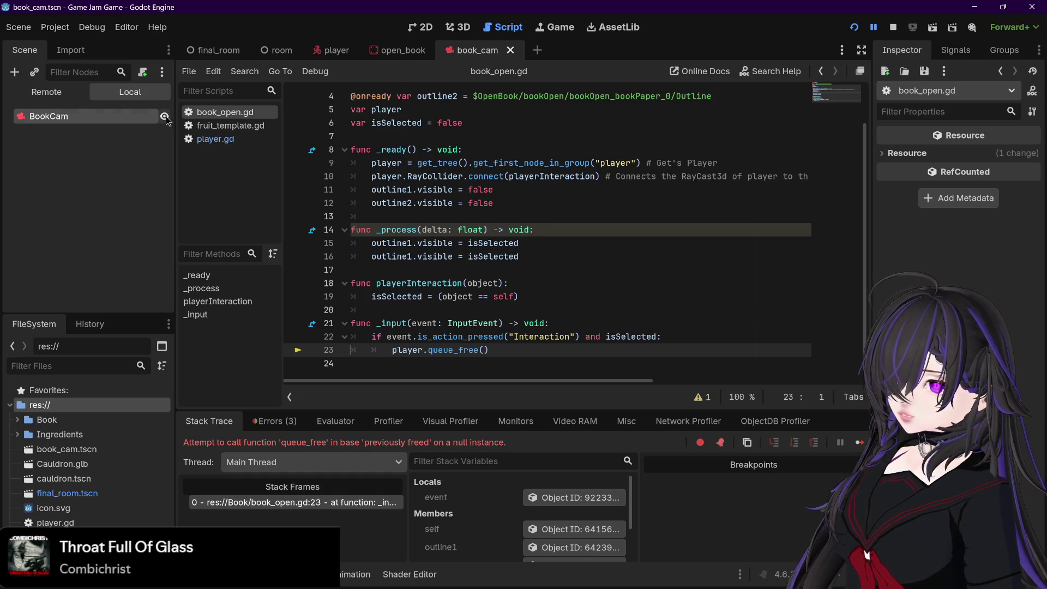
# - Copy the two outline visibility lines from _process into the interaction check above queue_free
pyautogui.scroll(1, 422, 250)
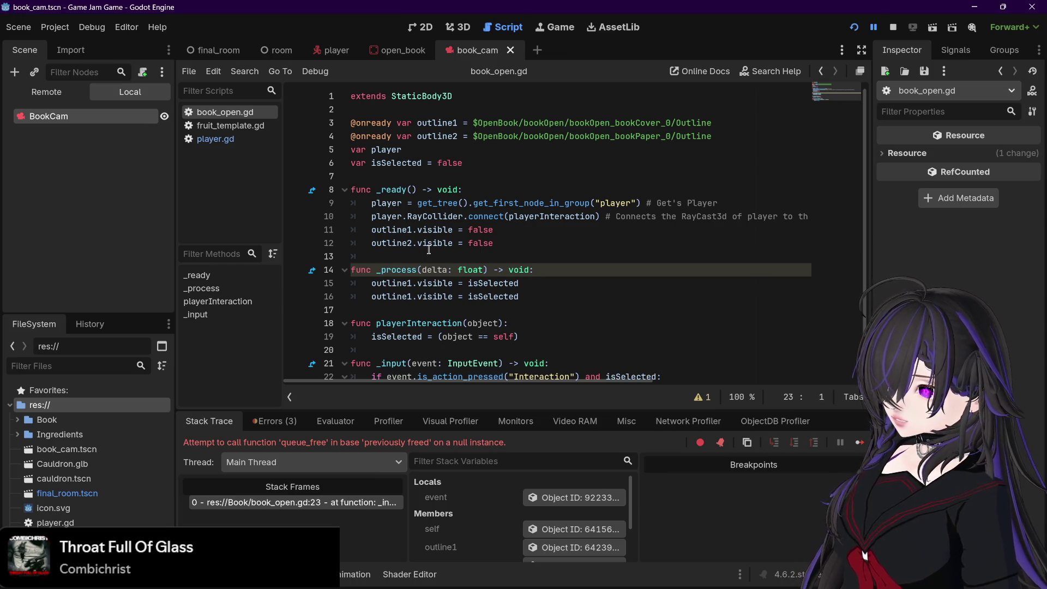
pyautogui.scroll(-1, 429, 249)
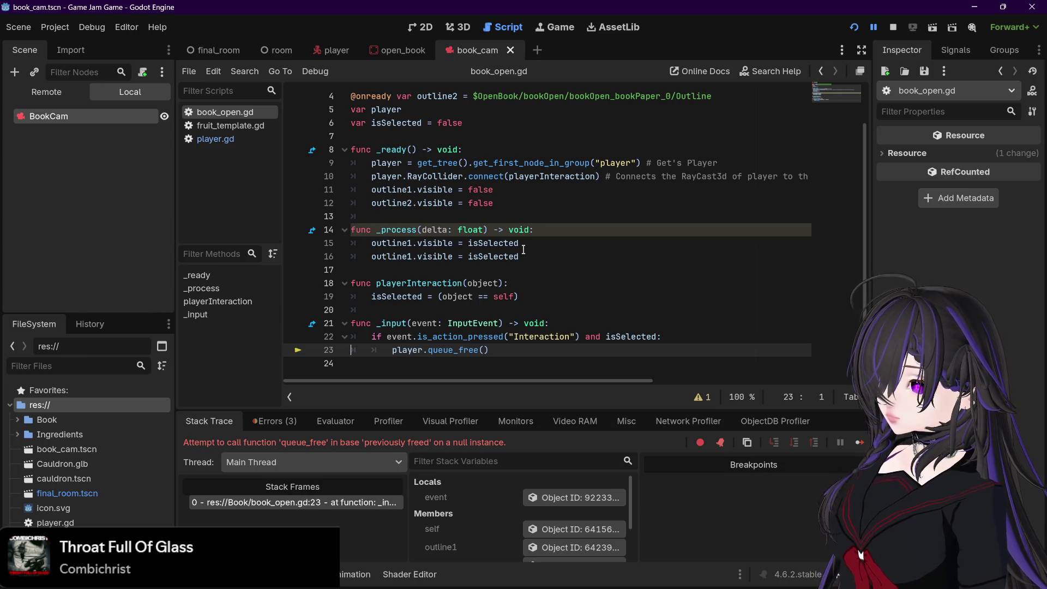
pyautogui.hotkey('ctrl', 'shift', 'Return')
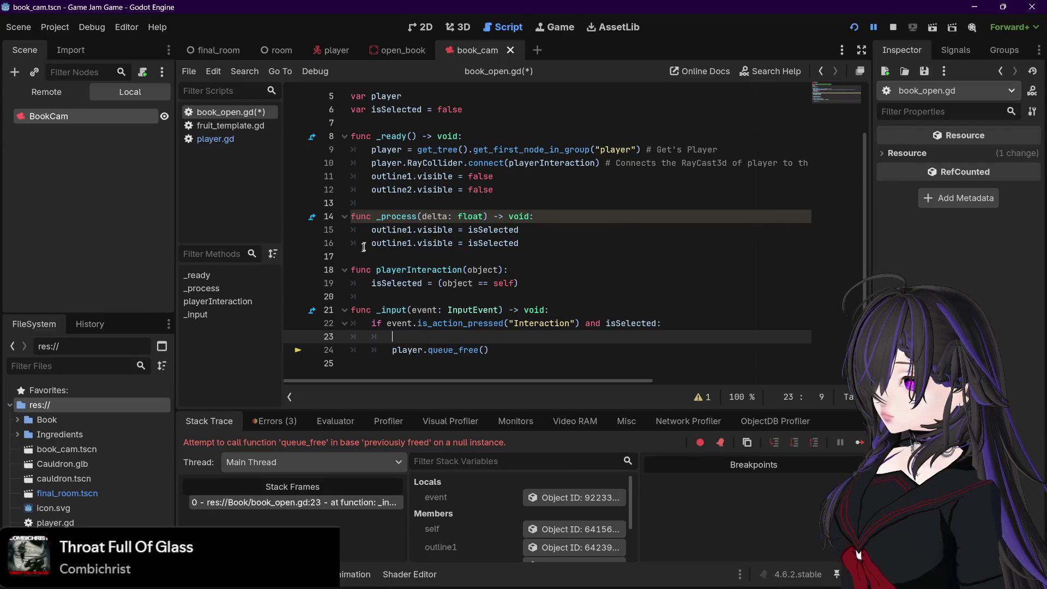
pyautogui.press('BackSpace')
pyautogui.press('BackSpace')
pyautogui.press('BackSpace')
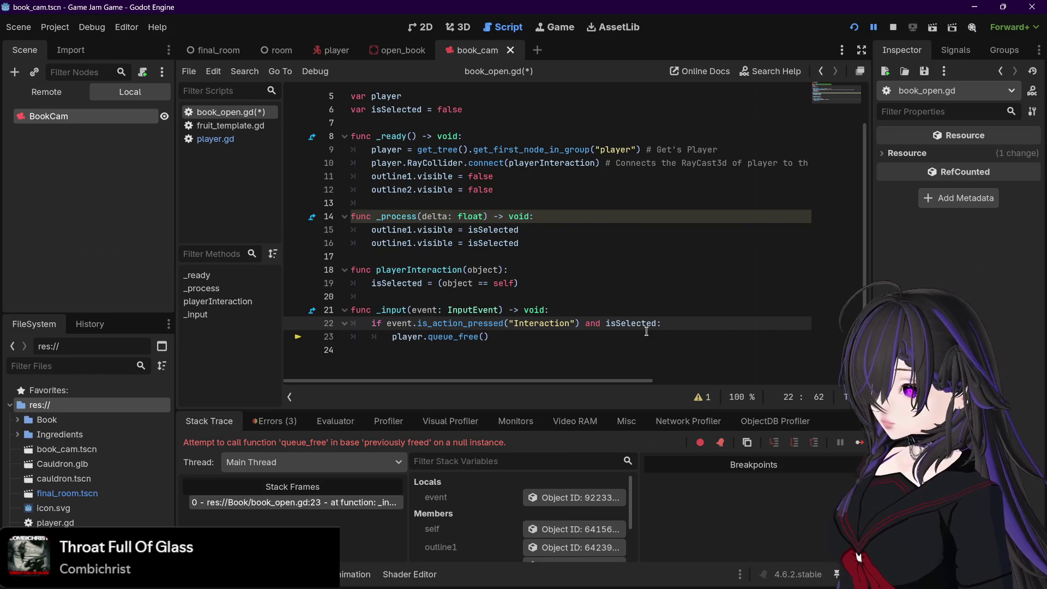
pyautogui.press('Return')
pyautogui.moveTo(372, 229)
pyautogui.mouseDown()
pyautogui.moveTo(491, 231)
pyautogui.moveTo(516, 243)
pyautogui.mouseUp()
pyautogui.hotkey('ctrl', 'c')
pyautogui.click(470, 337)
pyautogui.hotkey('ctrl', 'v')
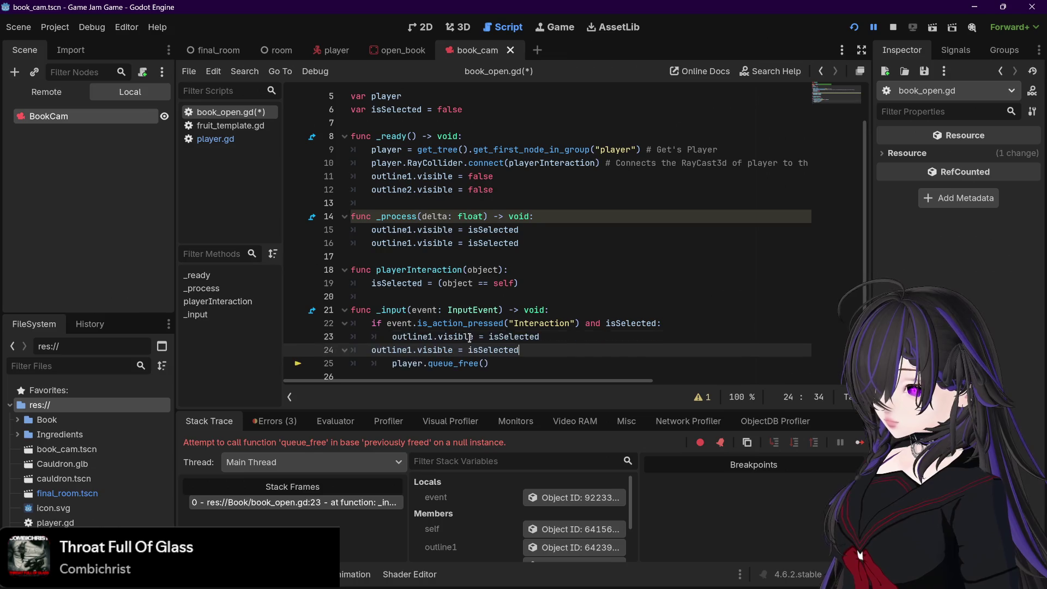
# - Indent the pasted lines, set both assigned values to false, and save book_open.gd
pyautogui.click(371, 350)
pyautogui.press('Tab')
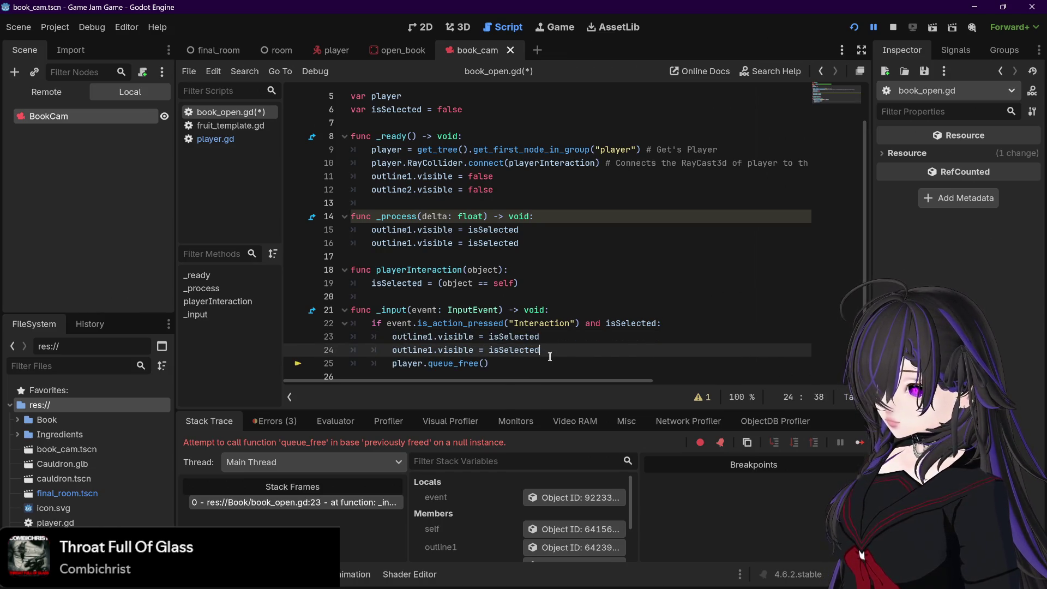
pyautogui.moveTo(542, 350); pyautogui.dragTo(493, 350)
pyautogui.doubleClick(492, 349)
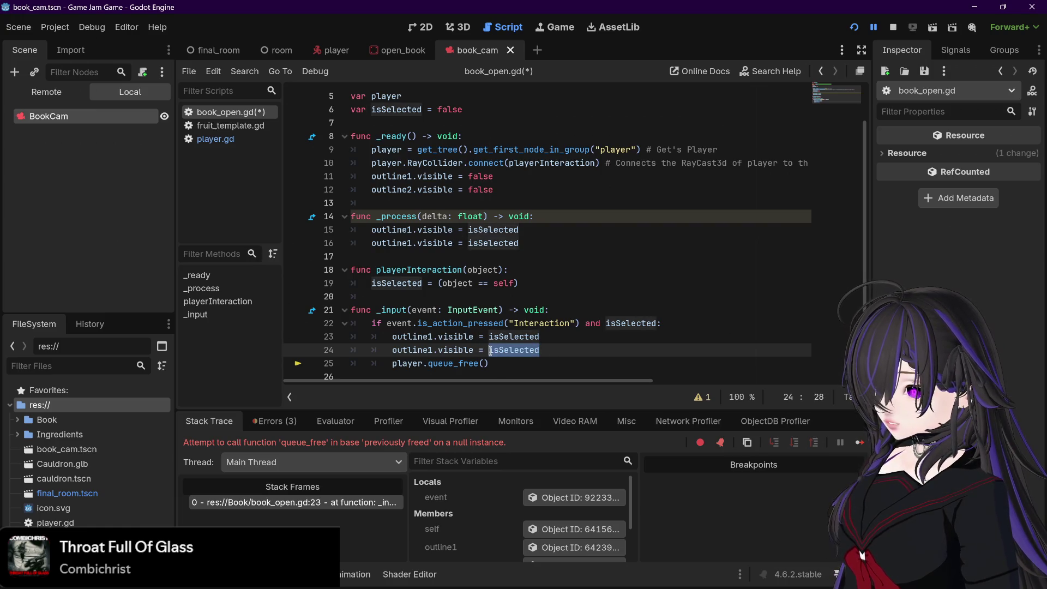
pyautogui.moveTo(507, 358)
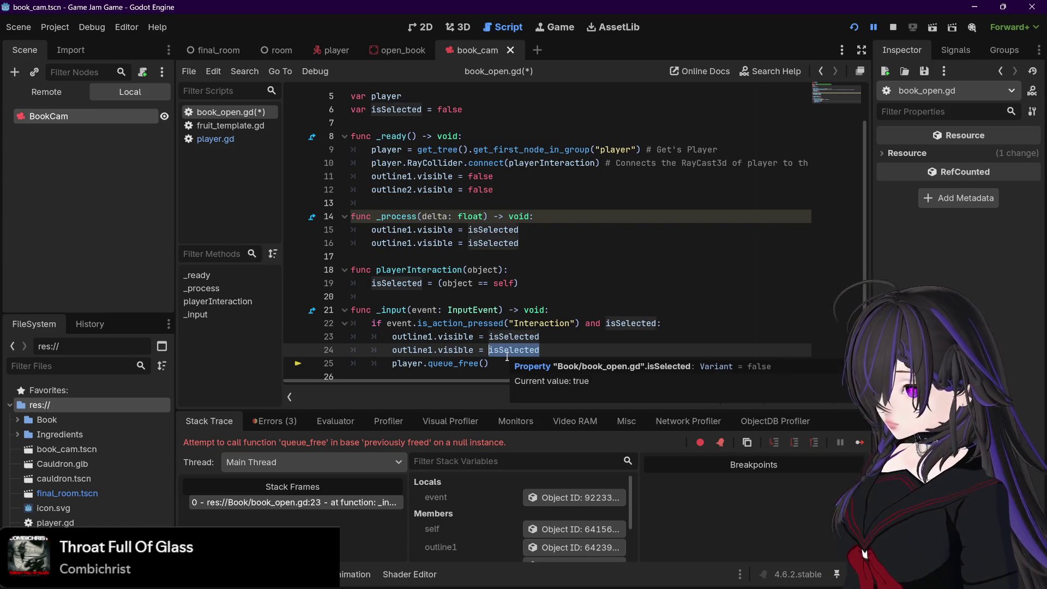
pyautogui.write('false')
pyautogui.press('Up')
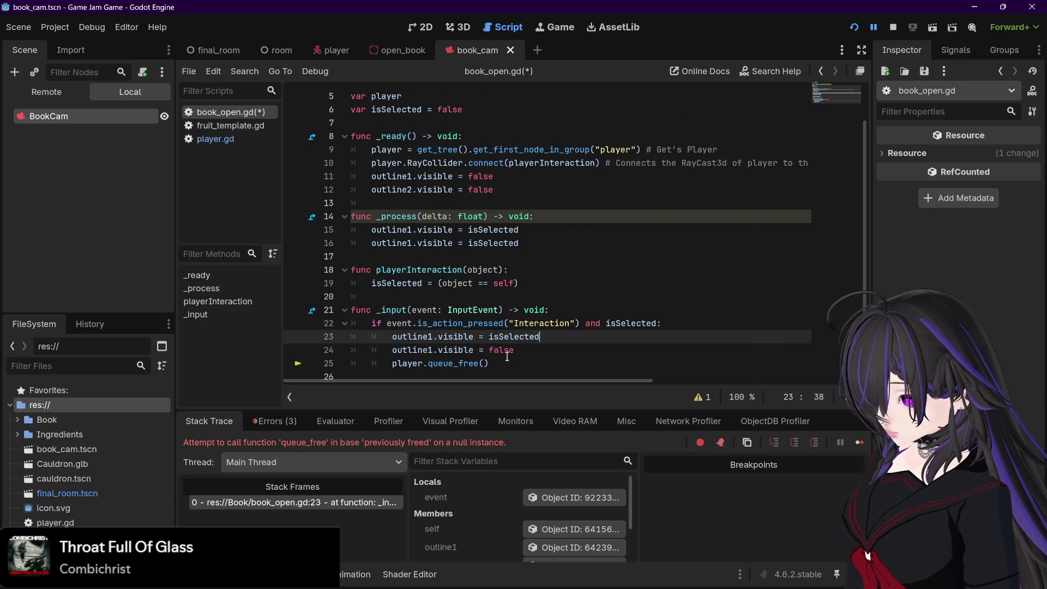
pyautogui.press('BackSpace')
pyautogui.press('BackSpace')
pyautogui.press('BackSpace')
pyautogui.write('fa')
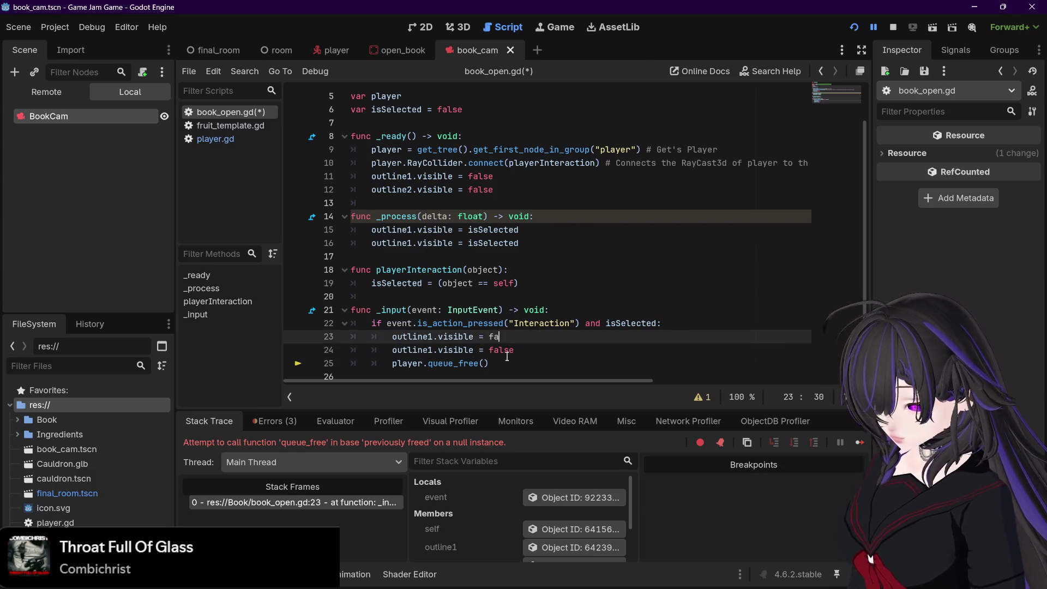
pyautogui.write('lse')
pyautogui.click(529, 355)
pyautogui.hotkey('ctrl', 's')
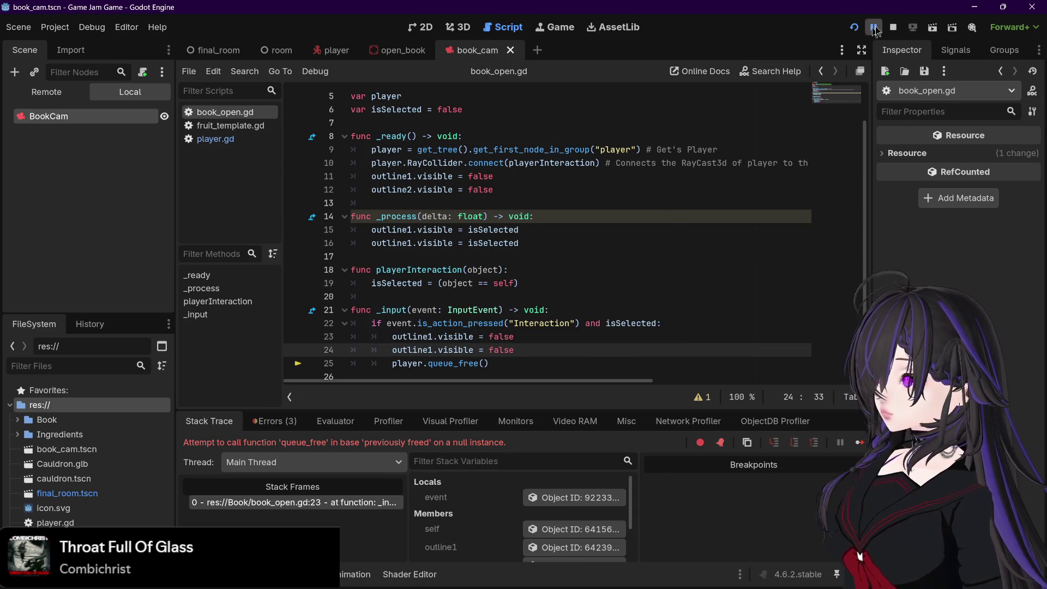
# - Relaunch the game, press E at the book, then select the two outline lines
pyautogui.click(854, 27)
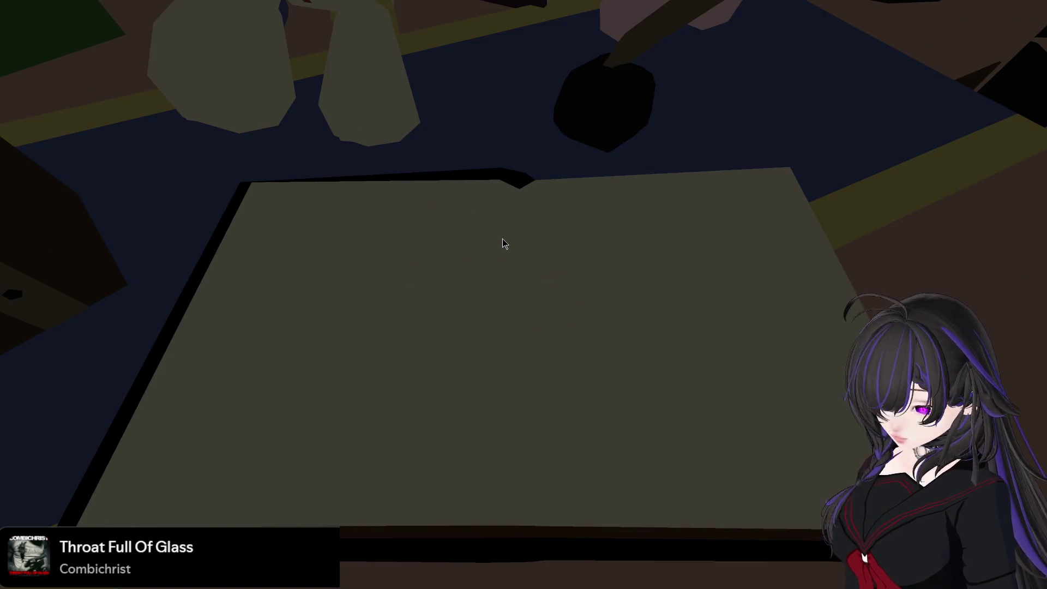
pyautogui.press('e')
pyautogui.moveTo(514, 335); pyautogui.dragTo(347, 328)
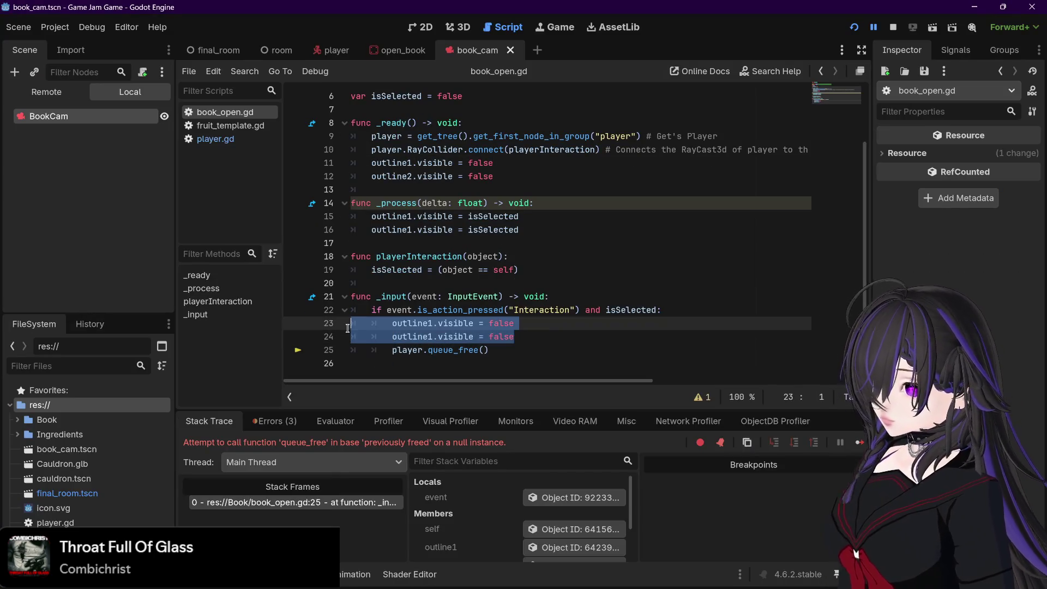
# - Delete the two outline lines and add 'var bookFocused = false' as line 7
pyautogui.press('BackSpace')
pyautogui.press('BackSpace')
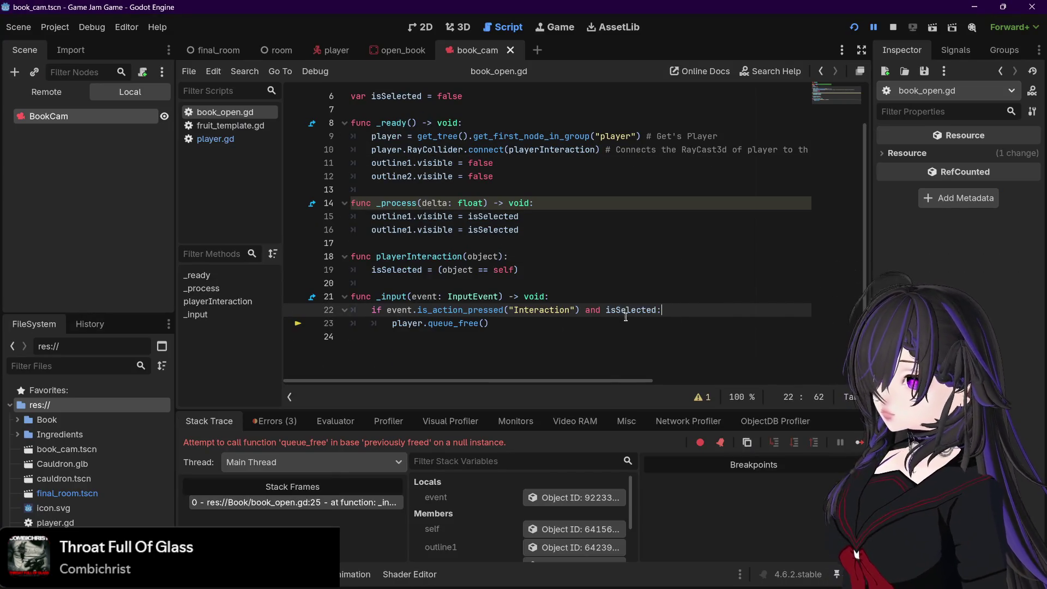
pyautogui.scroll(2, 545, 291)
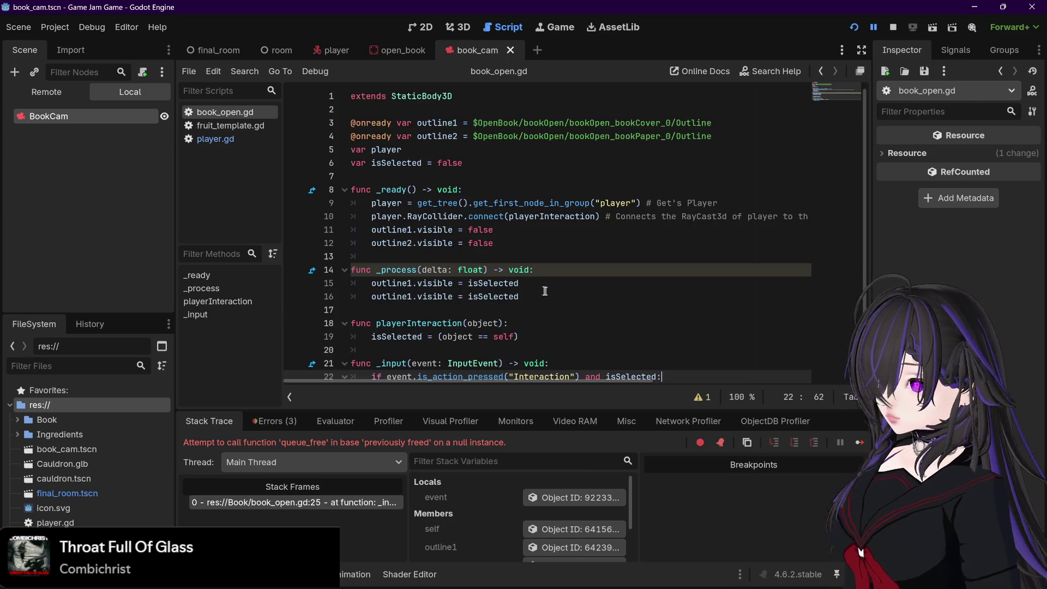
pyautogui.click(480, 165)
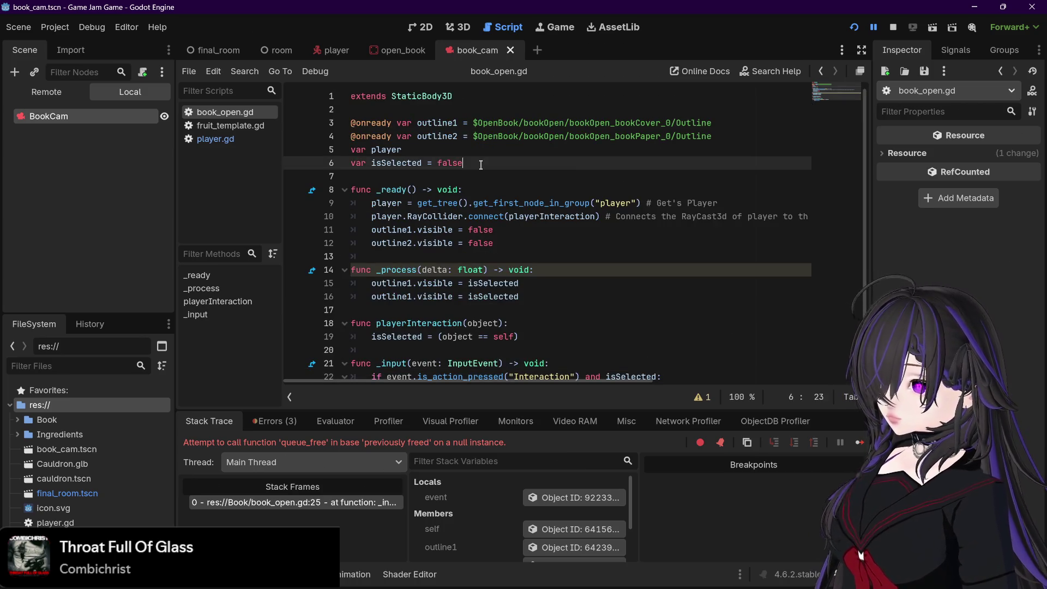
pyautogui.press('Return')
pyautogui.write('var ')
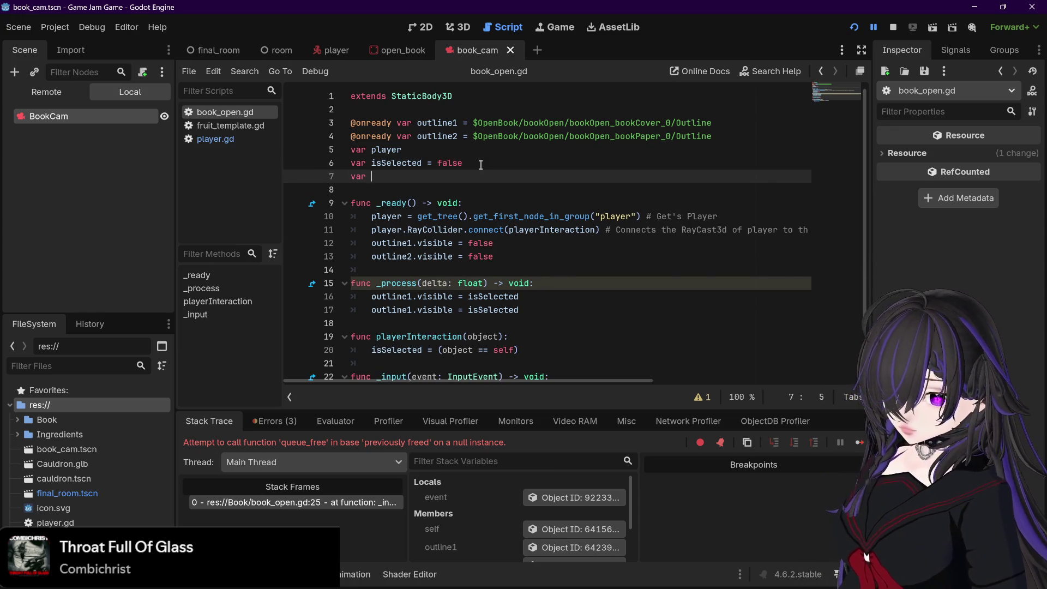
pyautogui.write('b')
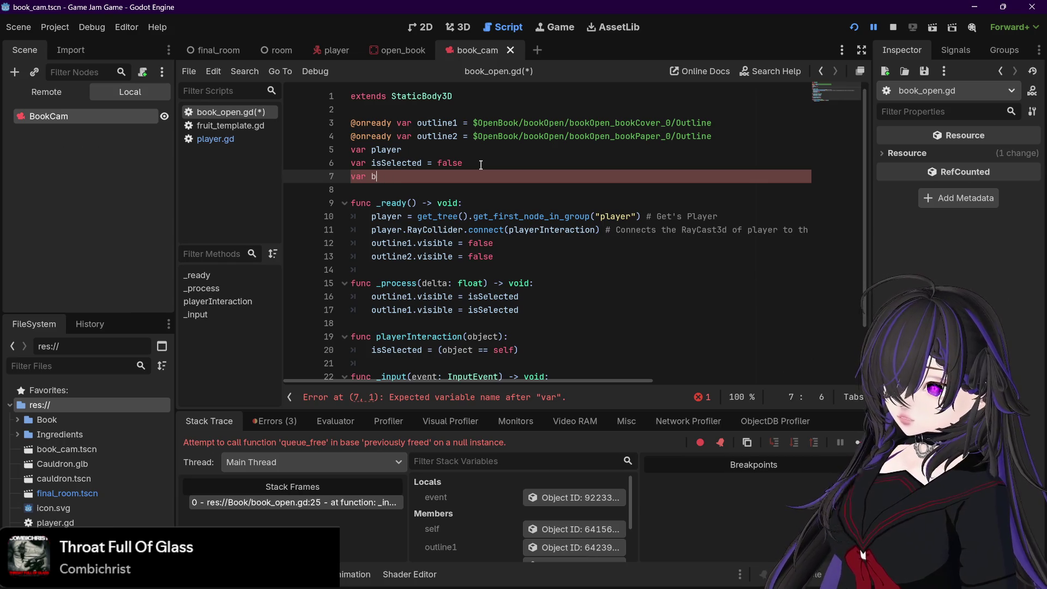
pyautogui.write('ookFo')
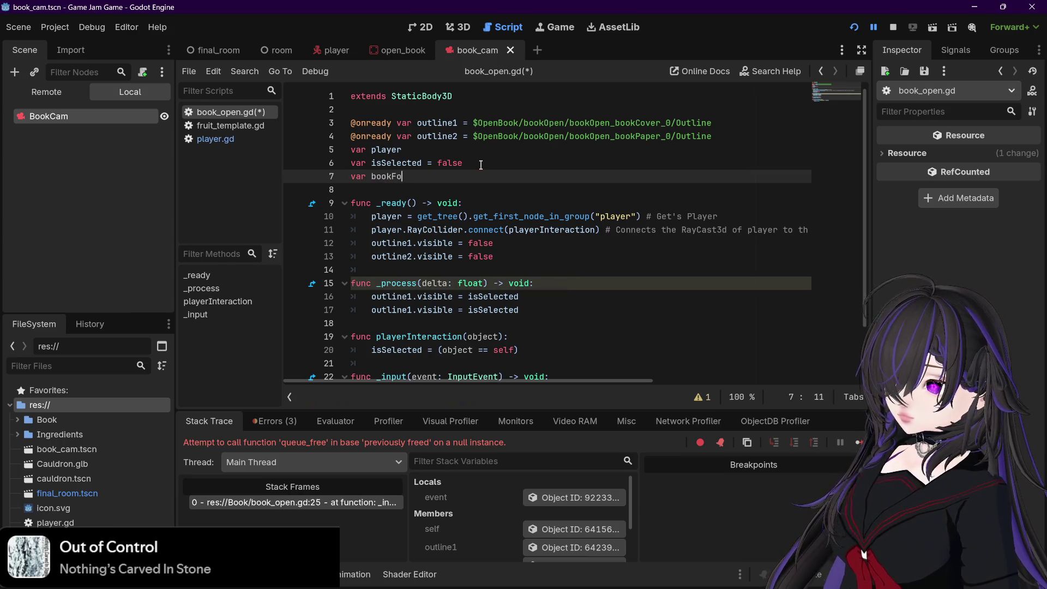
pyautogui.write('cused')
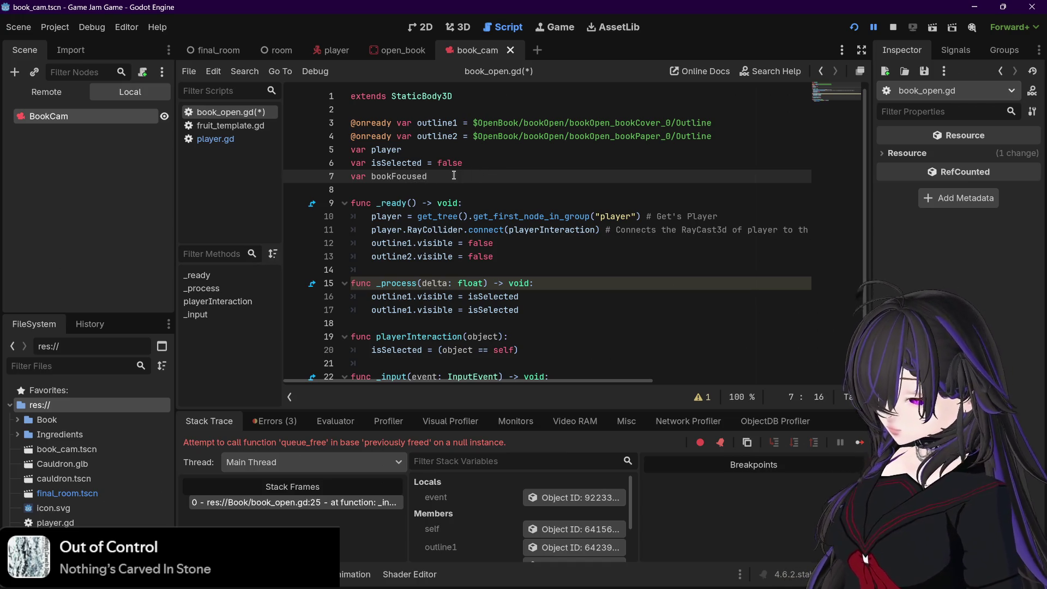
pyautogui.write(' = false')
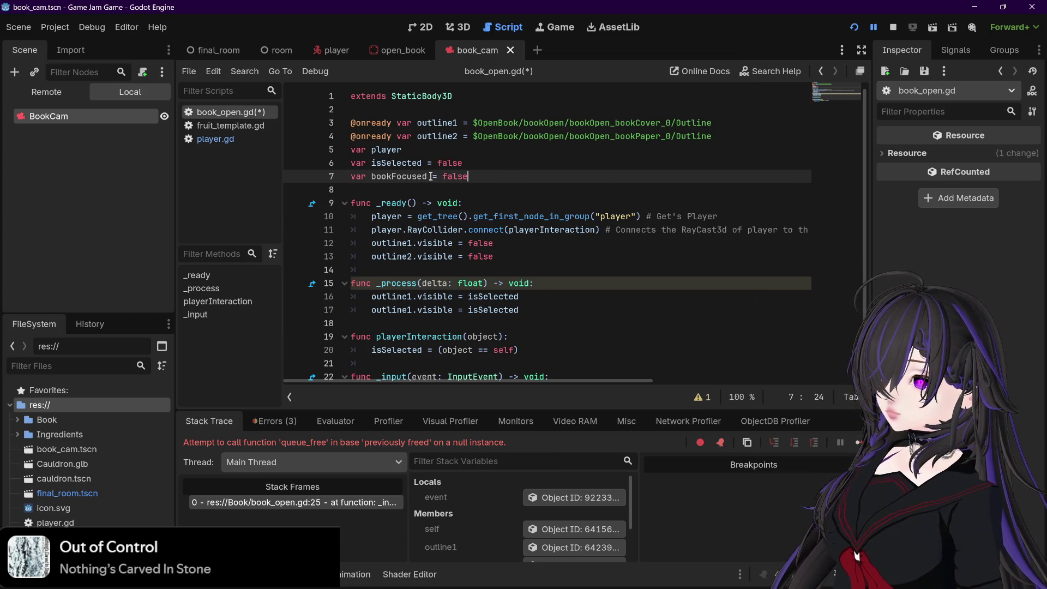
pyautogui.moveTo(432, 176); pyautogui.dragTo(393, 178)
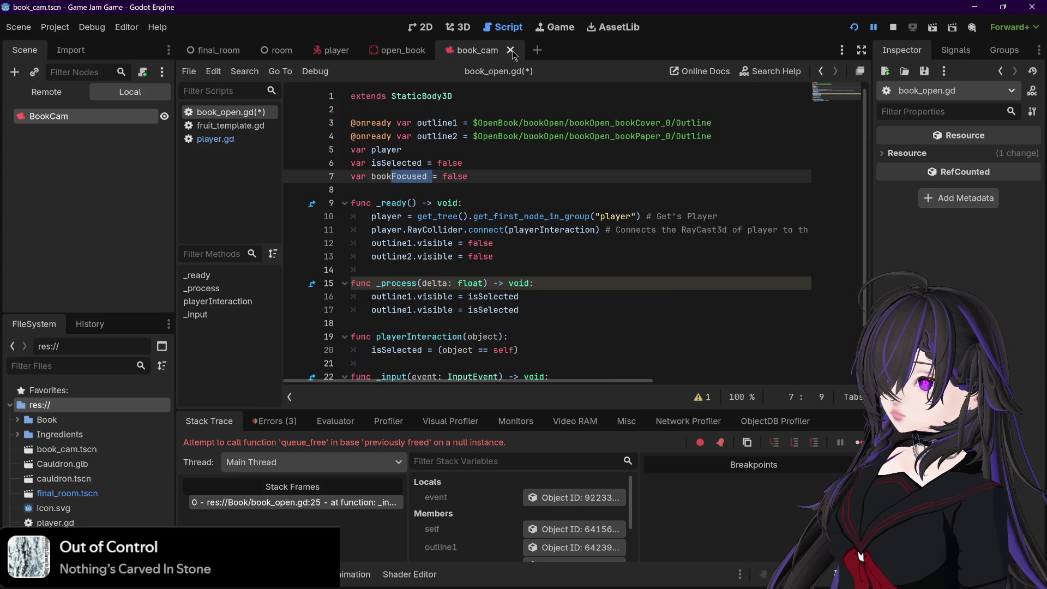
pyautogui.click(465, 28)
# - Close the book_cam scene tab and reopen book_cam.tscn from the FileSystem dock
pyautogui.click(511, 50)
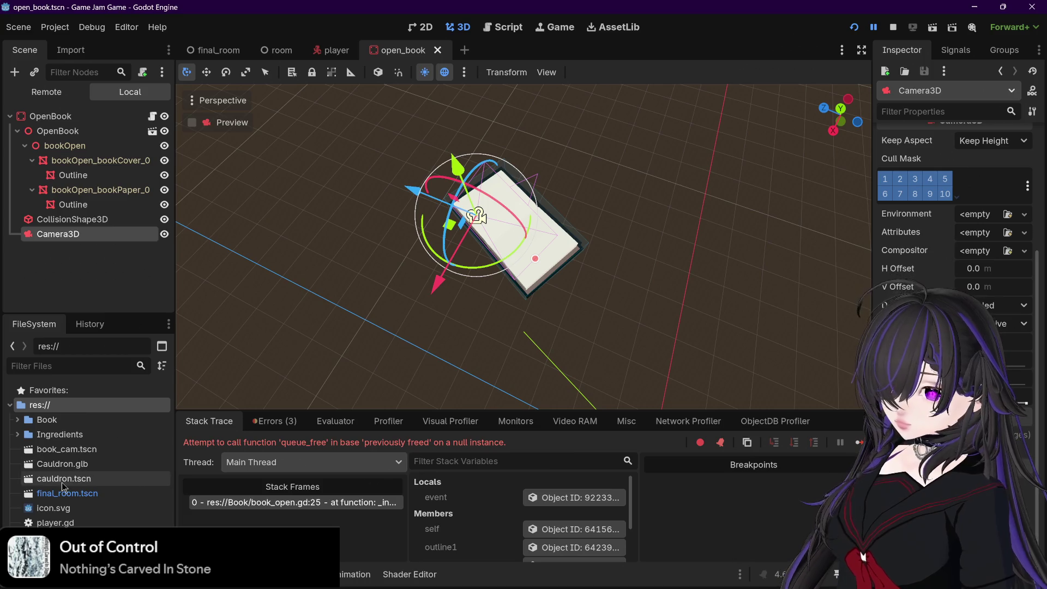
pyautogui.click(98, 450)
pyautogui.doubleClick(97, 450)
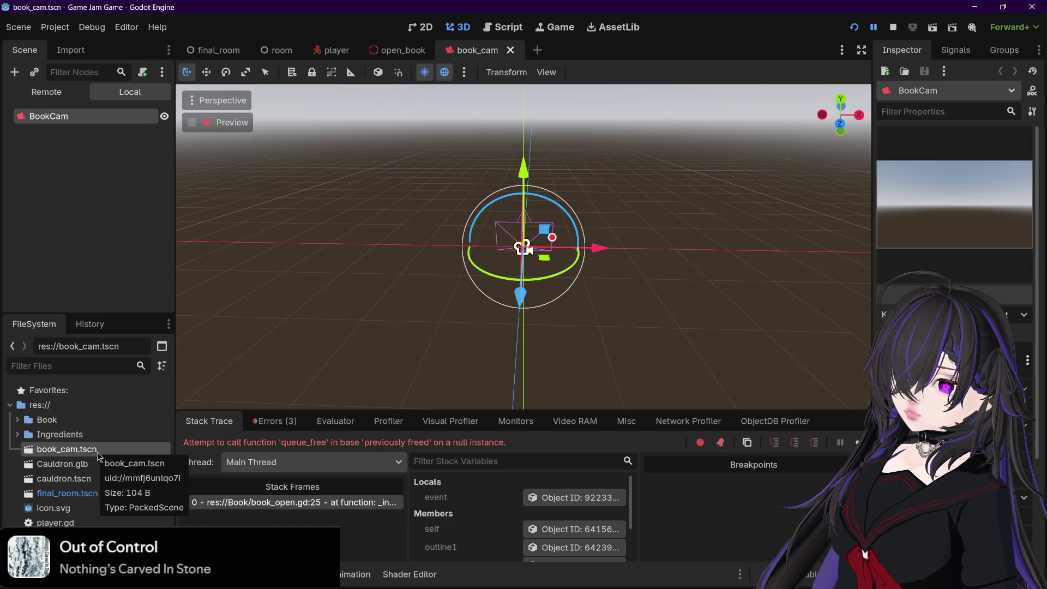
# - Browse the open_book, player, room and final_room tabs, then return to book_cam
pyautogui.click(401, 50)
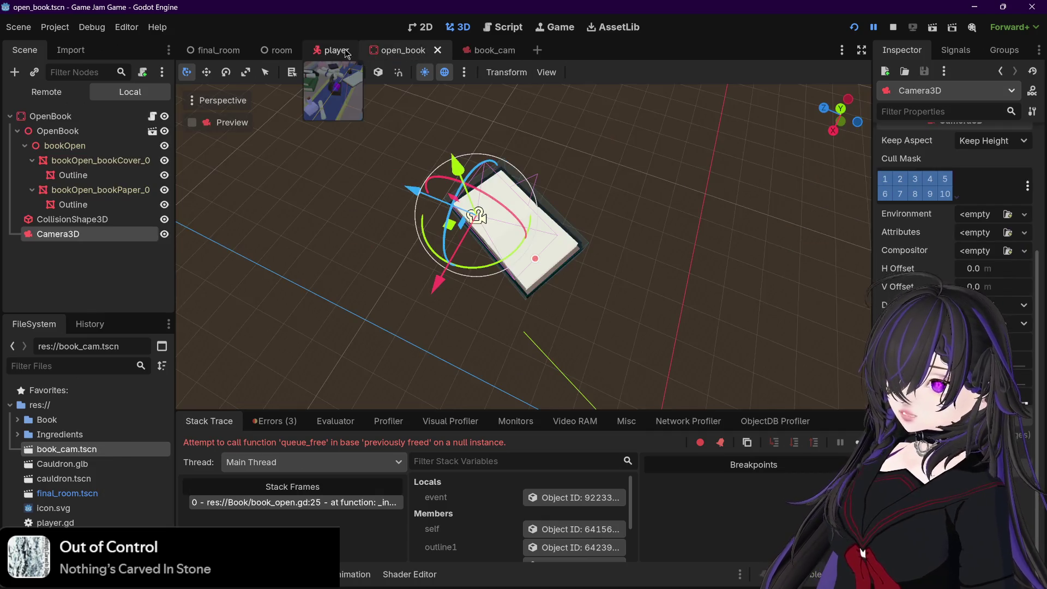
pyautogui.click(336, 49)
pyautogui.click(281, 50)
pyautogui.click(216, 49)
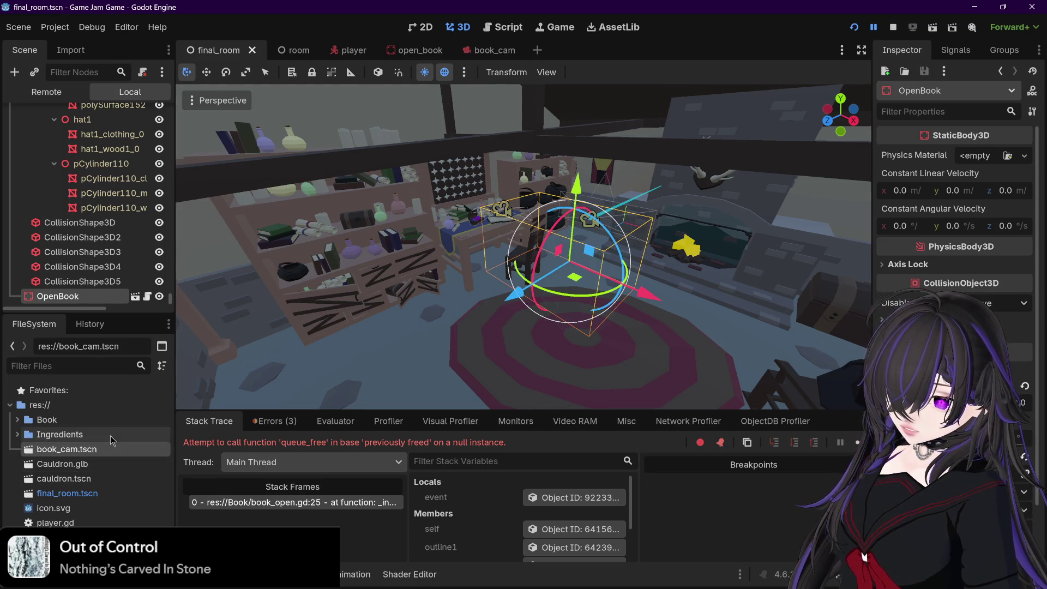
pyautogui.click(104, 464)
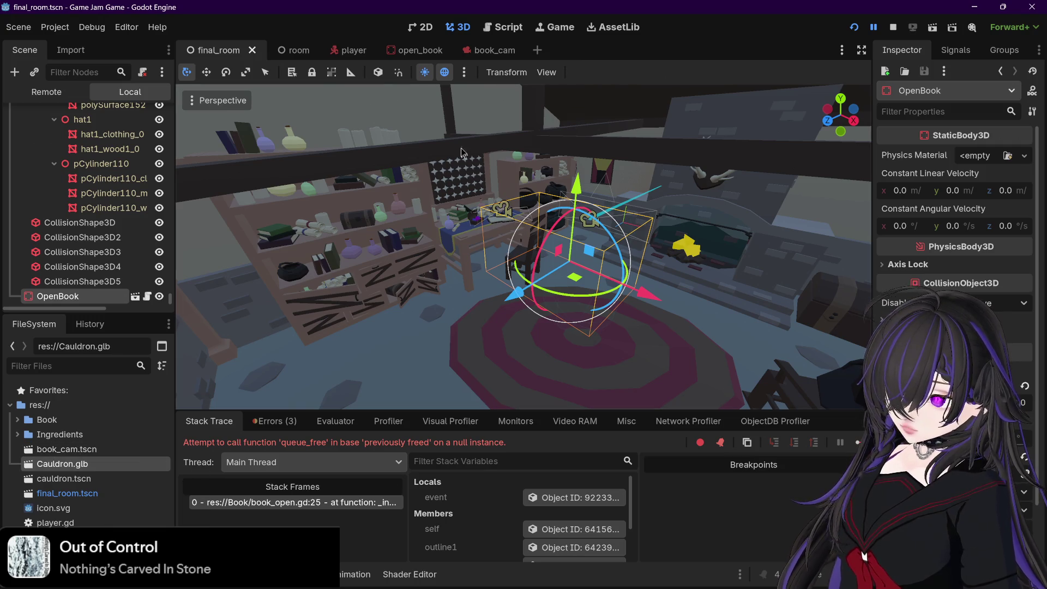
pyautogui.click(483, 53)
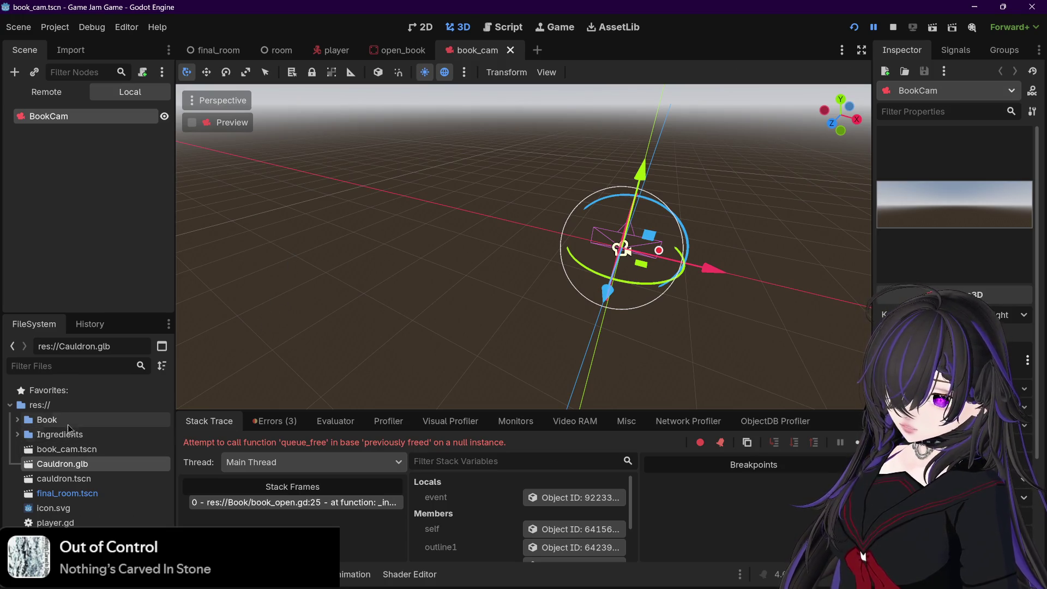
pyautogui.click(67, 404)
pyautogui.rightClick(67, 404)
# - Create a new folder named Cauldron at the project root (res://)
pyautogui.moveTo(137, 416)
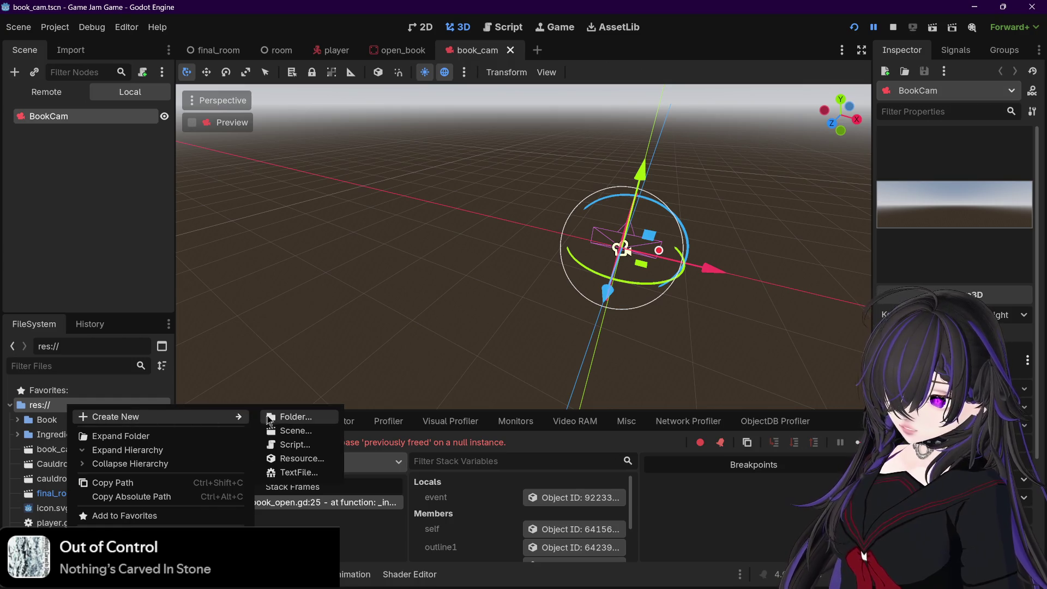
pyautogui.click(273, 419)
pyautogui.write('Cau')
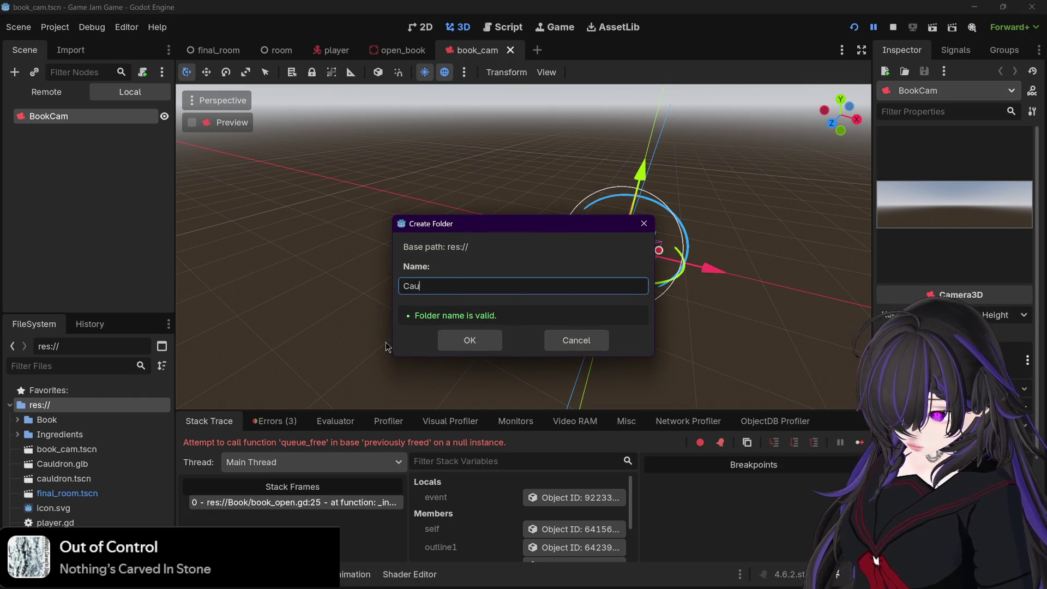
pyautogui.write('ldron')
pyautogui.click(469, 340)
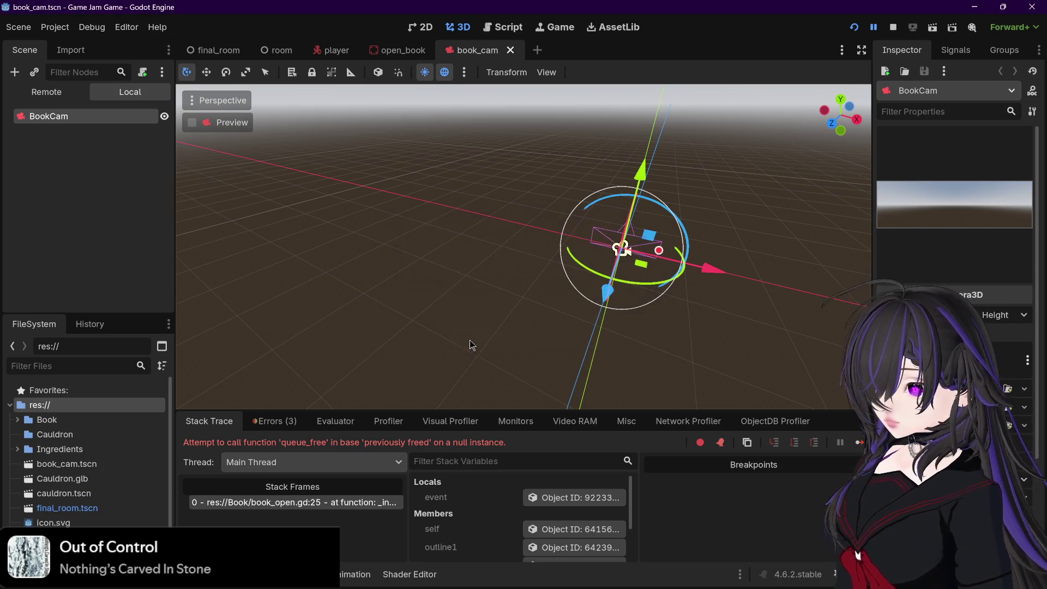
# - Move Cauldron.glb and cauldron.tscn into the Cauldron folder
pyautogui.click(82, 479)
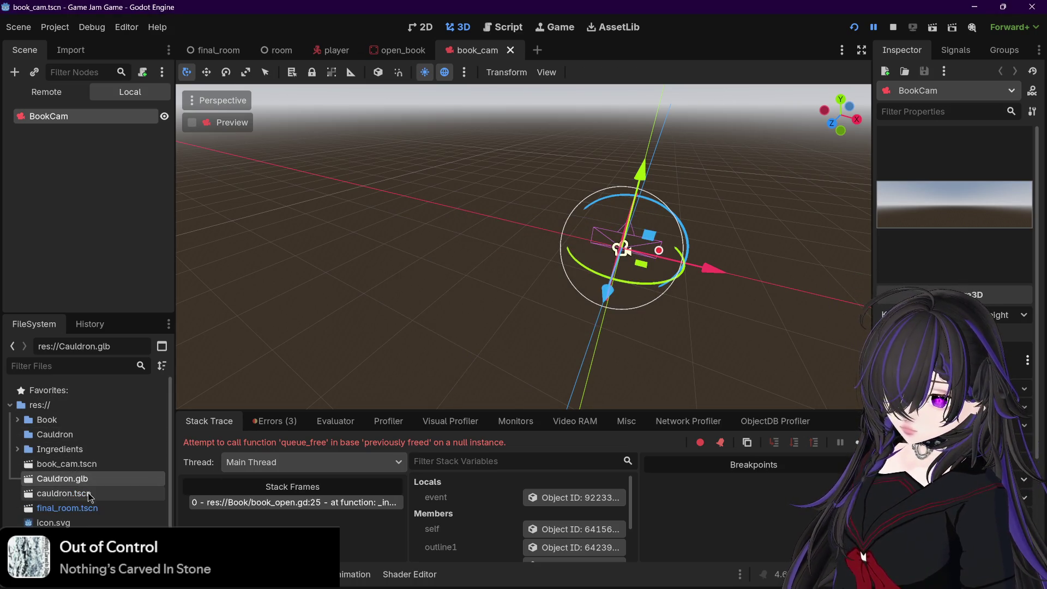
pyautogui.keyDown('ctrl'); pyautogui.click(87, 495); pyautogui.keyUp('ctrl')
pyautogui.moveTo(87, 497)
pyautogui.mouseDown()
pyautogui.moveTo(89, 445)
pyautogui.moveTo(80, 436)
pyautogui.mouseUp()
pyautogui.click(480, 308)
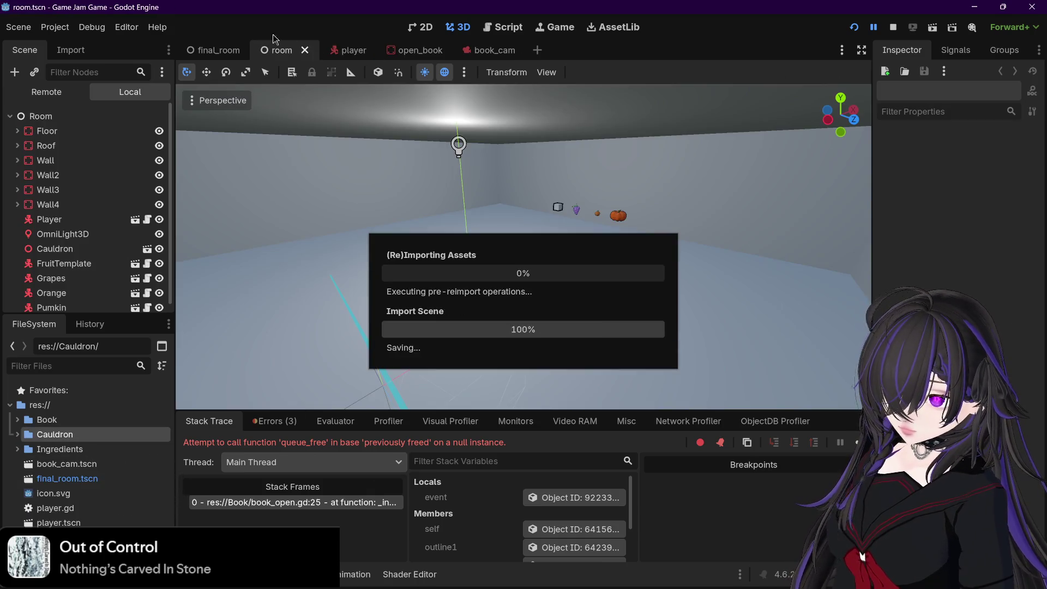
# - Switch to the final_room scene and bring the view closer around the OpenBook
pyautogui.click(207, 53)
pyautogui.scroll(3, 361, 200)
pyautogui.scroll(-3, 363, 202)
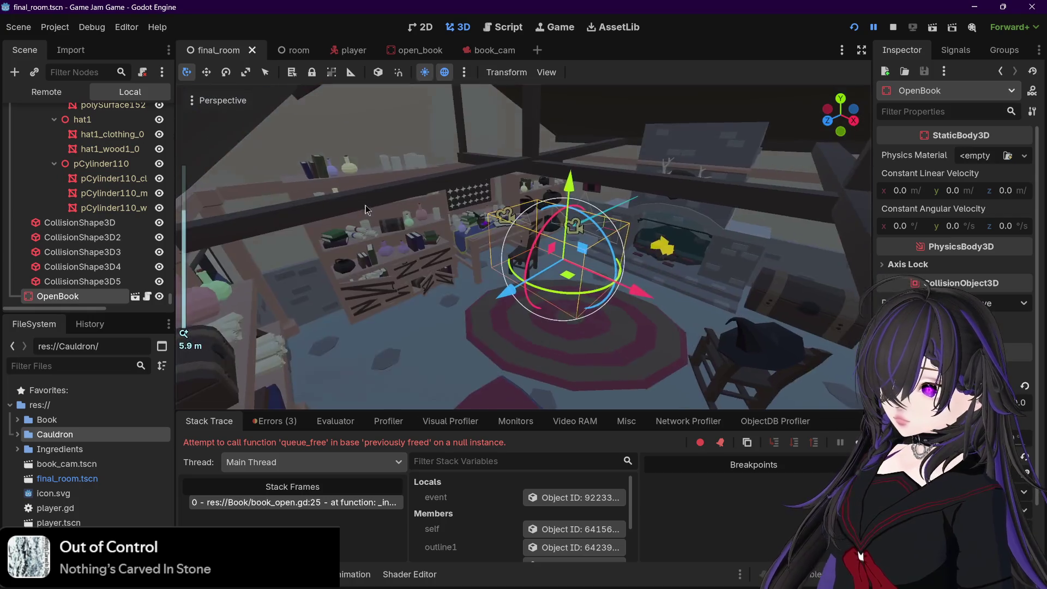
pyautogui.moveTo(388, 230)
pyautogui.mouseDown()
pyautogui.moveTo(433, 230)
pyautogui.moveTo(435, 218)
pyautogui.moveTo(349, 267)
pyautogui.mouseUp()
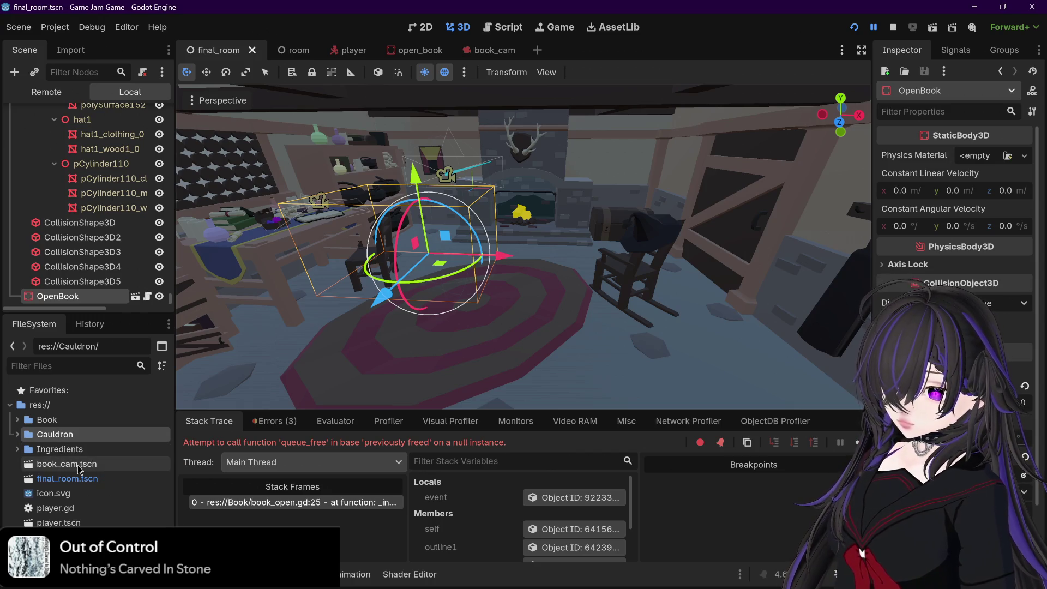
# - Look through the Book, Cauldron and Ingredients folders in the FileSystem
pyautogui.click(73, 424)
pyautogui.click(18, 420)
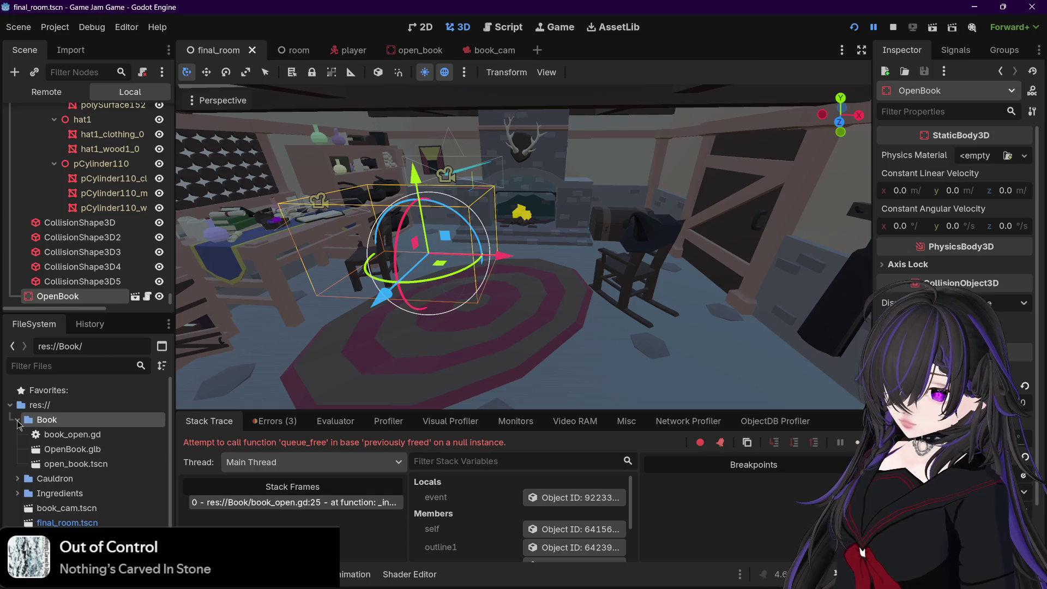
pyautogui.click(18, 420)
pyautogui.click(18, 435)
pyautogui.click(19, 435)
pyautogui.click(17, 449)
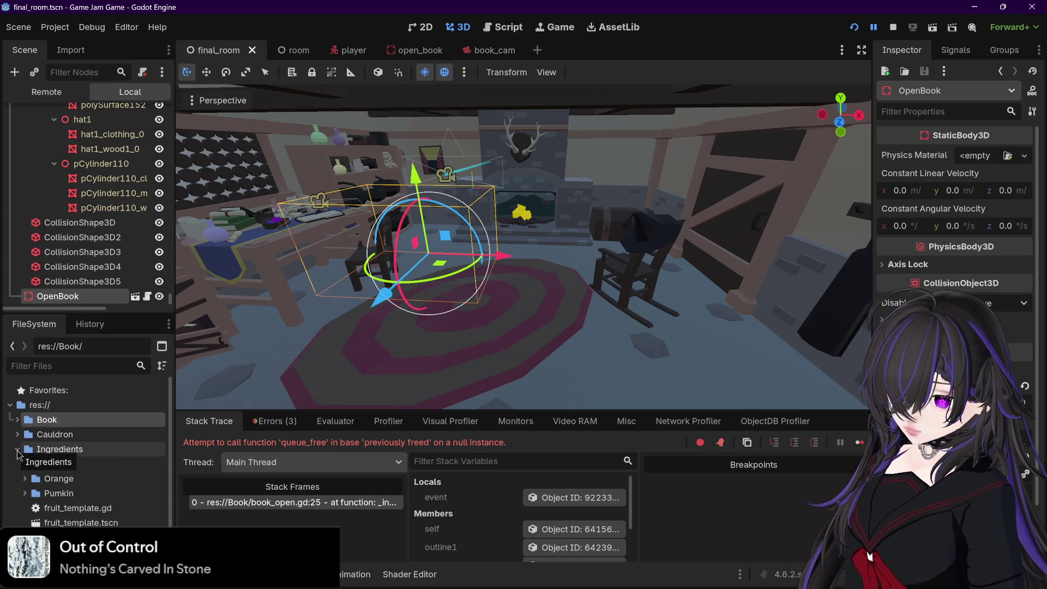
pyautogui.click(17, 449)
# - Open the book_cam.tscn scene and request deletion of its file
pyautogui.click(40, 465)
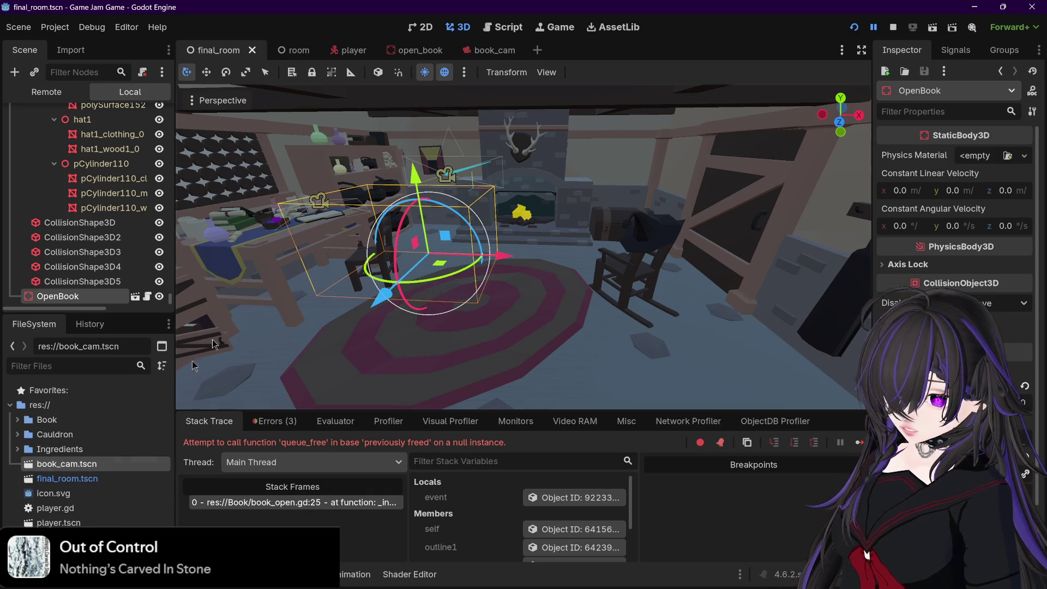
pyautogui.click(495, 52)
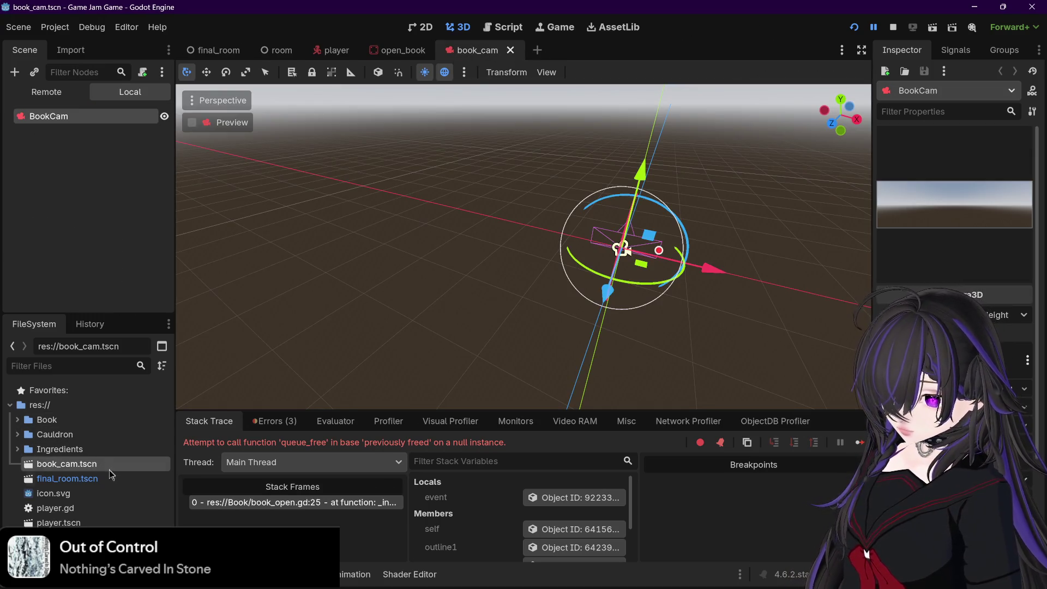
pyautogui.press('Delete')
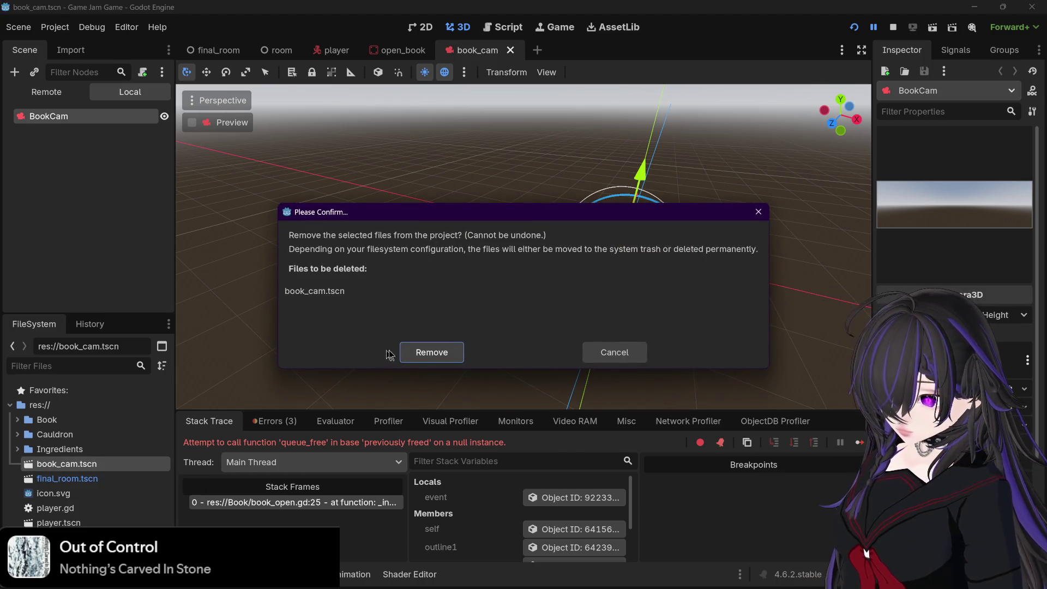
# - Remove book_cam.tscn, close its tab without saving, and return to book_open.gd
pyautogui.click(423, 352)
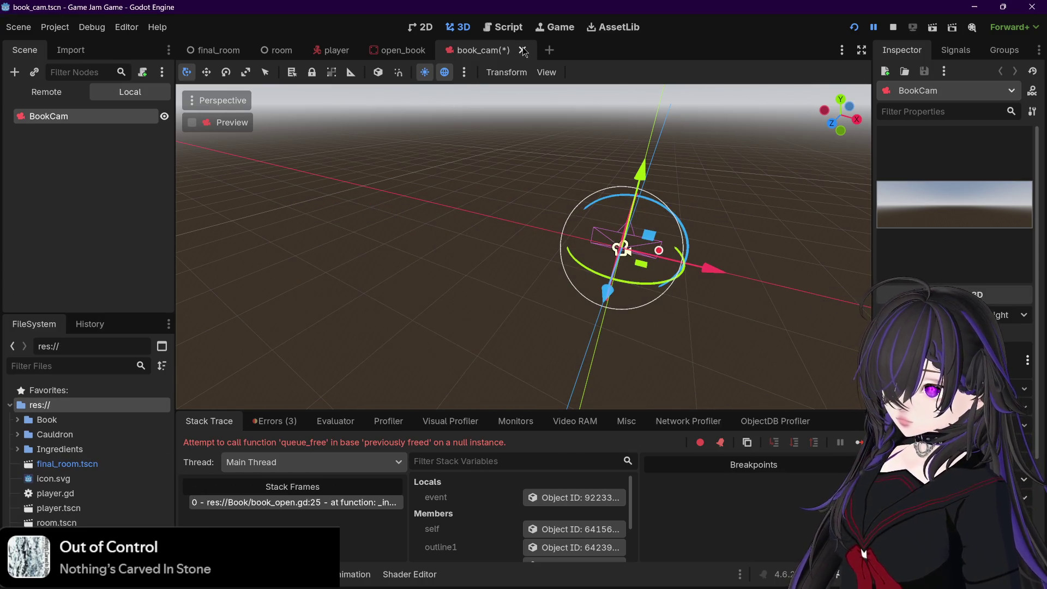
pyautogui.click(523, 50)
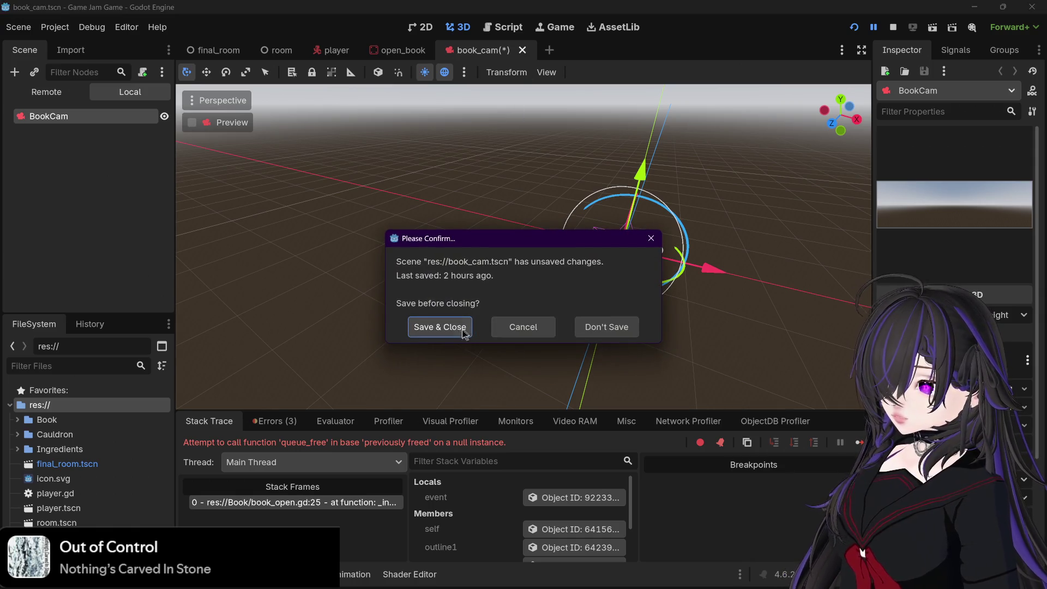
pyautogui.click(596, 326)
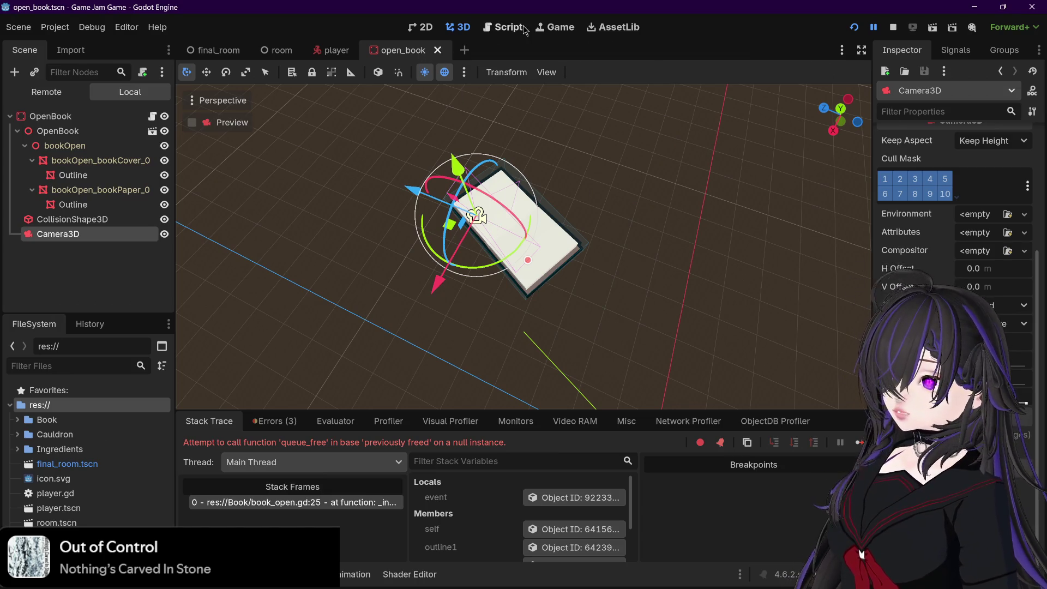
pyautogui.click(505, 27)
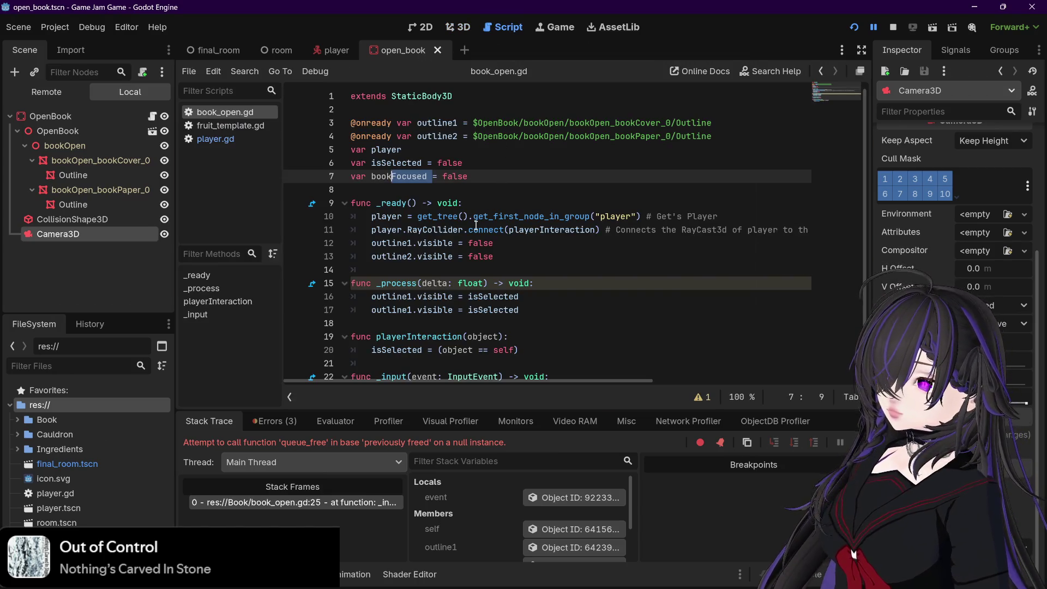
# - Add 'bookFocused = true' under player.queue_free() on line 25 and stop the running game
pyautogui.click(500, 182)
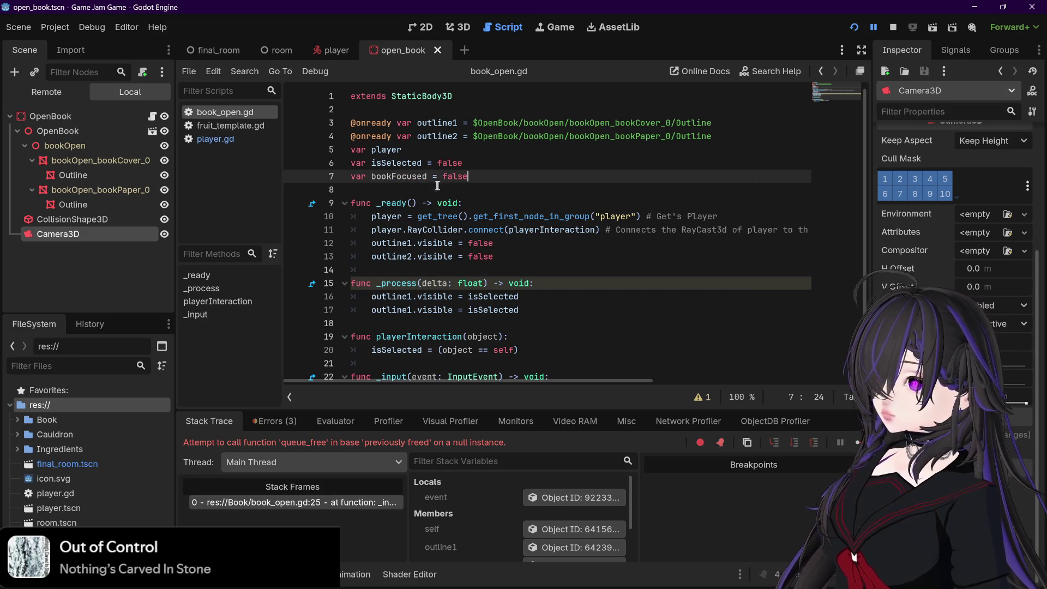
pyautogui.scroll(-2, 431, 184)
pyautogui.scroll(2, 393, 180)
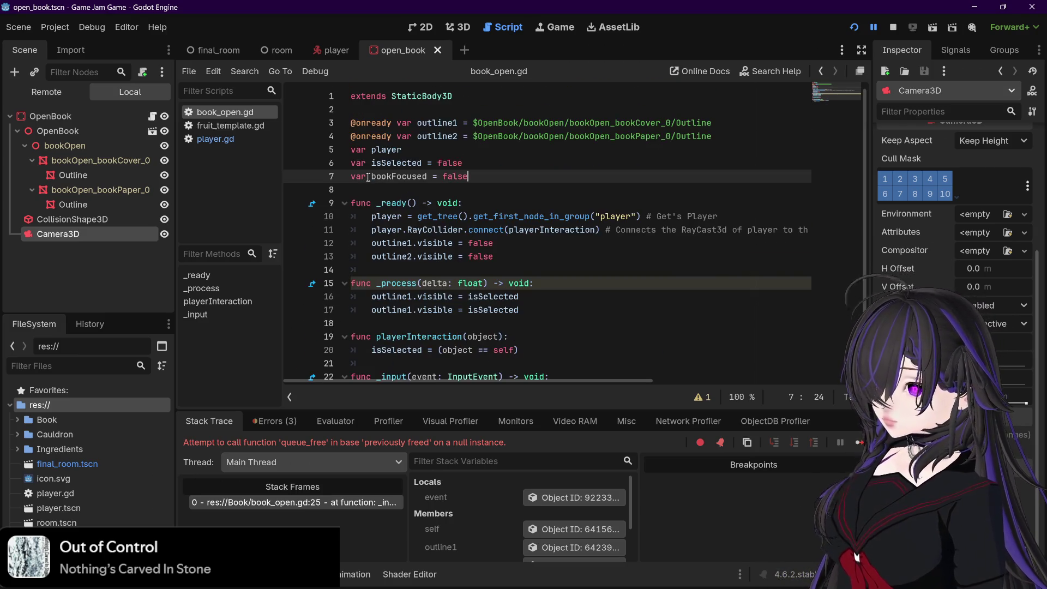
pyautogui.scroll(-2, 526, 207)
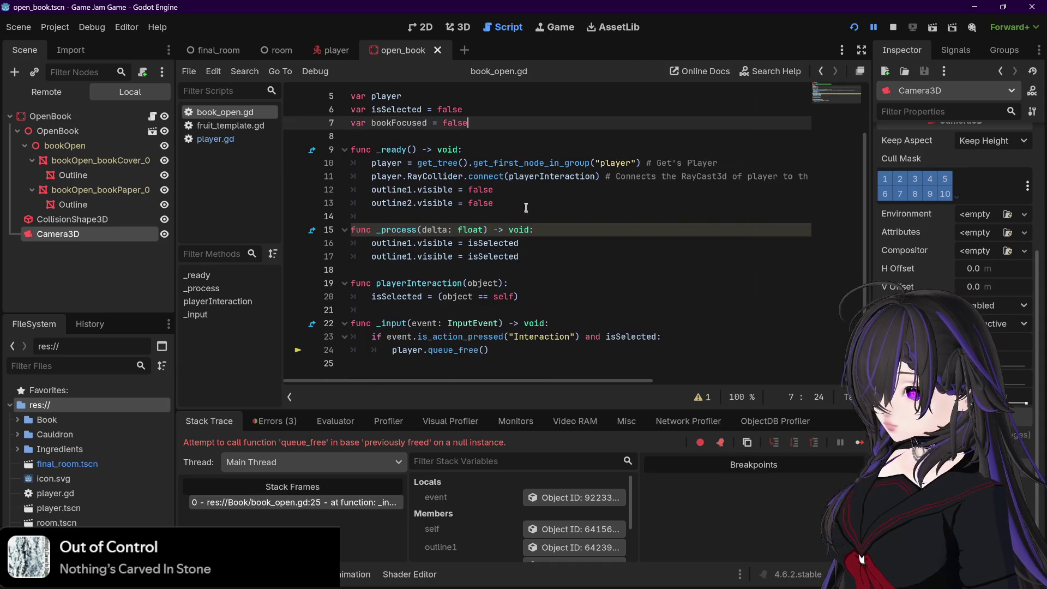
pyautogui.click(528, 350)
pyautogui.press('Return')
pyautogui.write('bookFocused ')
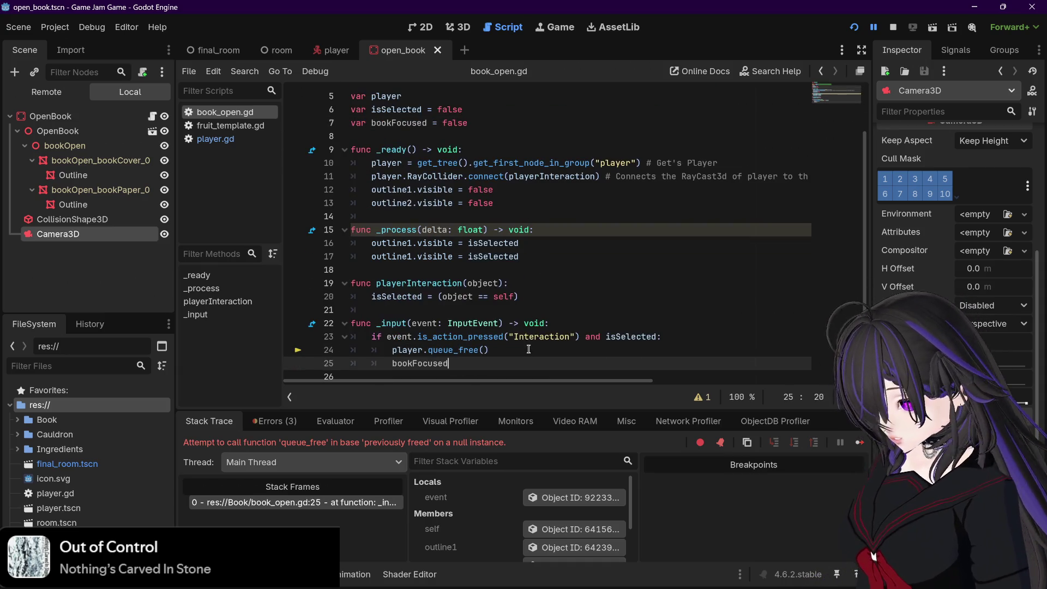
pyautogui.write('= true')
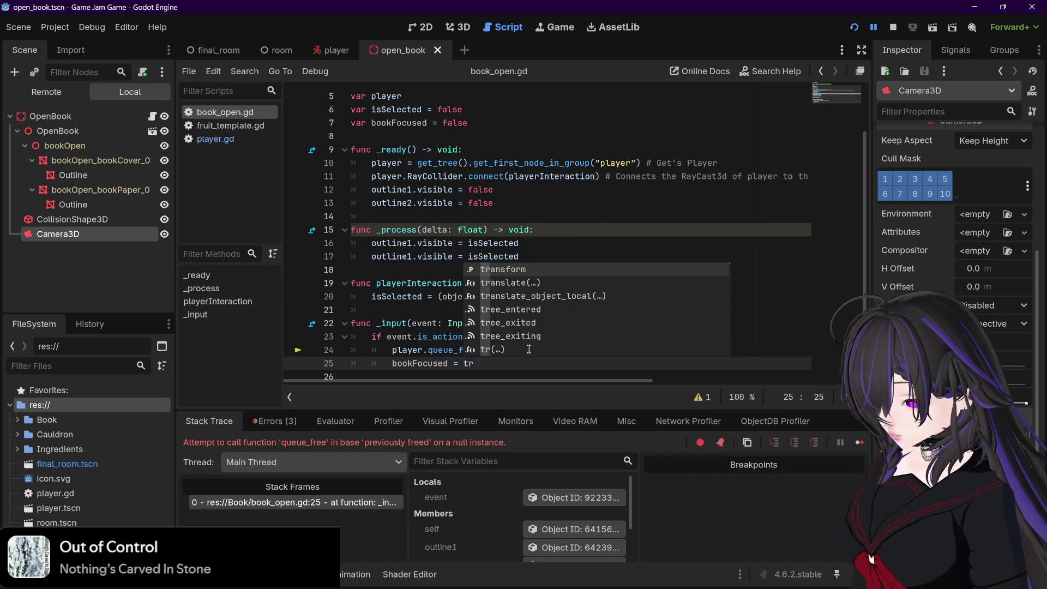
pyautogui.click(531, 350)
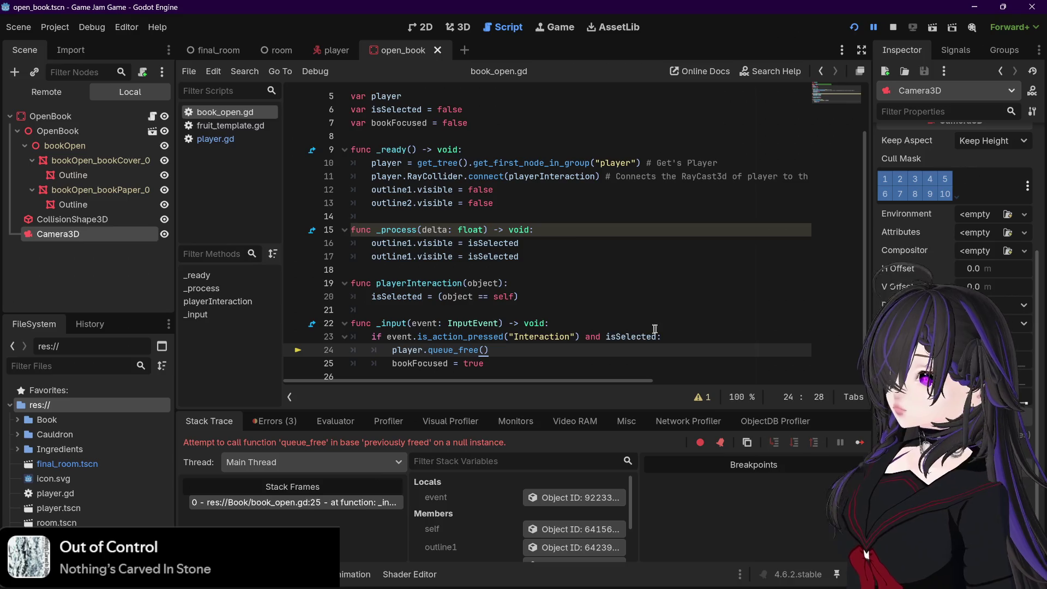
pyautogui.click(892, 28)
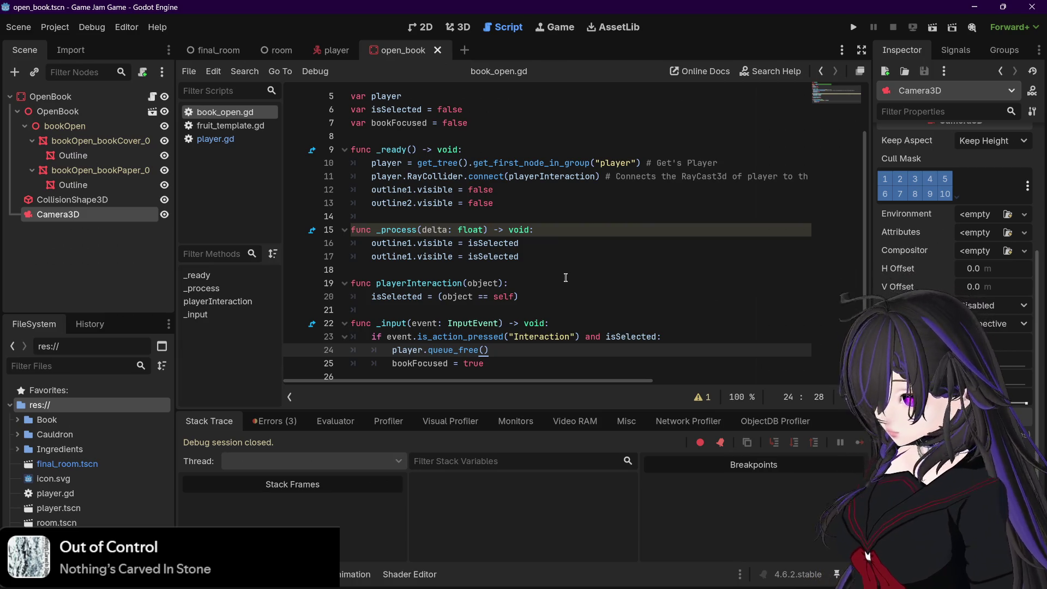
pyautogui.click(562, 230)
# - Add 'if not bookFocused:' at the top of _process and indent both outline lines beneath it
pyautogui.press('Return')
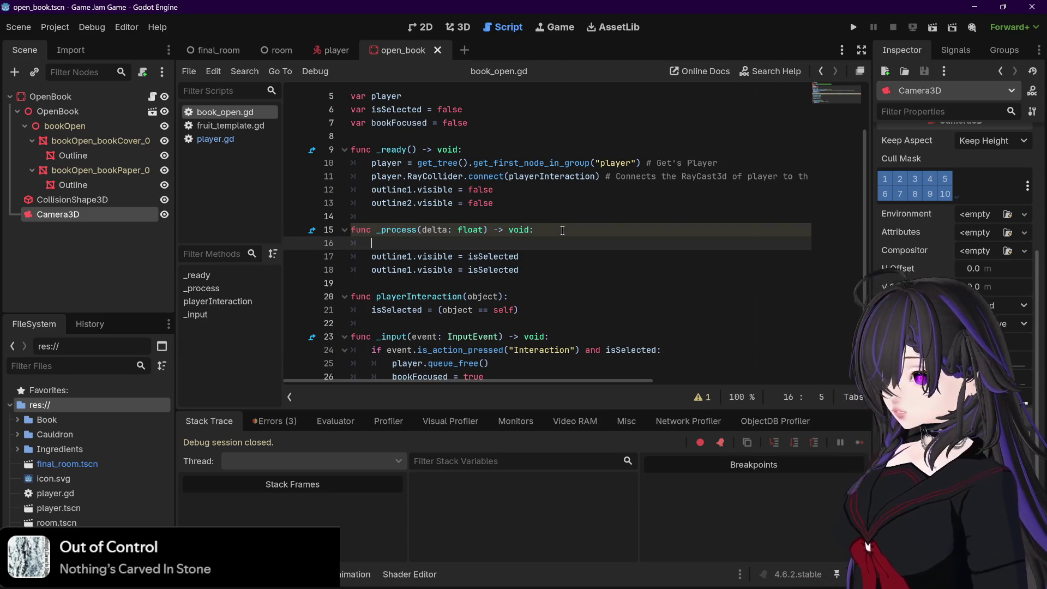
pyautogui.write('ifnot')
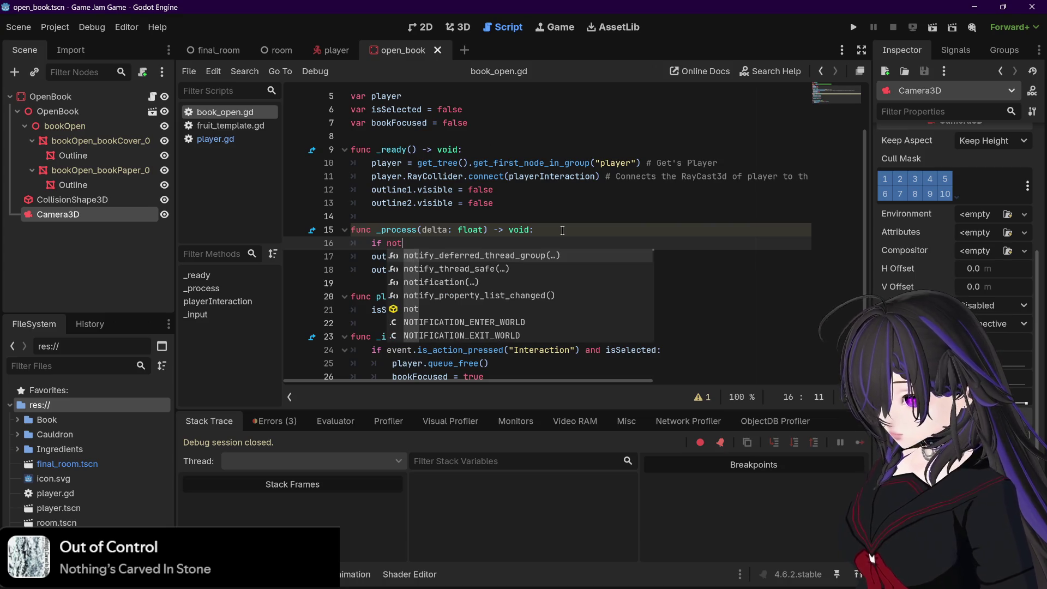
pyautogui.write(' bookFocused')
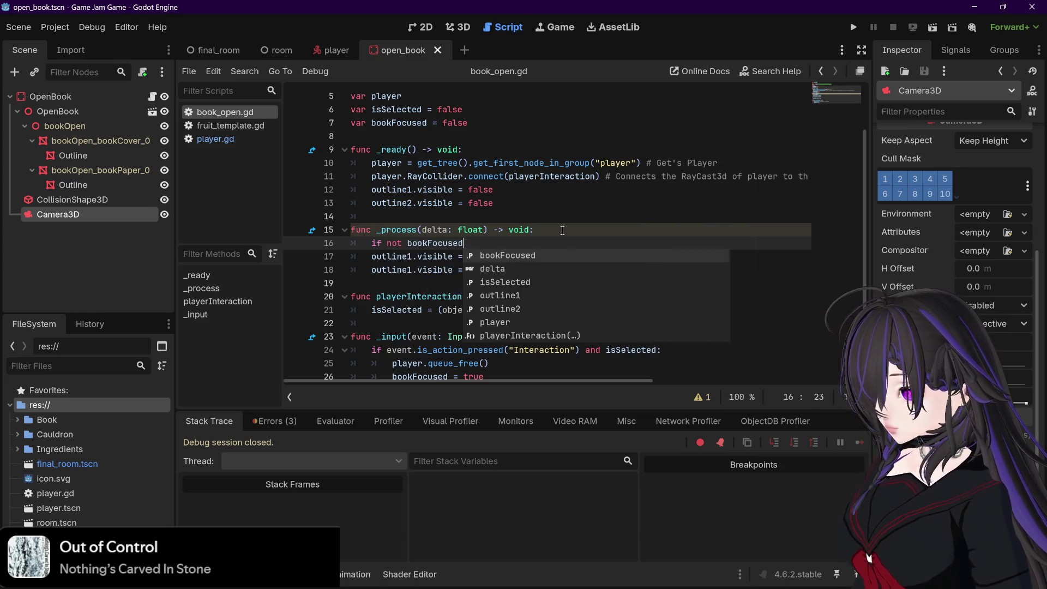
pyautogui.write(':')
pyautogui.press('Return')
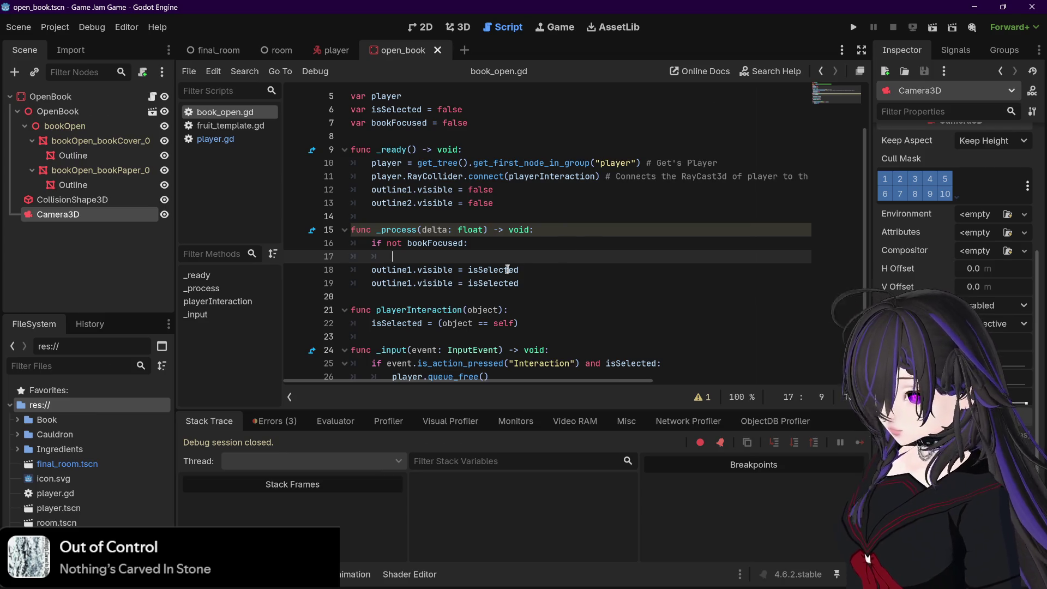
pyautogui.click(375, 269)
pyautogui.press('BackSpace')
pyautogui.press('BackSpace')
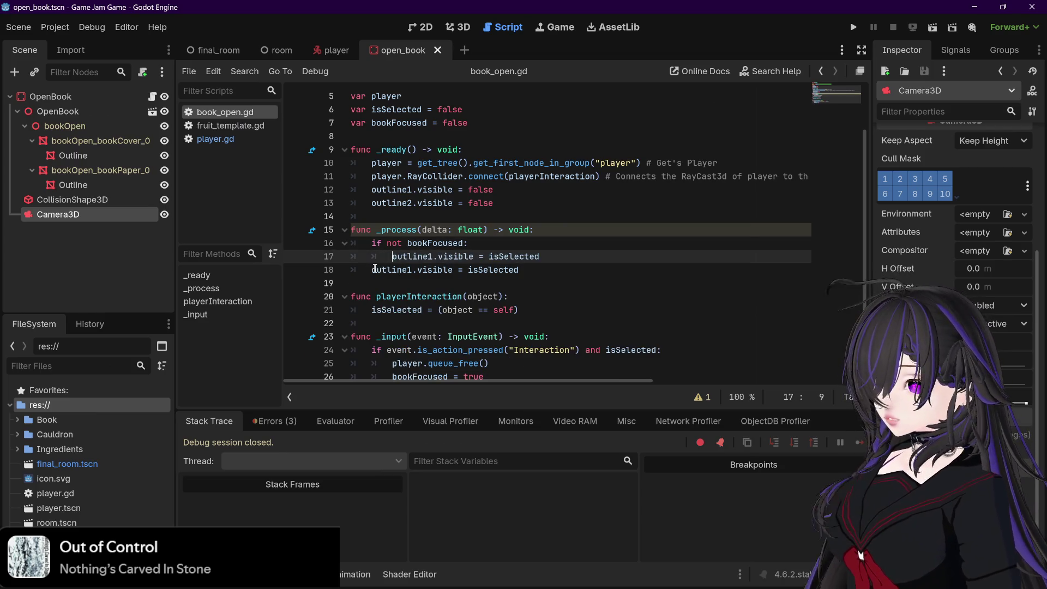
pyautogui.click(375, 269)
pyautogui.press('Tab')
pyautogui.press('End')
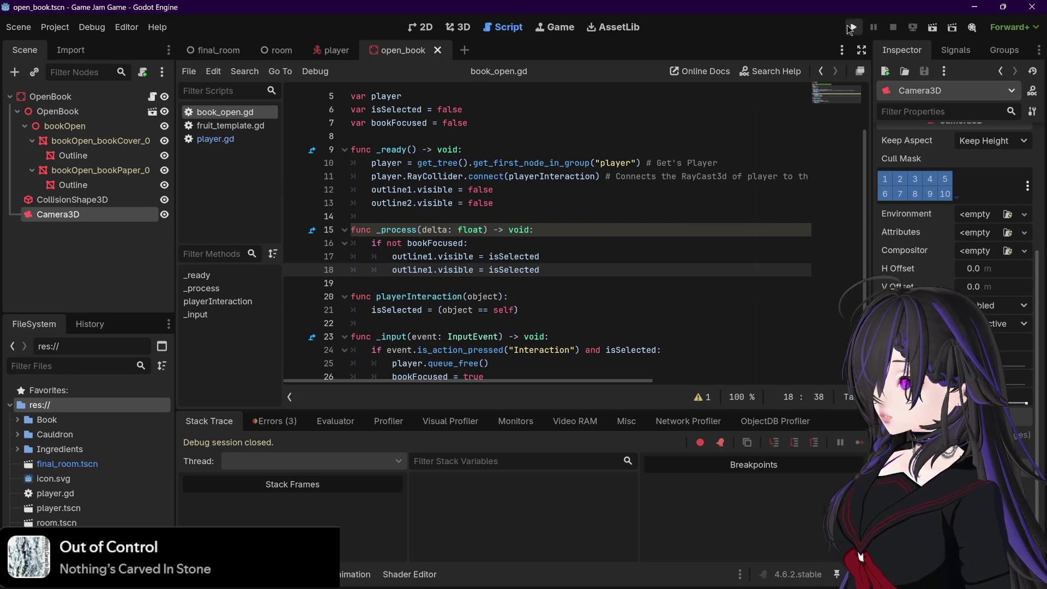
# - Run the project and interact with the open book twice
pyautogui.click(850, 28)
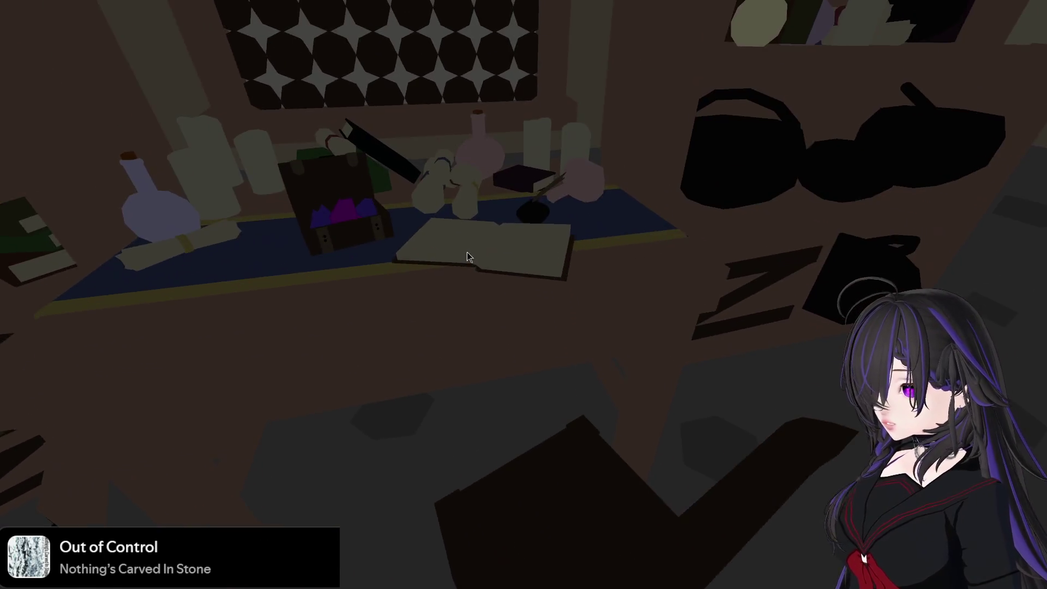
pyautogui.click(467, 252)
pyautogui.click(466, 247)
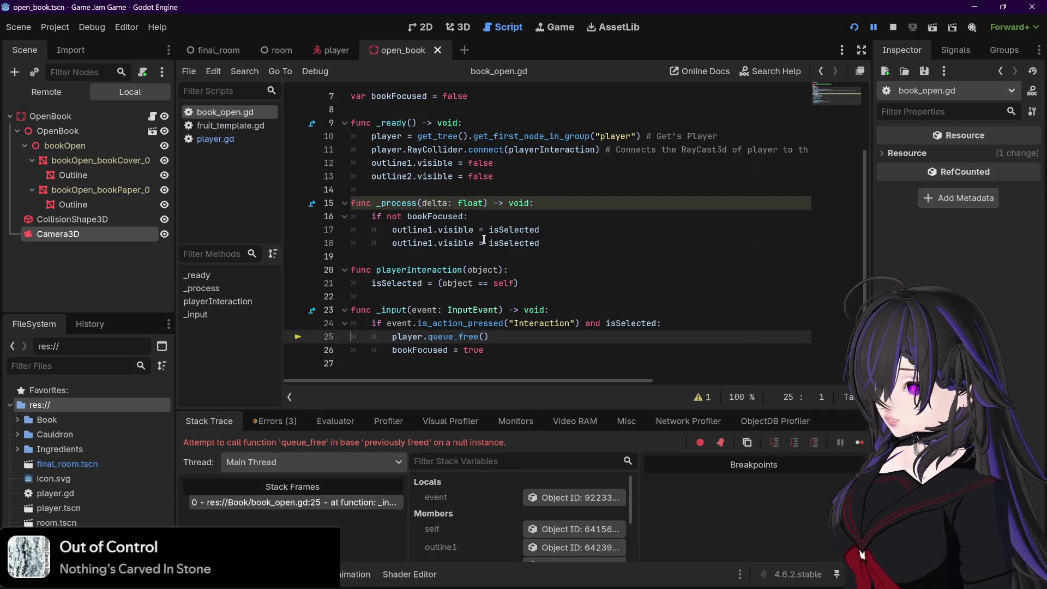
# - Remove and then re-add 'not' so line 16 reads 'if not bookFocused:'
pyautogui.doubleClick(394, 216)
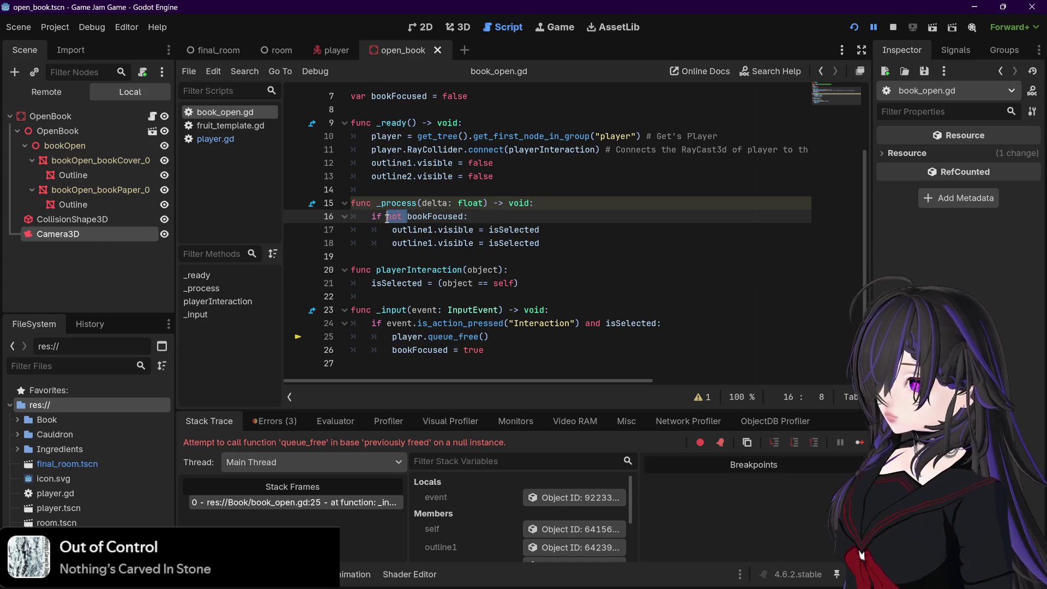
pyautogui.press('Delete')
pyautogui.click(468, 216)
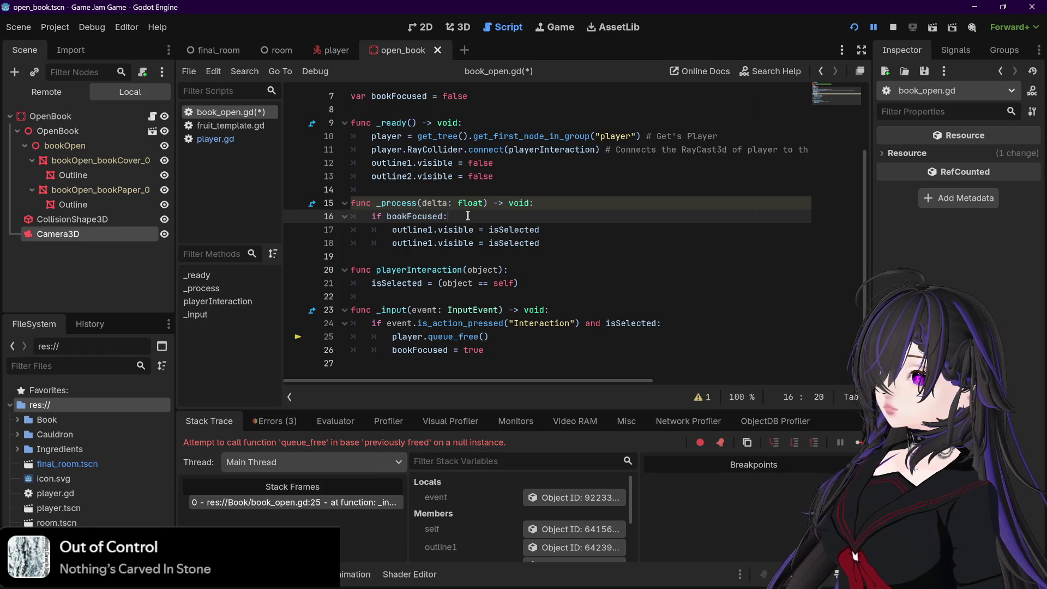
pyautogui.moveTo(448, 216); pyautogui.dragTo(371, 217)
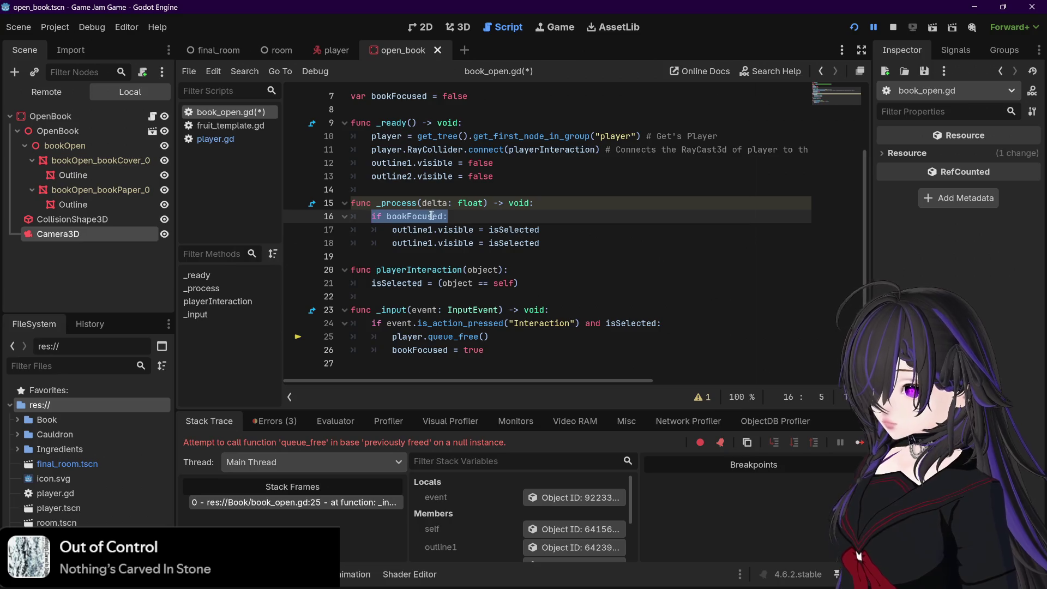
pyautogui.click(451, 216)
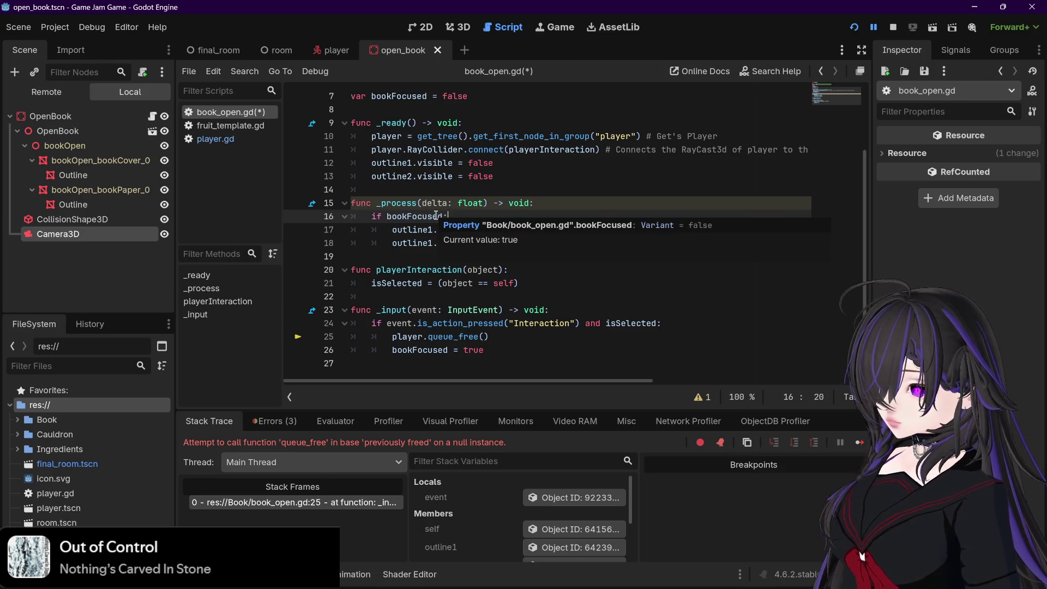
pyautogui.moveTo(395, 218)
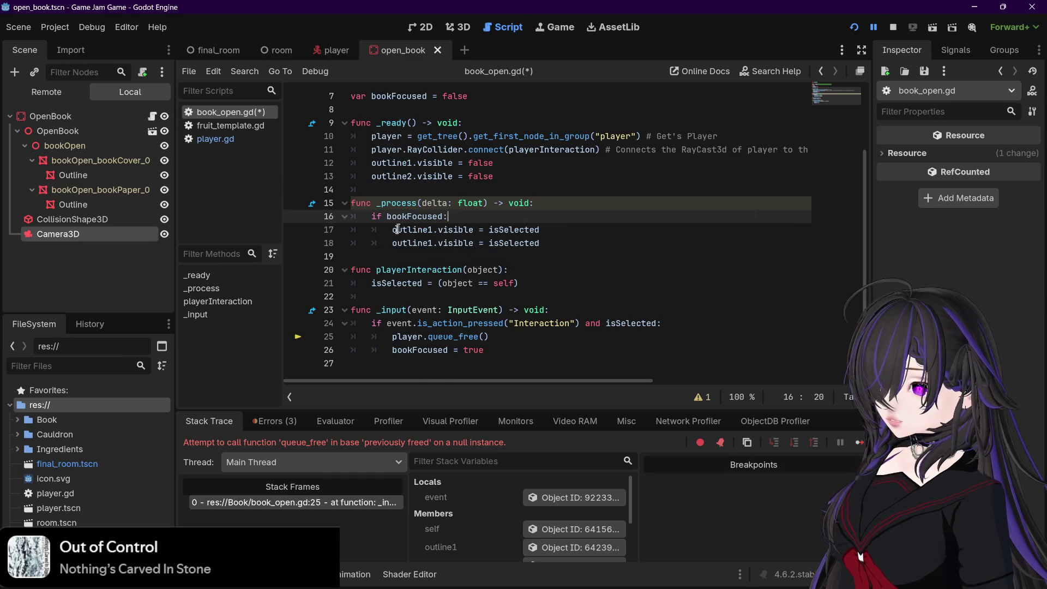
pyautogui.moveTo(449, 216); pyautogui.dragTo(372, 217)
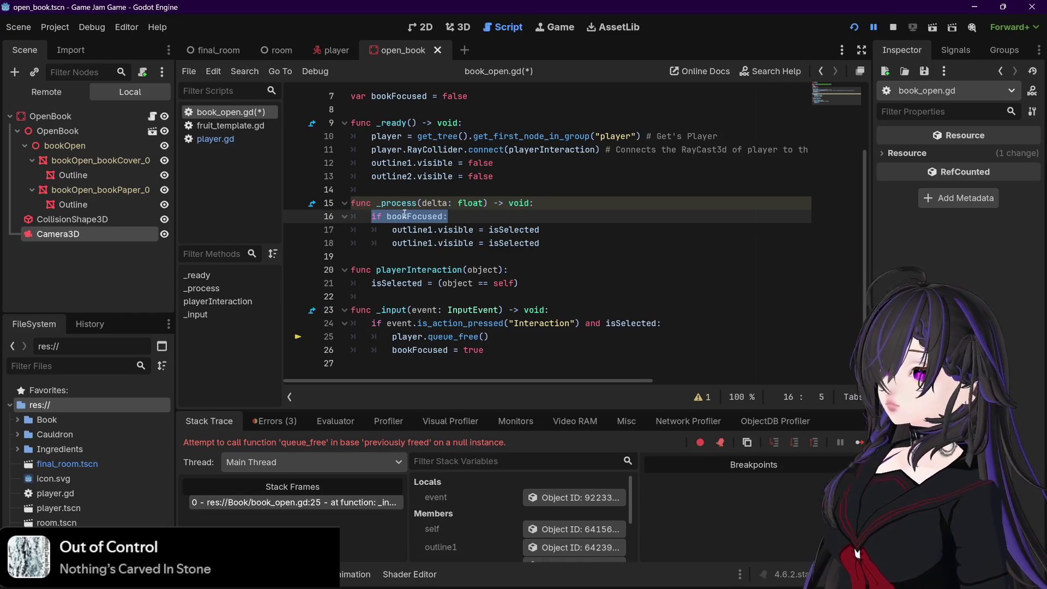
pyautogui.moveTo(434, 218)
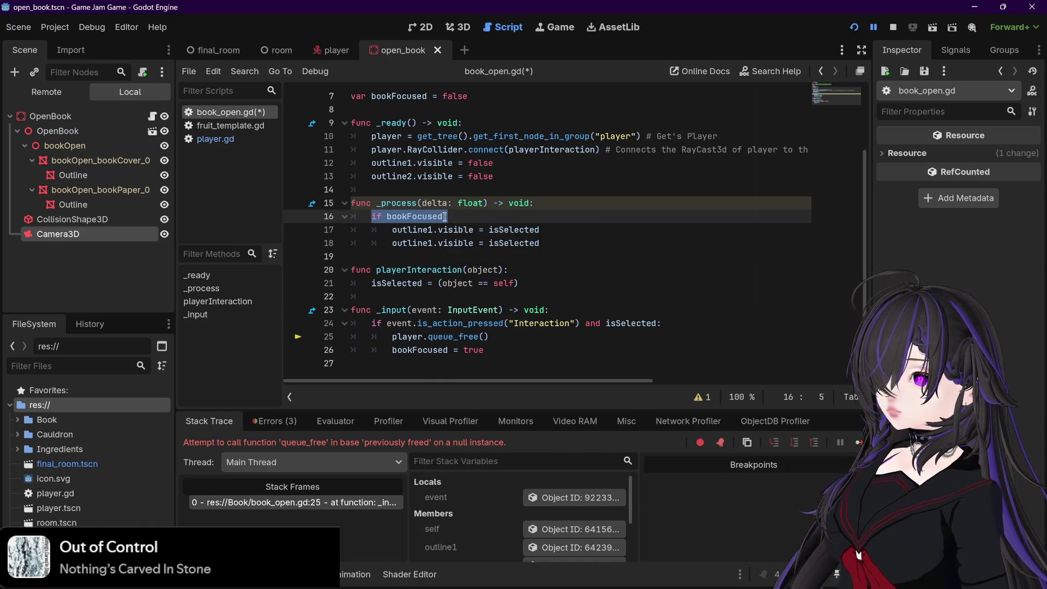
pyautogui.click(449, 217)
pyautogui.write(':')
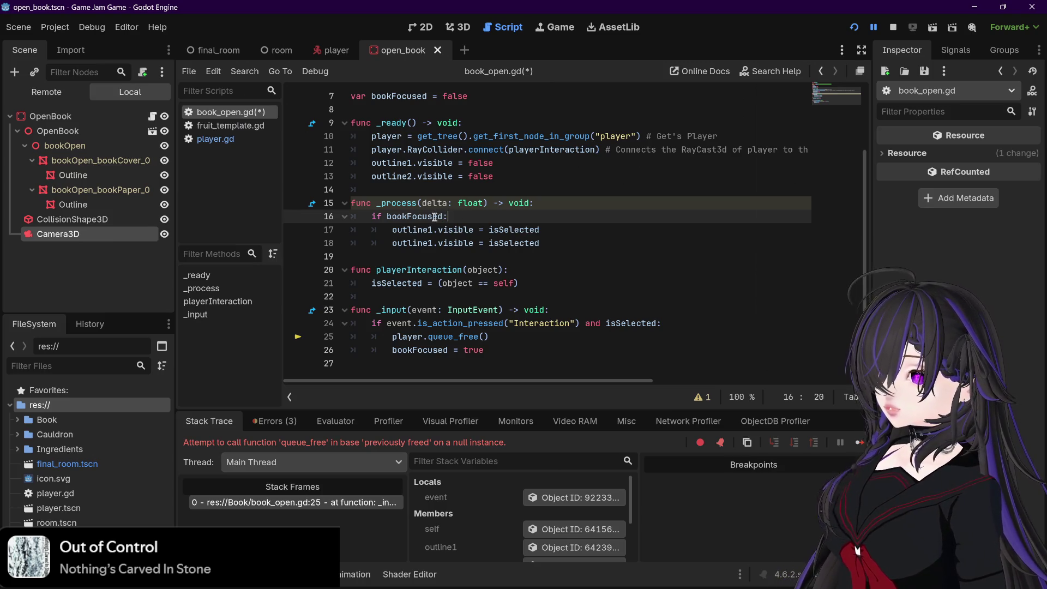
pyautogui.moveTo(391, 223)
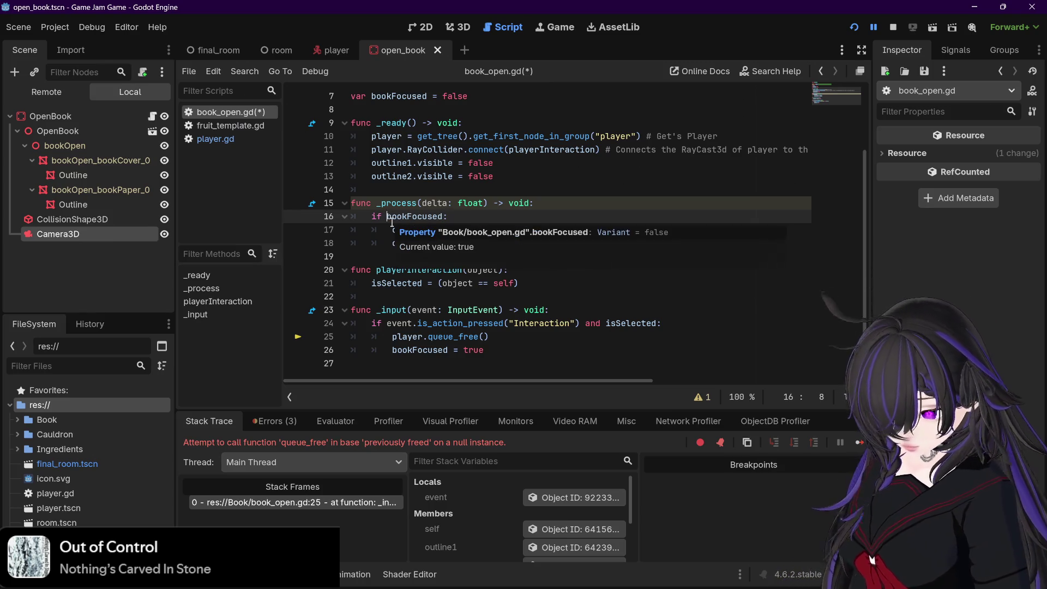
pyautogui.write('not')
pyautogui.click(421, 219)
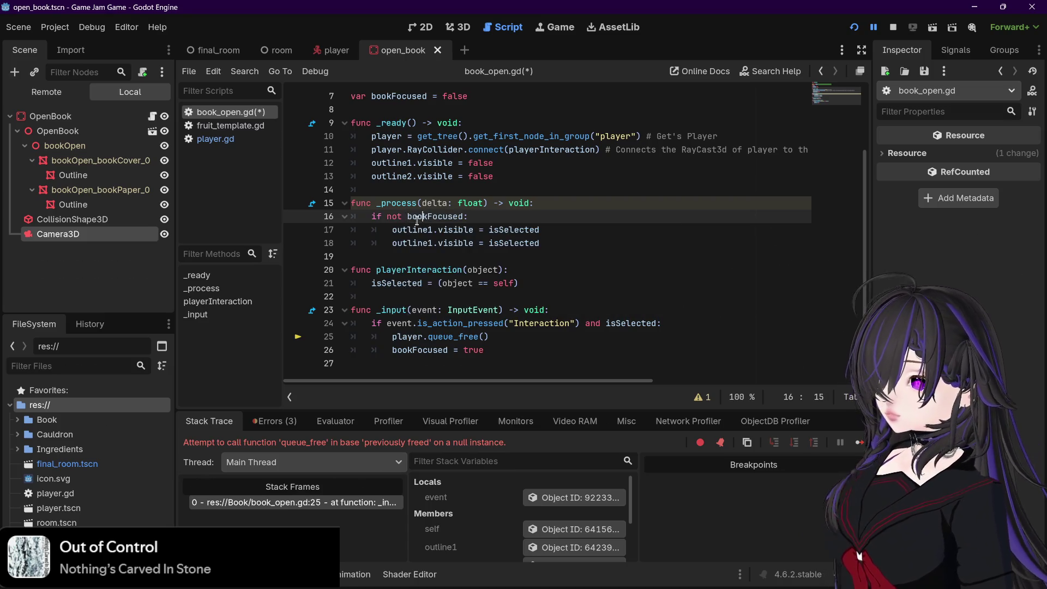
# - Copy the two outline visibility lines and paste them below player.queue_free()
pyautogui.moveTo(393, 230)
pyautogui.mouseDown()
pyautogui.moveTo(540, 230)
pyautogui.moveTo(541, 244)
pyautogui.mouseUp()
pyautogui.hotkey('ctrl', 'c')
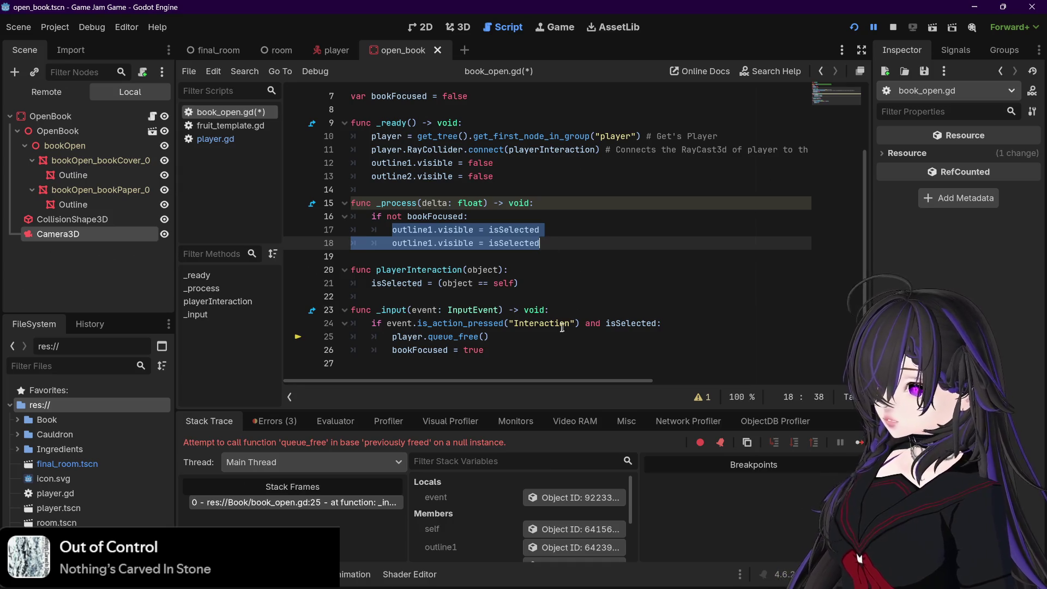
pyautogui.click(551, 339)
pyautogui.press('Return')
pyautogui.hotkey('ctrl', 'v')
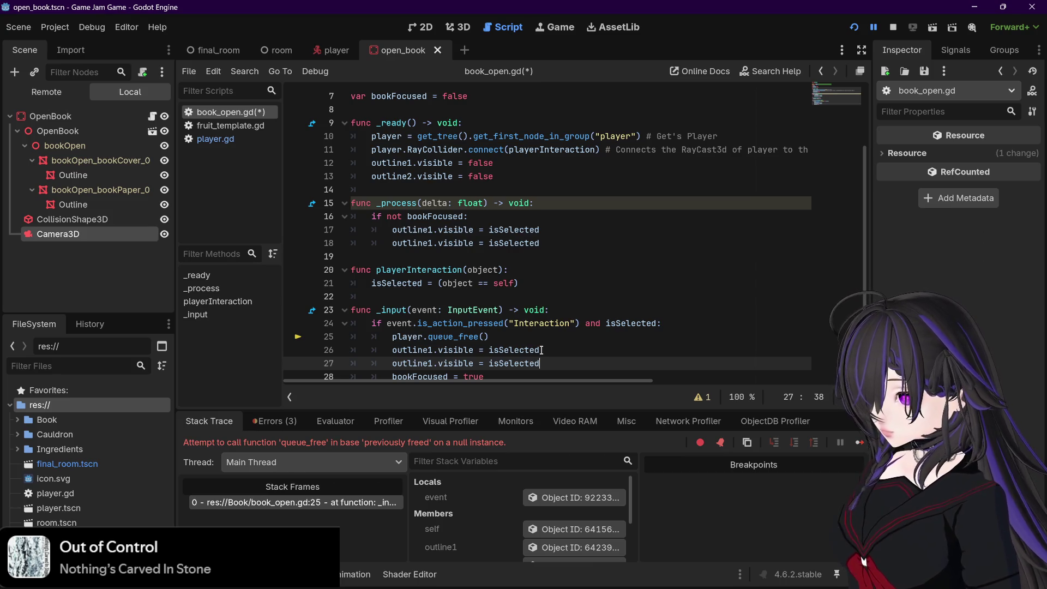
# - Change both pasted outline1.visible lines to false and save the script
pyautogui.scroll(-1, 540, 350)
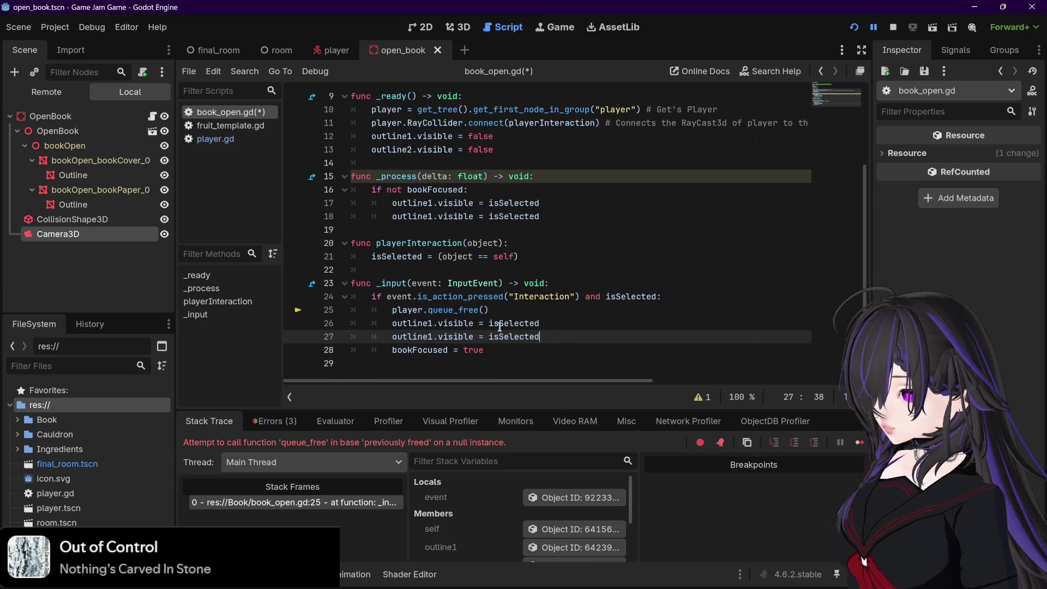
pyautogui.doubleClick(543, 323)
pyautogui.write('false')
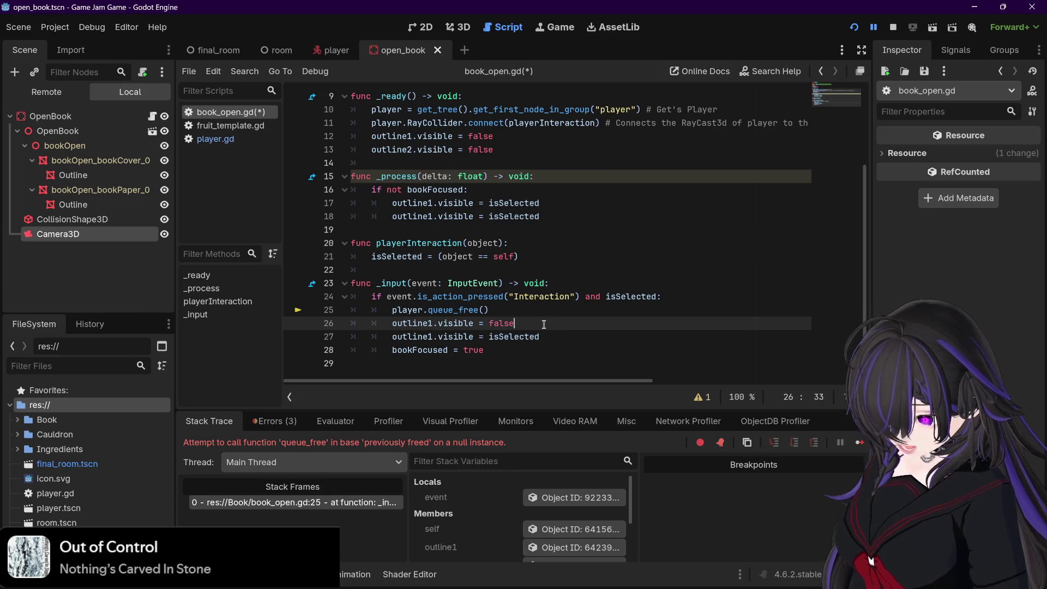
pyautogui.press('Down')
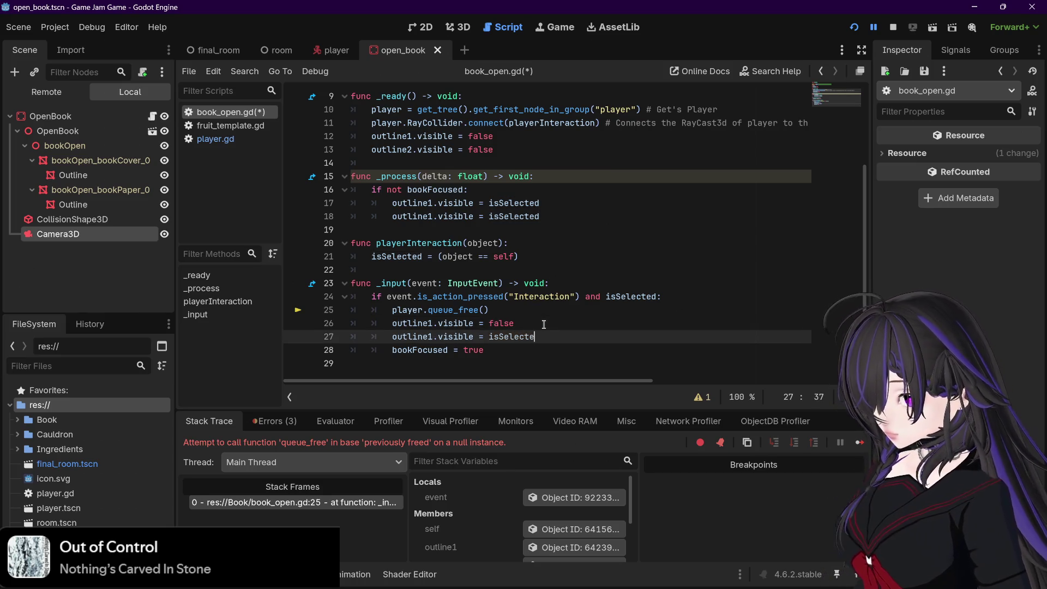
pyautogui.press('BackSpace')
pyautogui.press('BackSpace')
pyautogui.press('BackSpace')
pyautogui.write('false')
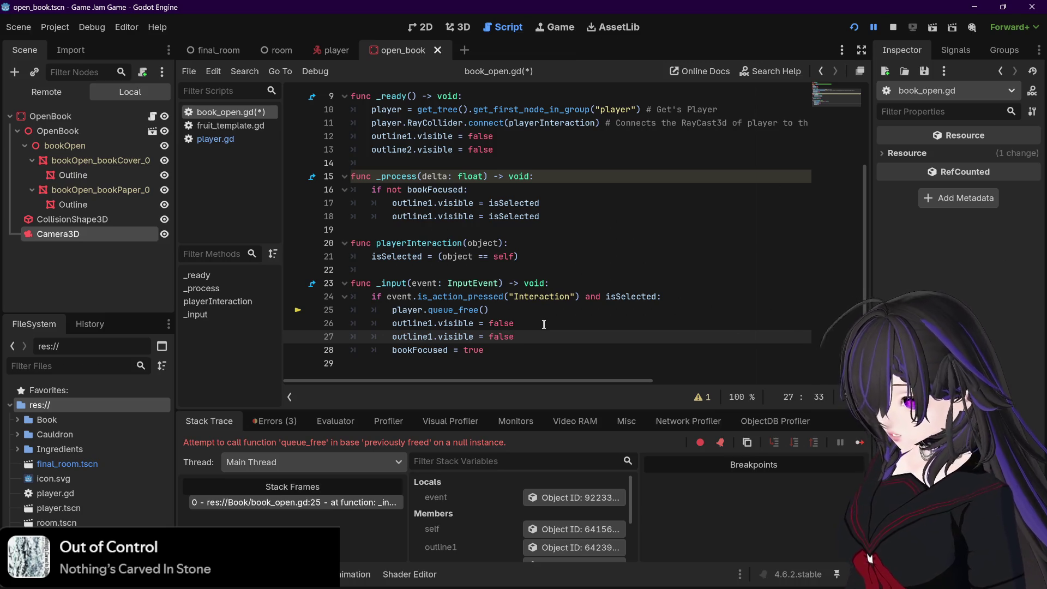
pyautogui.click(544, 323)
pyautogui.hotkey('ctrl', 's')
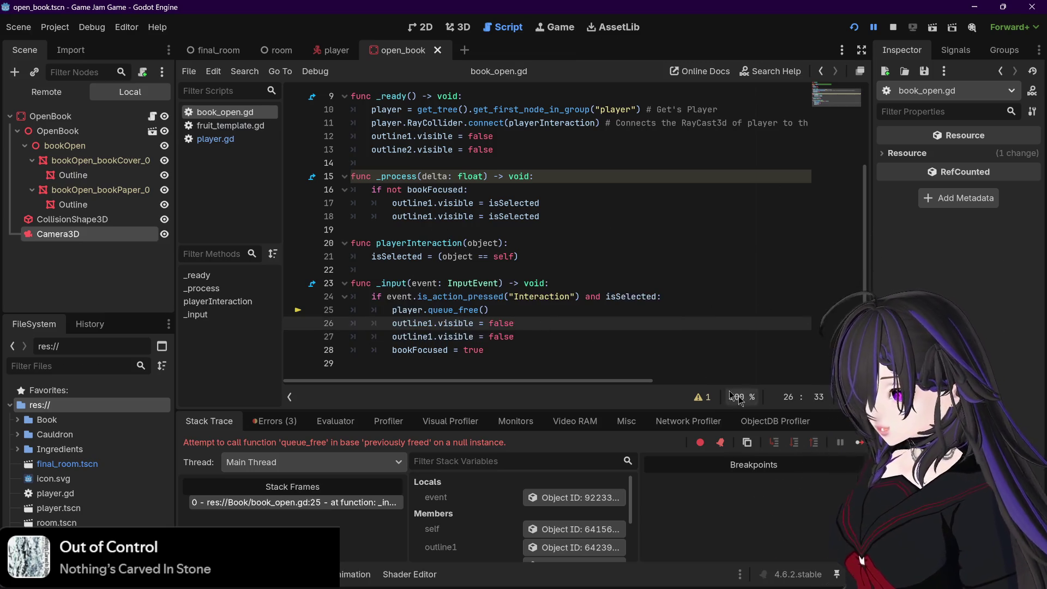
# - Restart the game and interact with the book twice to test close-up and respawn
pyautogui.click(893, 28)
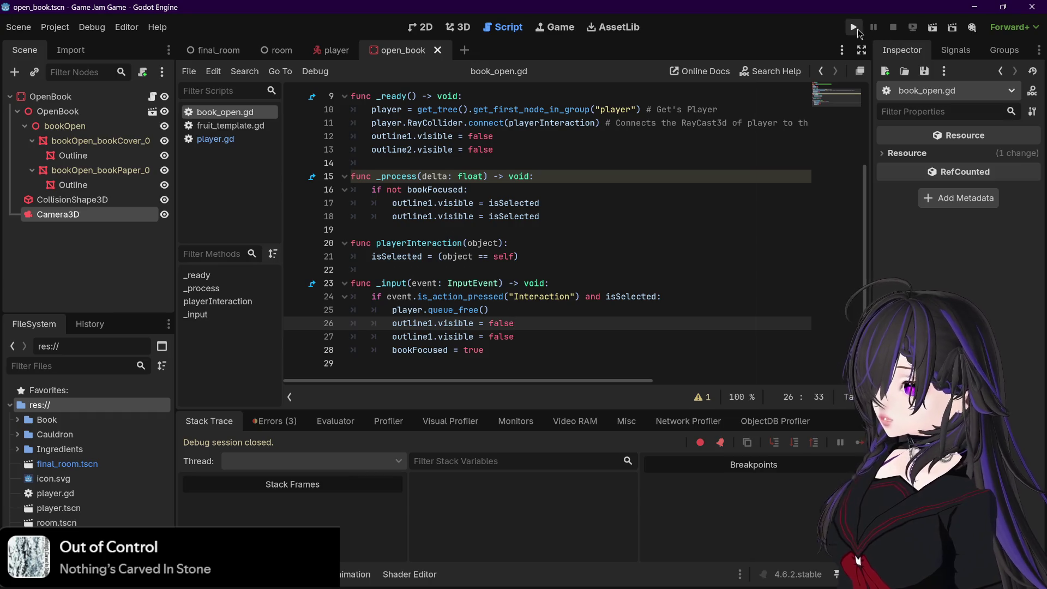
pyautogui.click(857, 28)
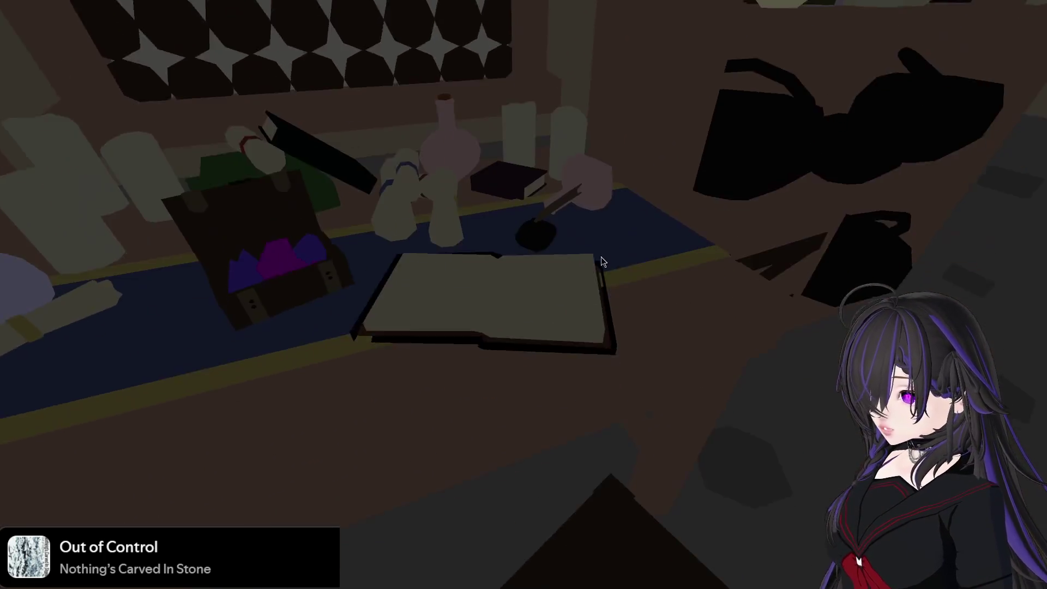
pyautogui.click(597, 255)
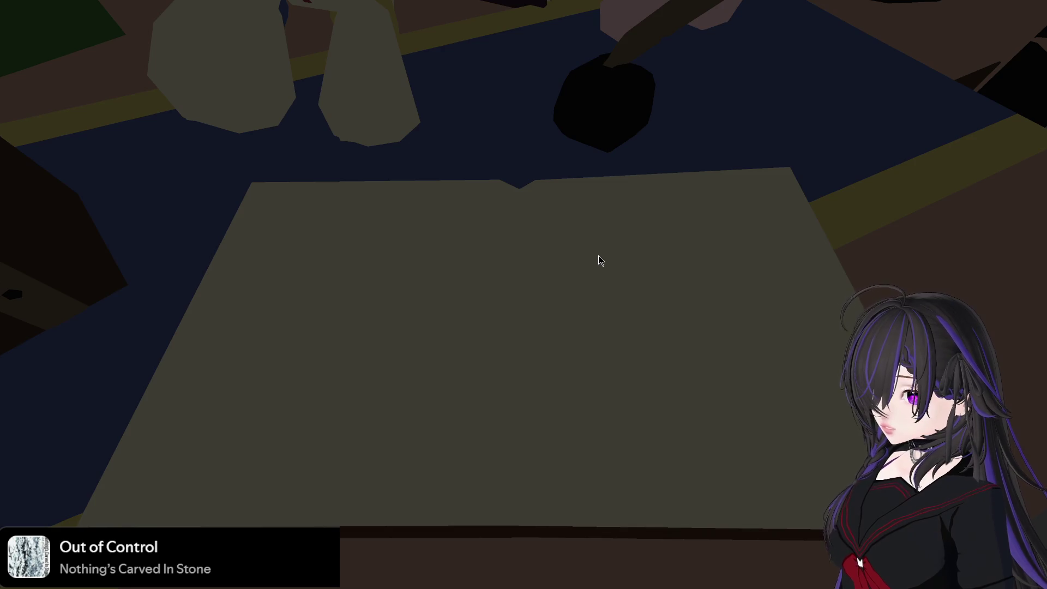
pyautogui.click(597, 255)
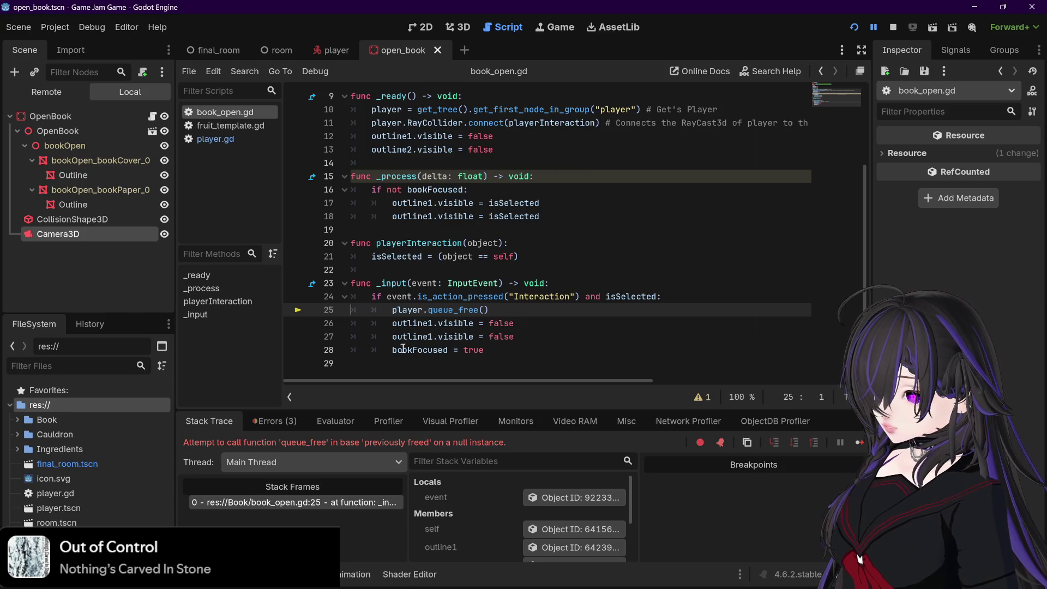
# - Move 'bookFocused = true' directly under player.queue_free(), delete trailing blank lines, and save
pyautogui.moveTo(392, 350); pyautogui.dragTo(485, 350)
pyautogui.hotkey('ctrl', 'c')
pyautogui.press('BackSpace')
pyautogui.click(506, 316)
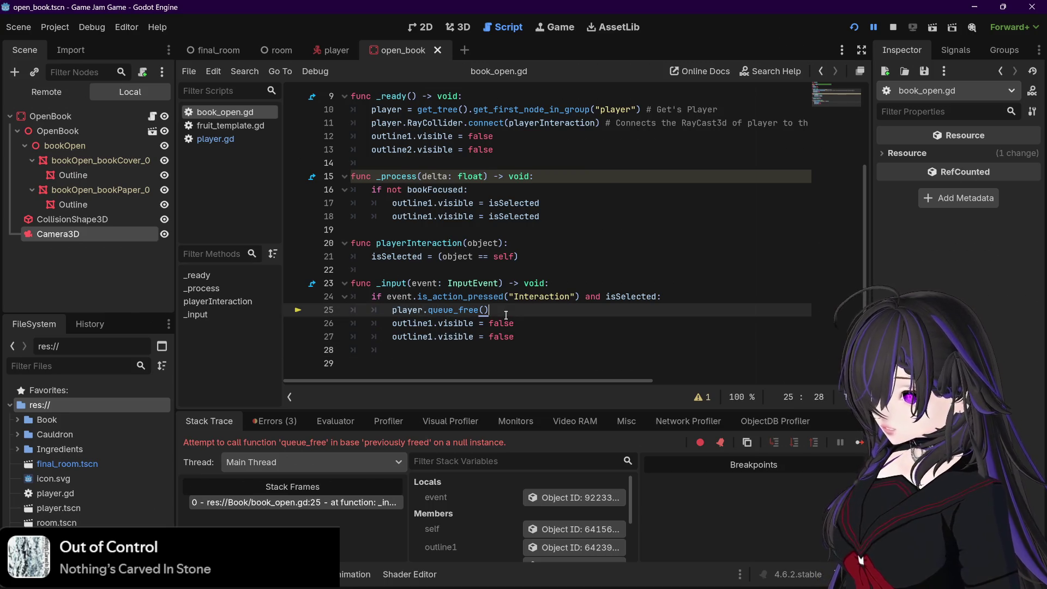
pyautogui.press('Return')
pyautogui.hotkey('ctrl', 'v')
pyautogui.click(390, 373)
pyautogui.click(395, 351)
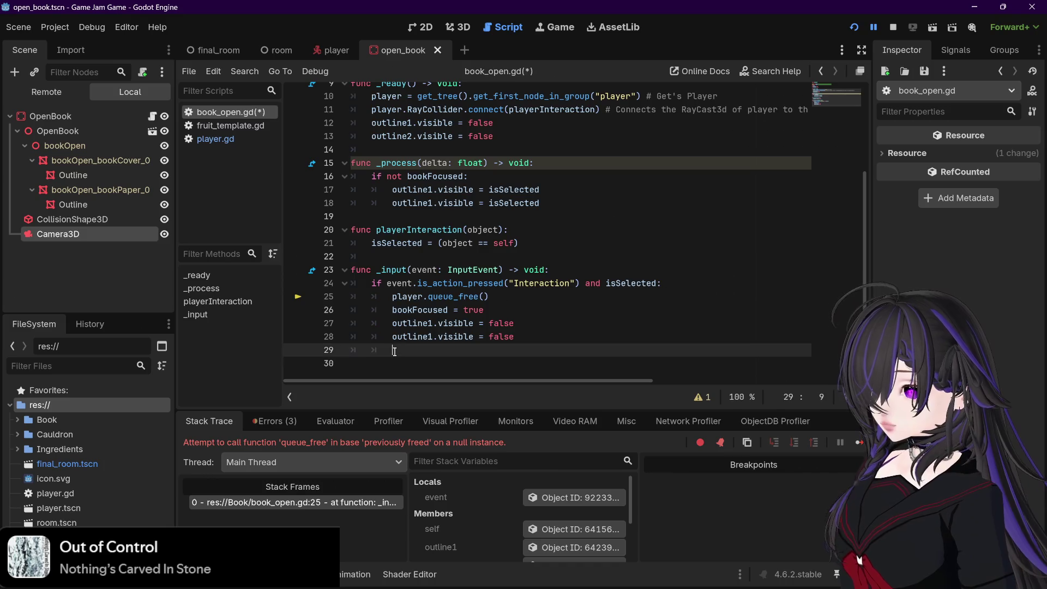
pyautogui.press('Delete')
pyautogui.press('BackSpace')
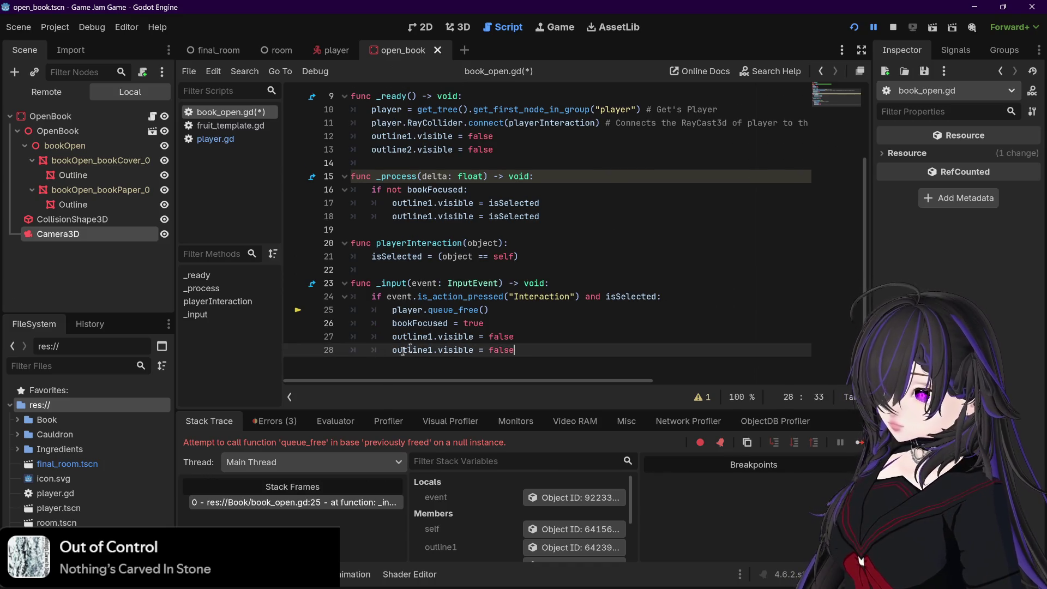
pyautogui.click(892, 27)
pyautogui.hotkey('ctrl', 's')
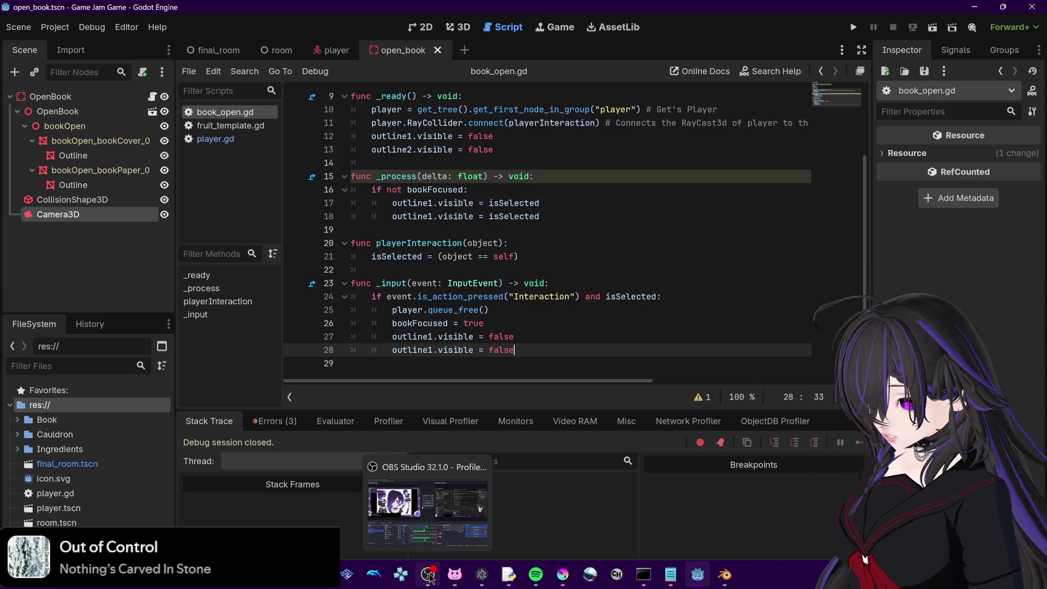
pyautogui.click(429, 574)
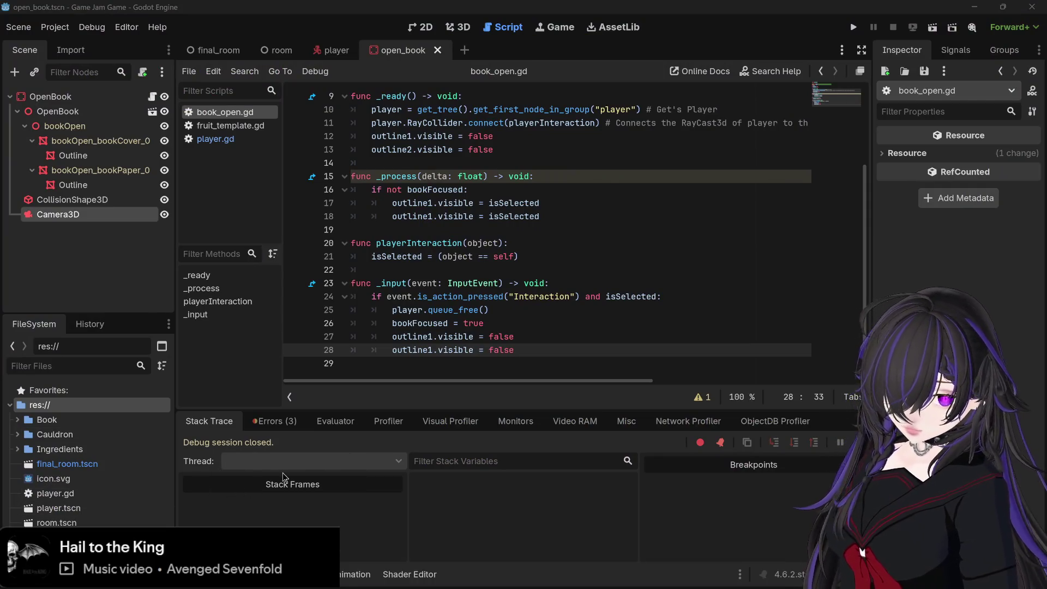
pyautogui.click(567, 338)
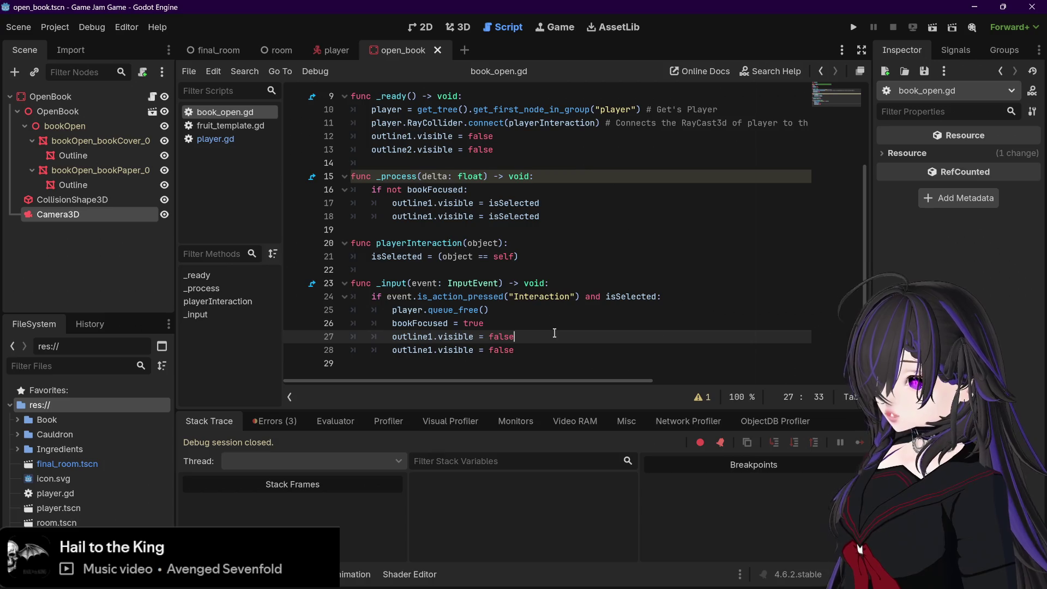
pyautogui.click(656, 296)
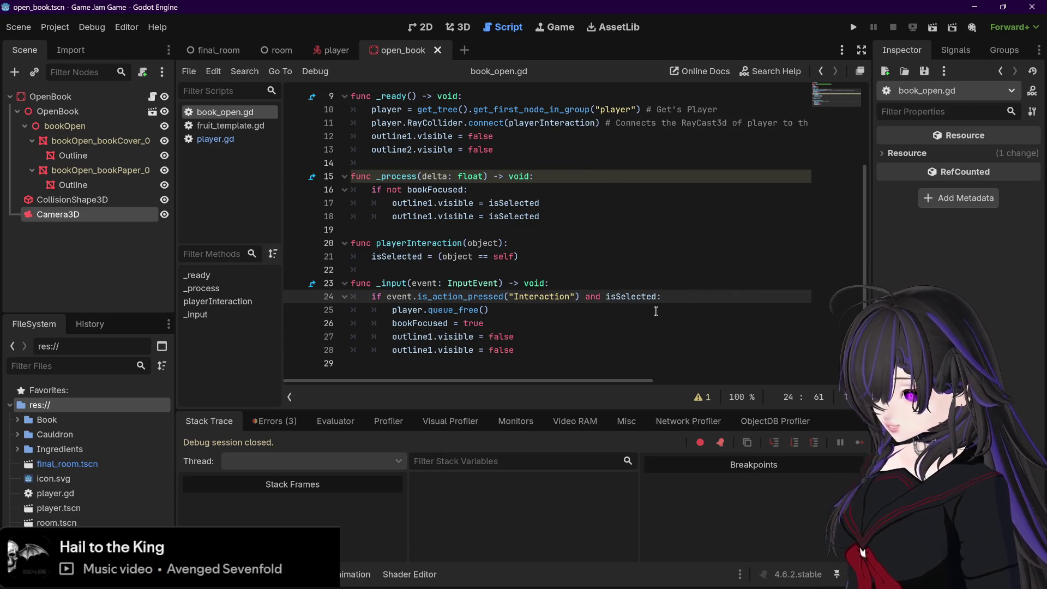
# - Add 'and not bookFocused' to the interaction check on line 24, fixing the typo, and save
pyautogui.write('and no')
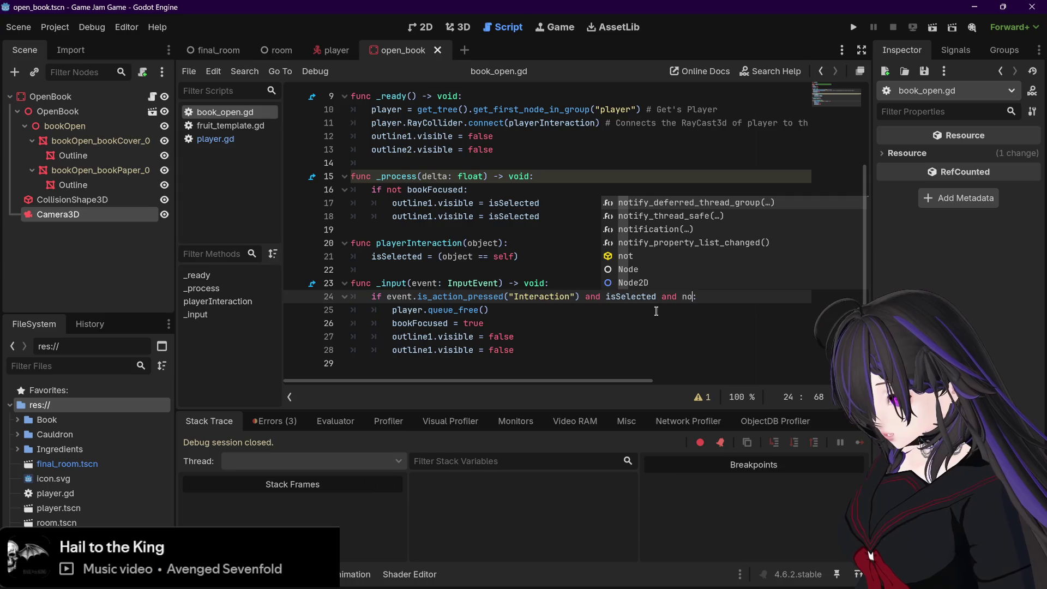
pyautogui.write('t ')
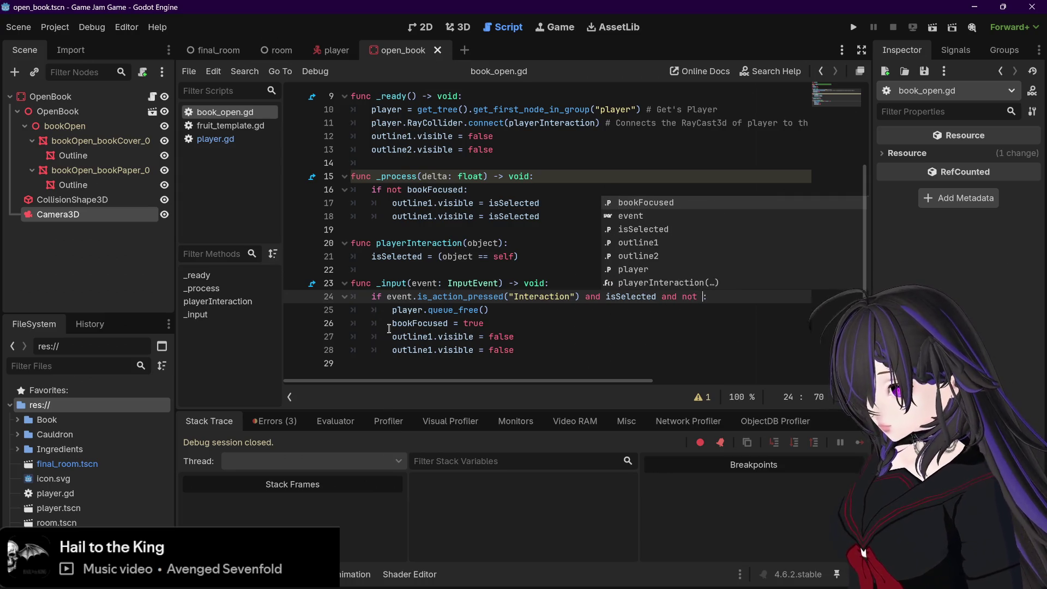
pyautogui.write('v')
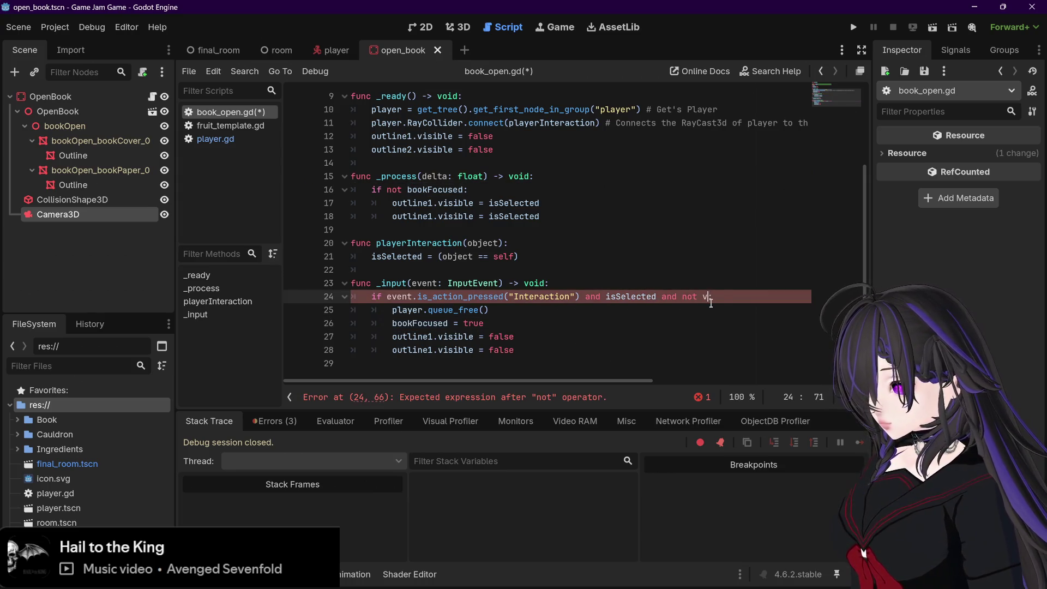
pyautogui.write('bookFocused:')
pyautogui.moveTo(766, 297); pyautogui.dragTo(704, 297)
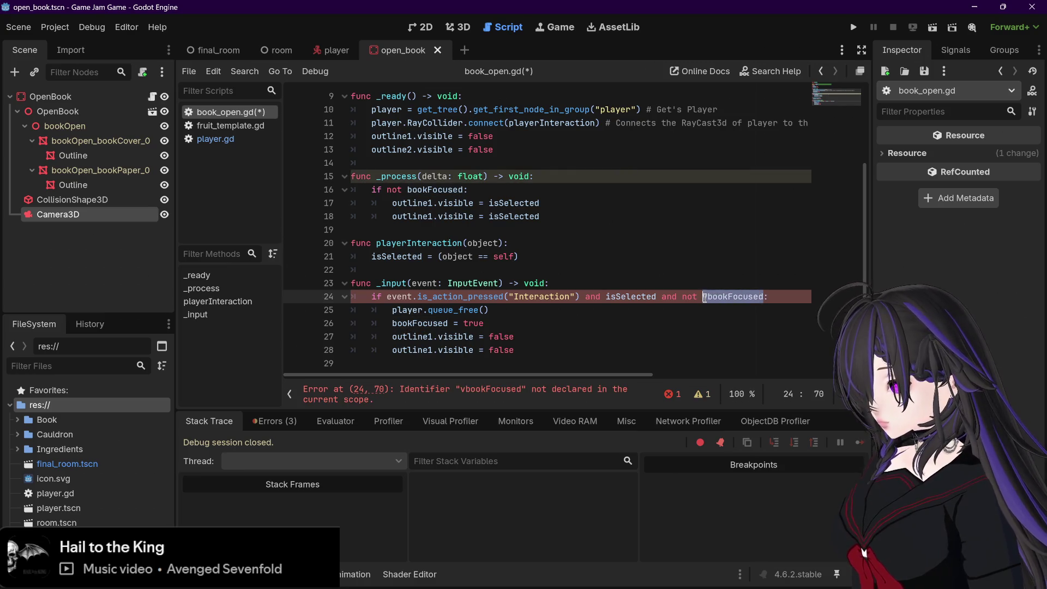
pyautogui.write('bookFocused')
pyautogui.click(764, 297)
pyautogui.hotkey('ctrl', 's')
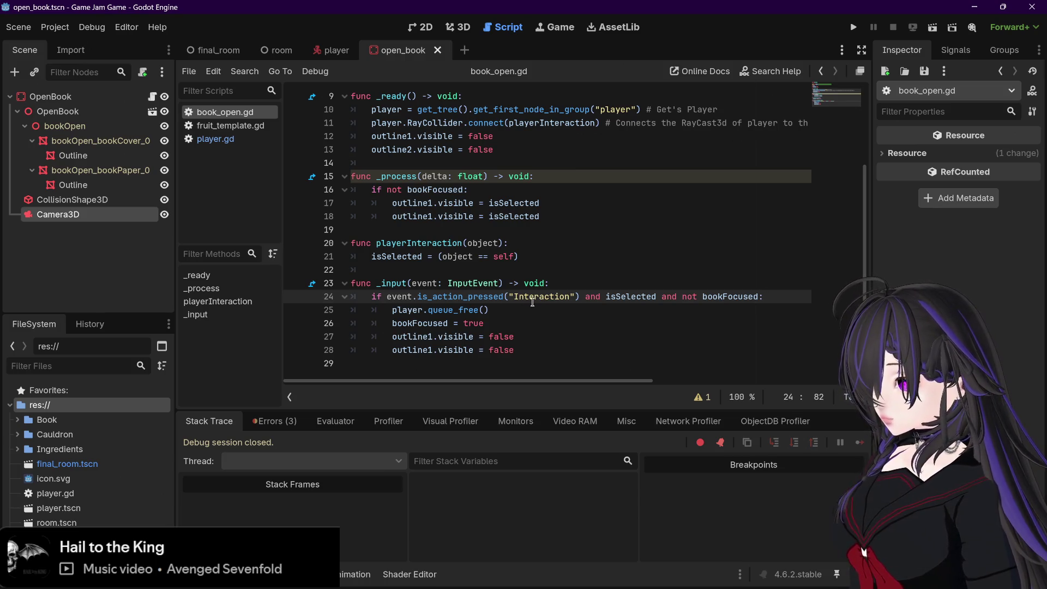
# - Run the game to test the book interaction, then stop it
pyautogui.click(855, 26)
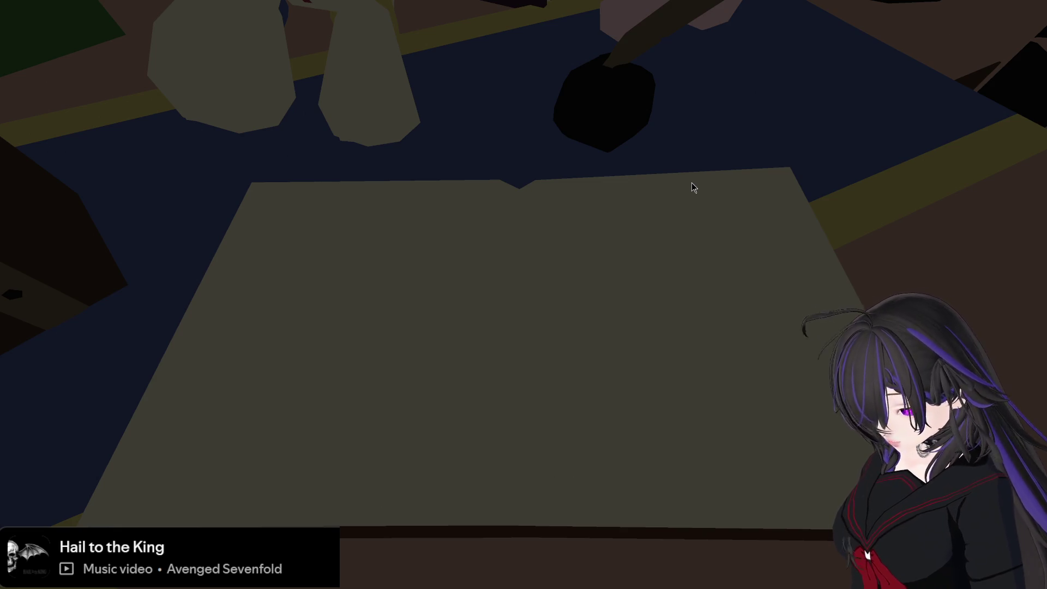
pyautogui.press('Escape')
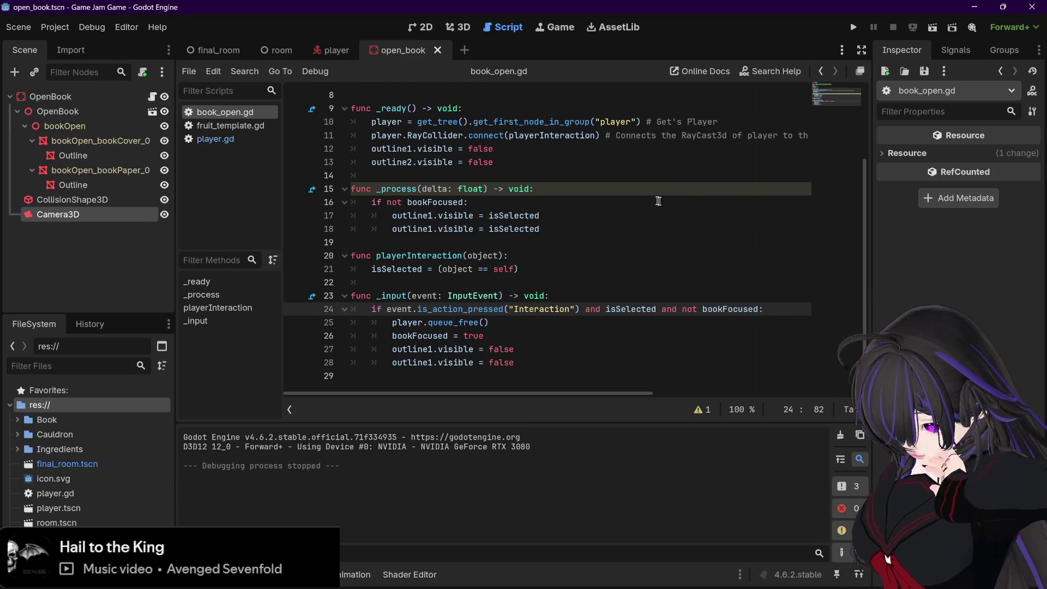
pyautogui.click(576, 363)
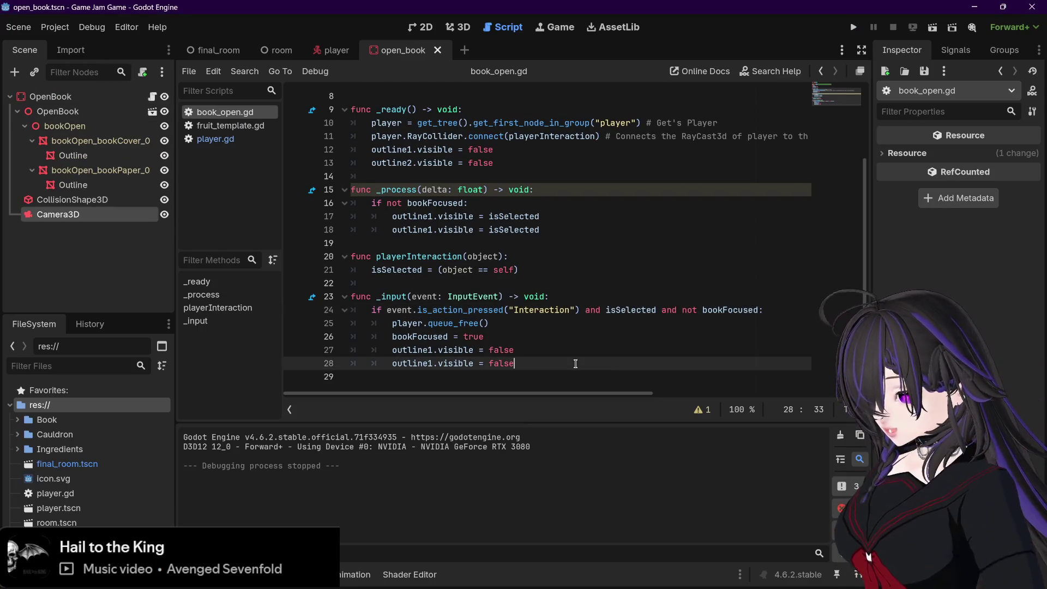
# - Write line 29 as 'elif event.is_action_pressed("Interaction"):' using the check copied from line 24
pyautogui.press('Return')
pyautogui.write('e')
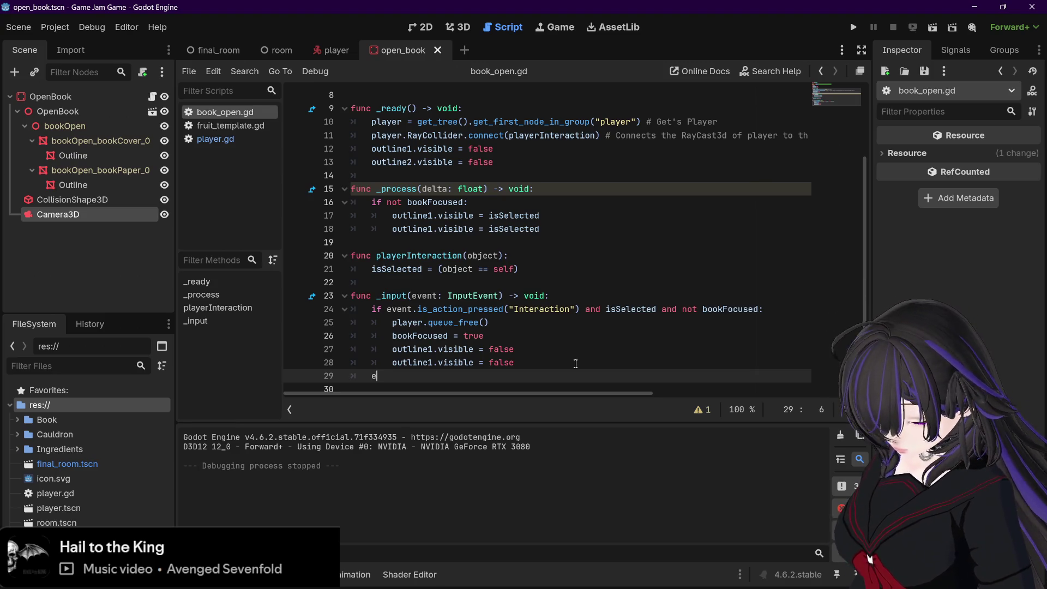
pyautogui.write('lse if')
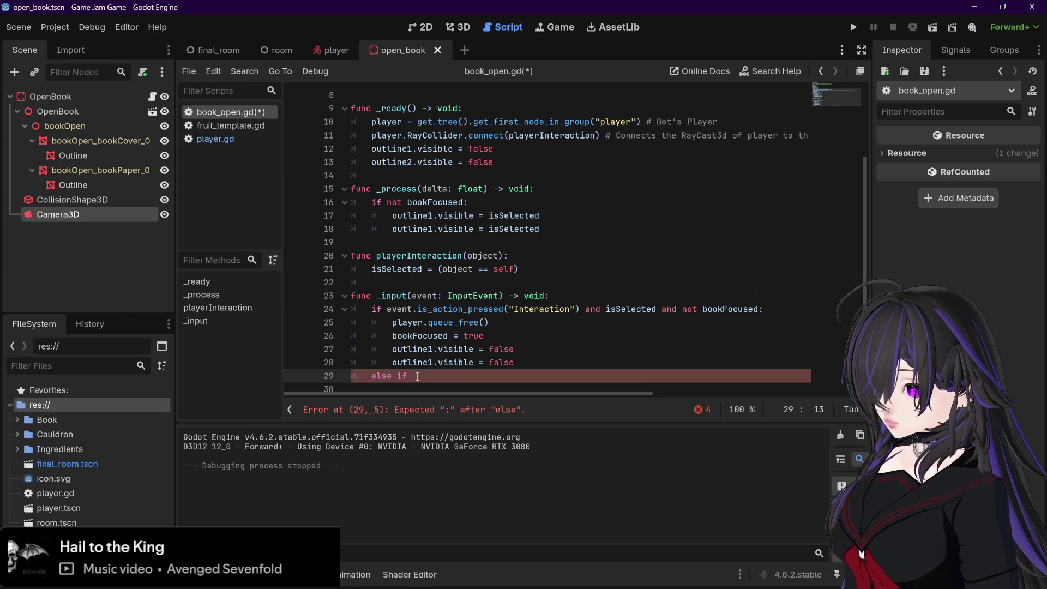
pyautogui.press('BackSpace')
pyautogui.press('BackSpace')
pyautogui.press('BackSpace')
pyautogui.write('if')
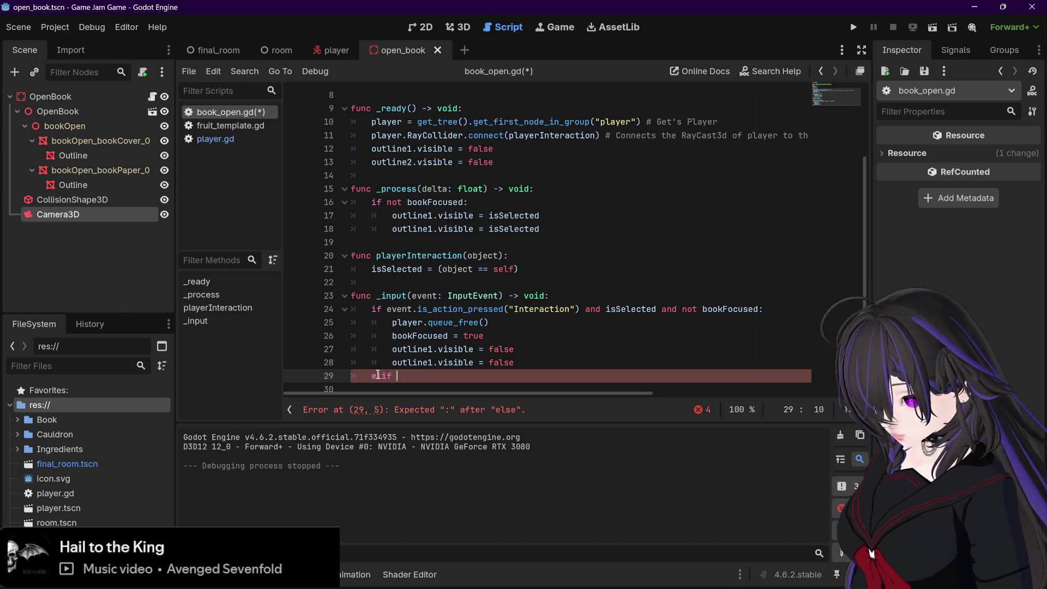
pyautogui.moveTo(387, 310); pyautogui.dragTo(655, 316)
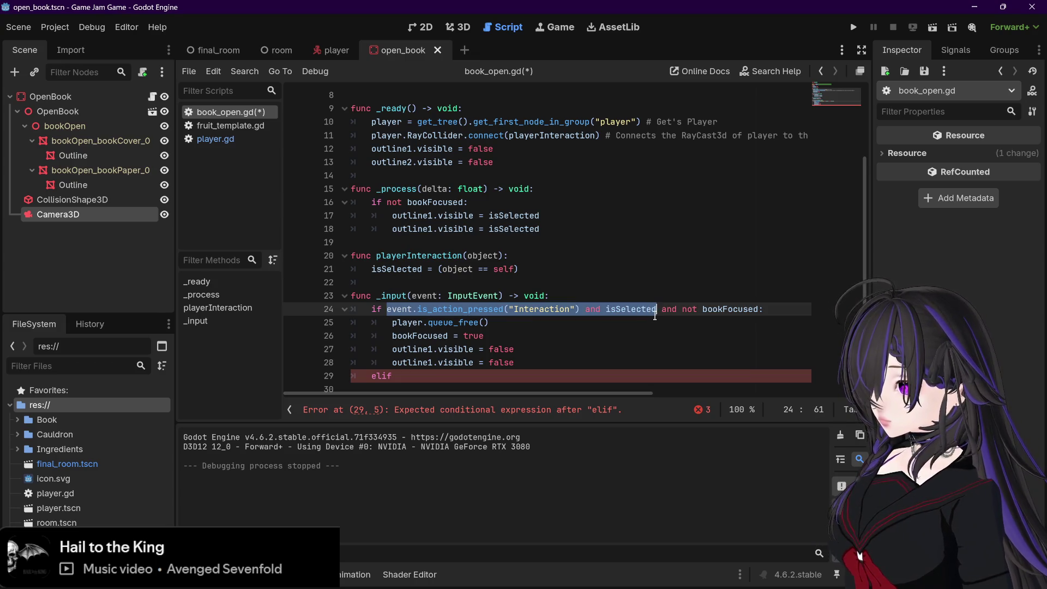
pyautogui.click(482, 375)
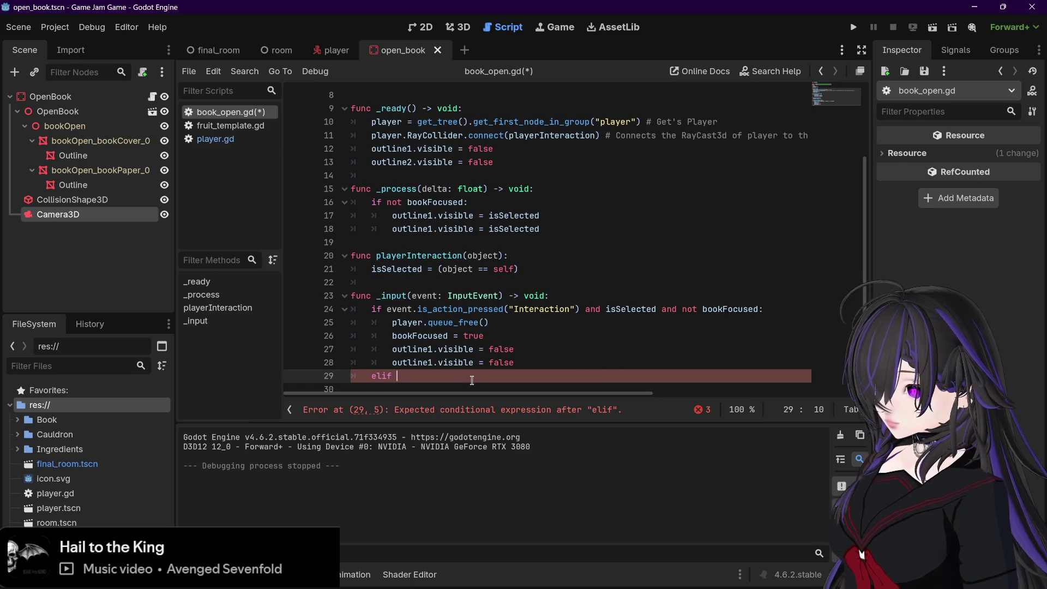
pyautogui.moveTo(387, 310); pyautogui.dragTo(579, 310)
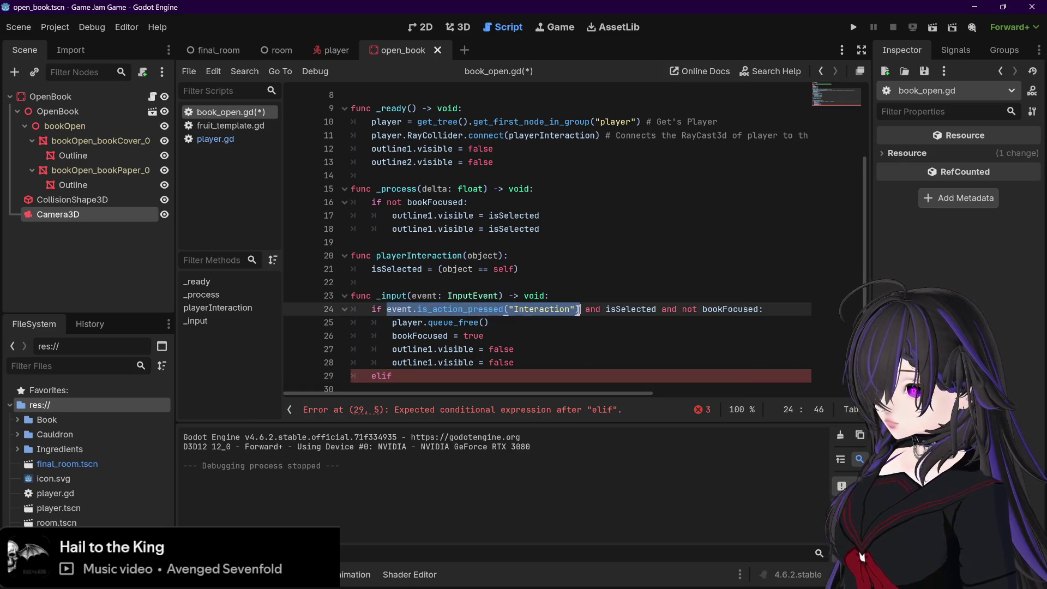
pyautogui.hotkey('ctrl', 'c')
pyautogui.click(458, 376)
pyautogui.hotkey('ctrl', 'v')
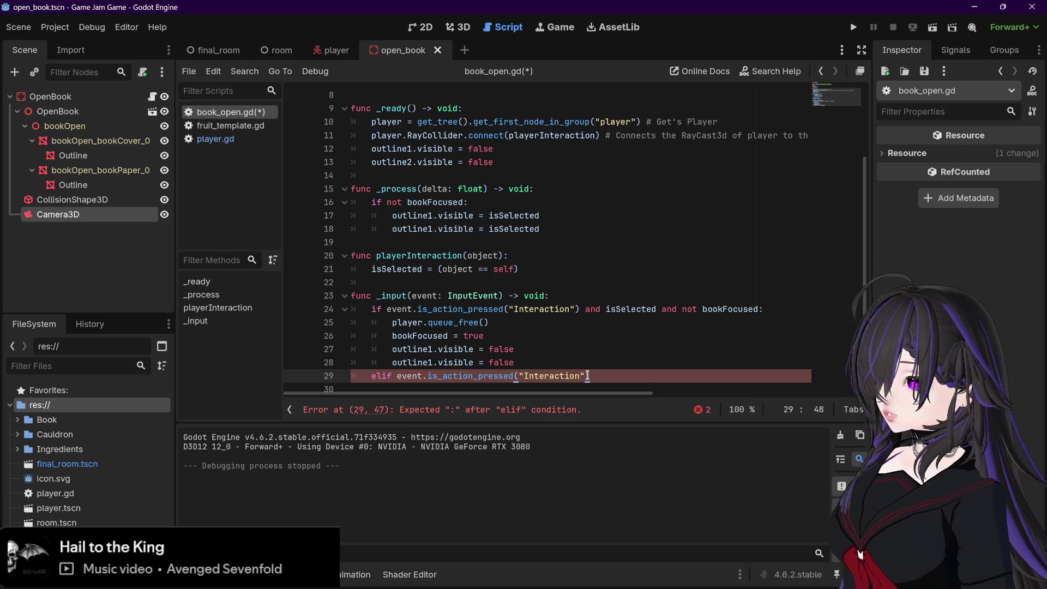
pyautogui.write(':')
pyautogui.press('Return')
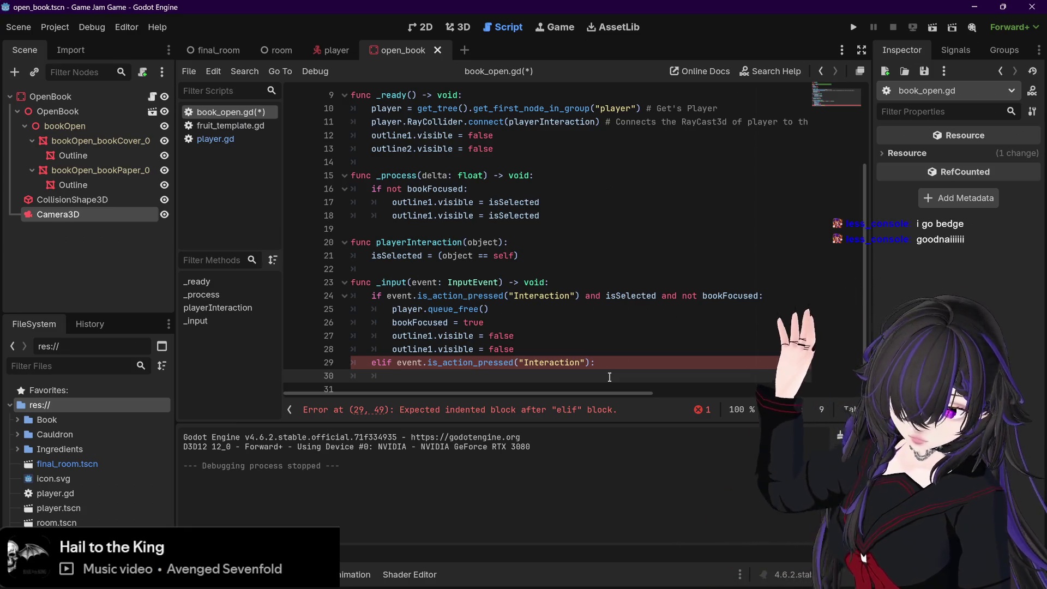
# - Put a placeholder 'return' in the elif body, save, and add an empty line in the branch
pyautogui.hotkey('ctrl', 's')
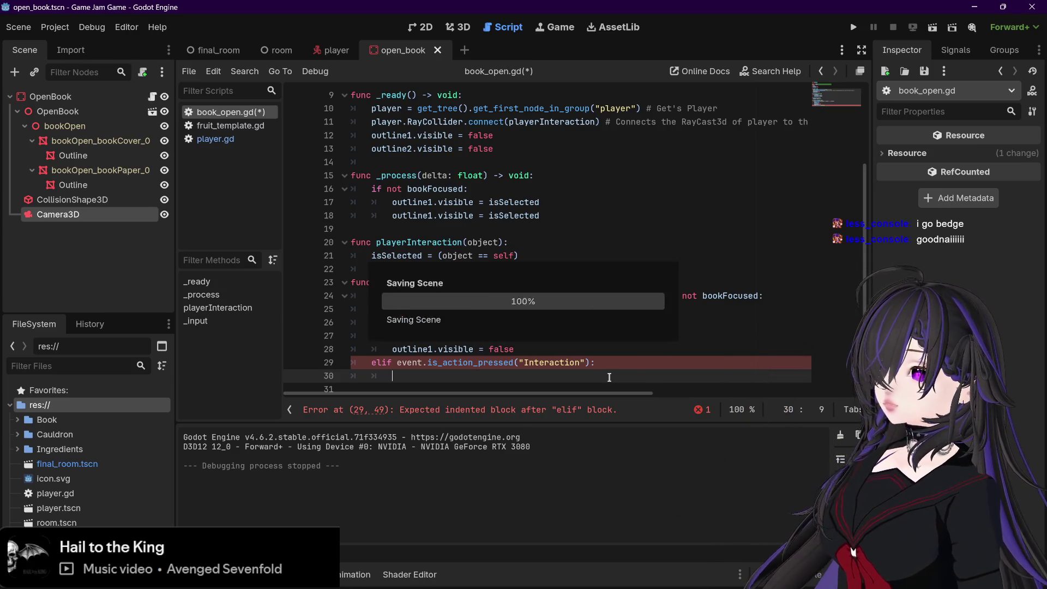
pyautogui.write('return')
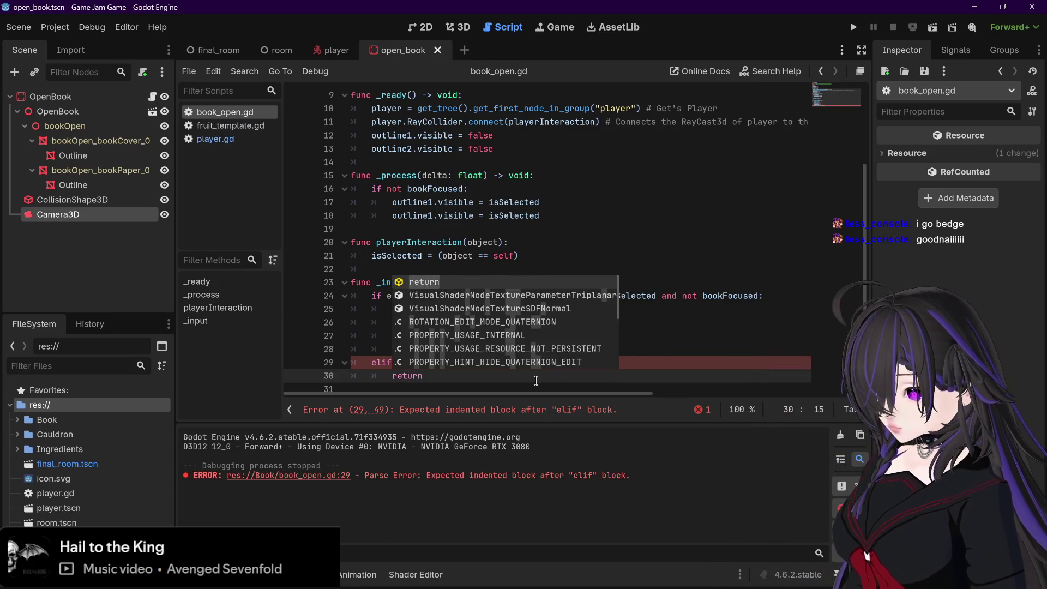
pyautogui.hotkey('ctrl', 's')
pyautogui.click(633, 363)
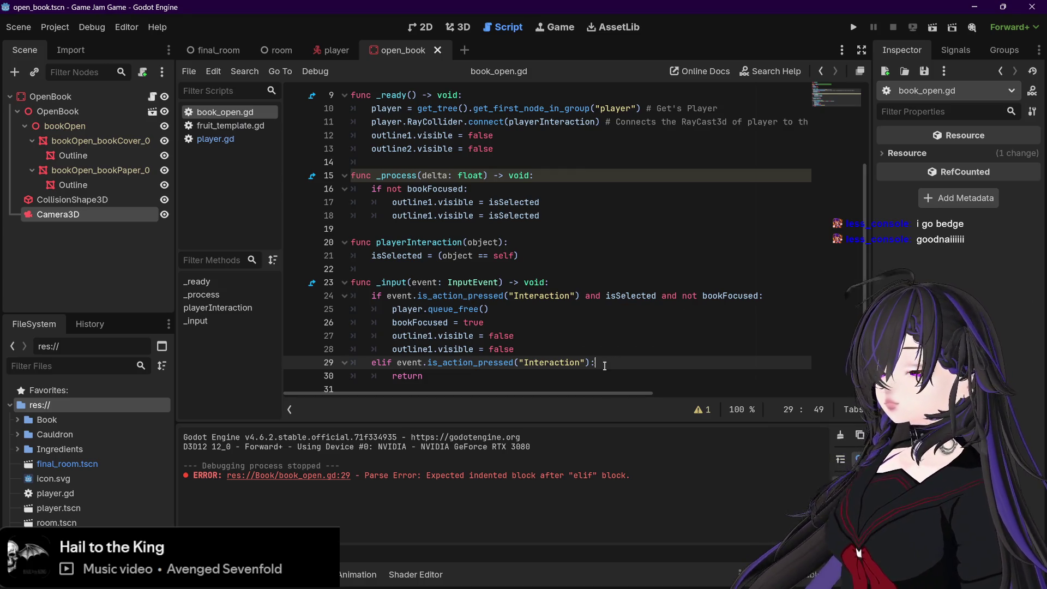
pyautogui.press('Return')
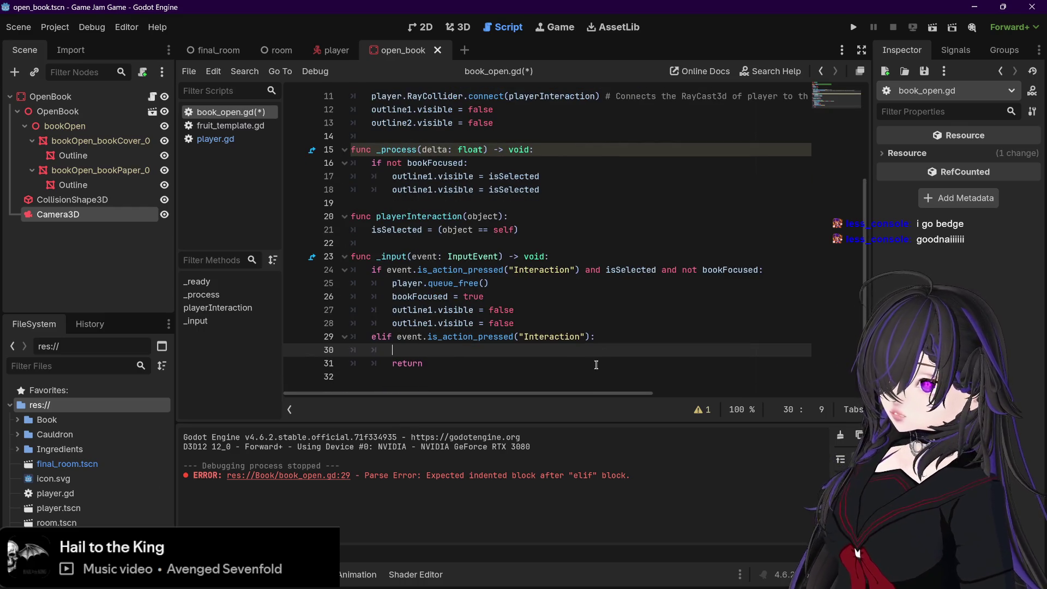
# - Save, then delete the placeholder 'return' and a half-typed 'const player' line from the elif body
pyautogui.scroll(3, 600, 363)
pyautogui.scroll(-3, 536, 341)
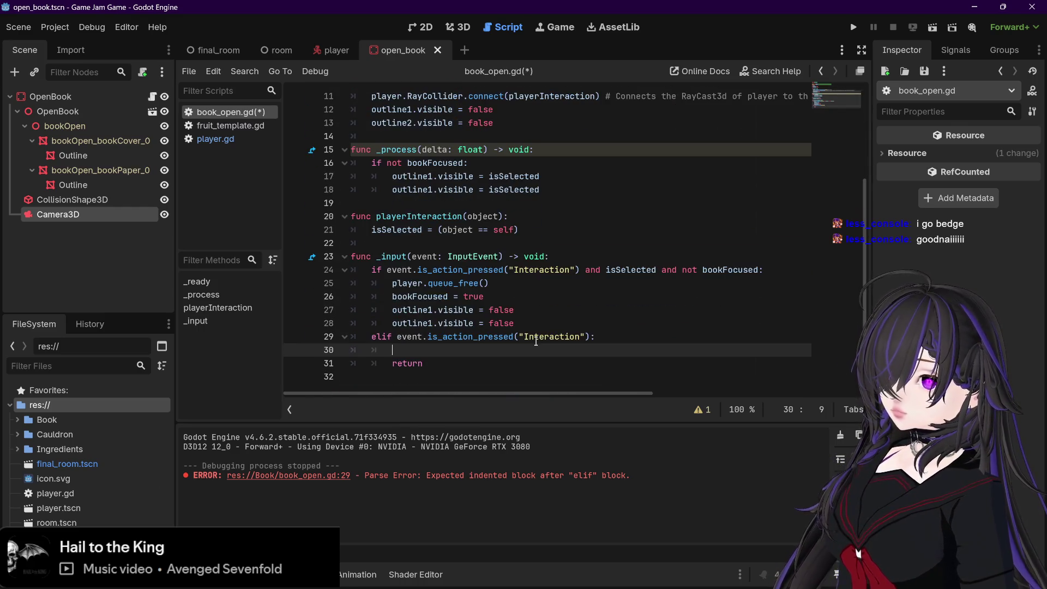
pyautogui.hotkey('ctrl', 's')
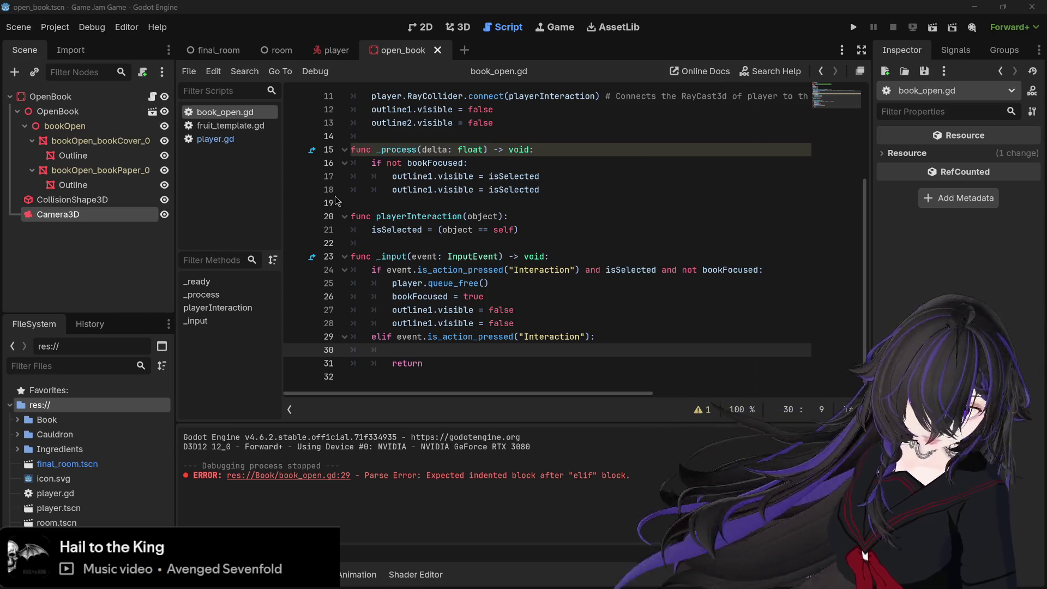
pyautogui.doubleClick(409, 364)
pyautogui.press('BackSpace')
pyautogui.press('BackSpace')
pyautogui.press('BackSpace')
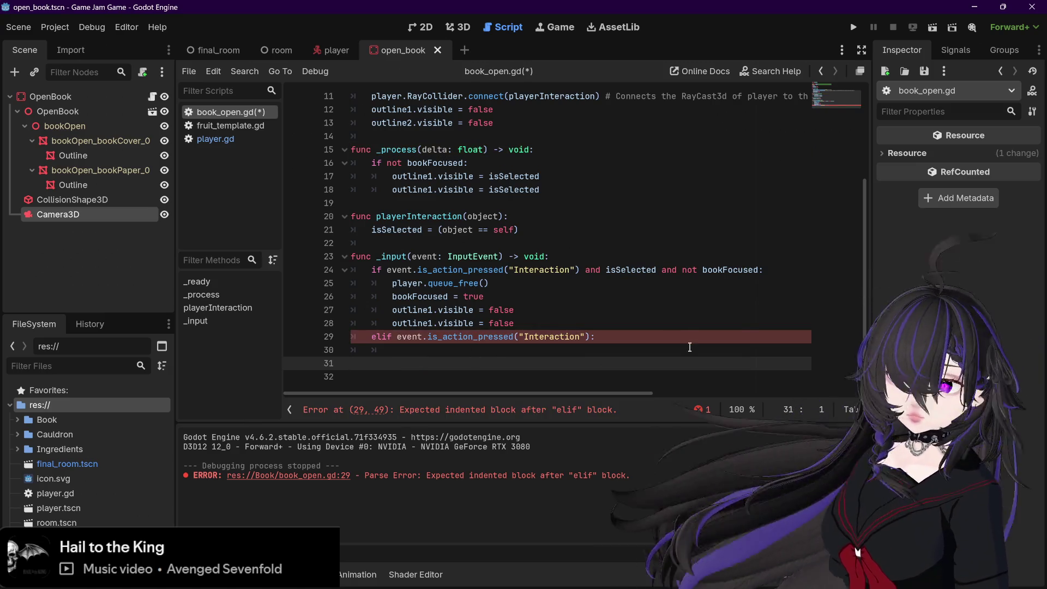
pyautogui.click(590, 352)
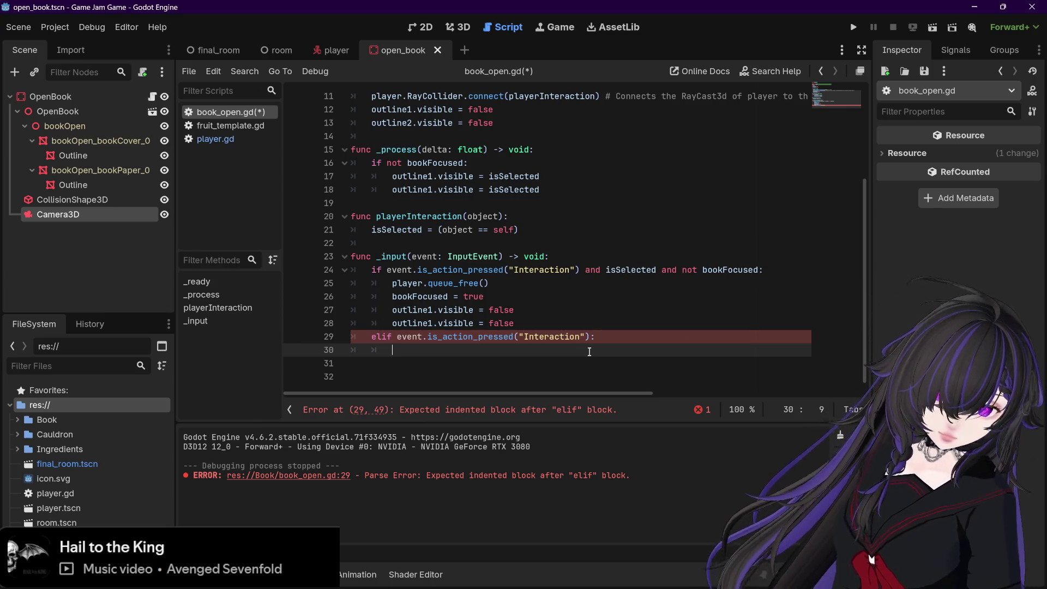
pyautogui.write('const ')
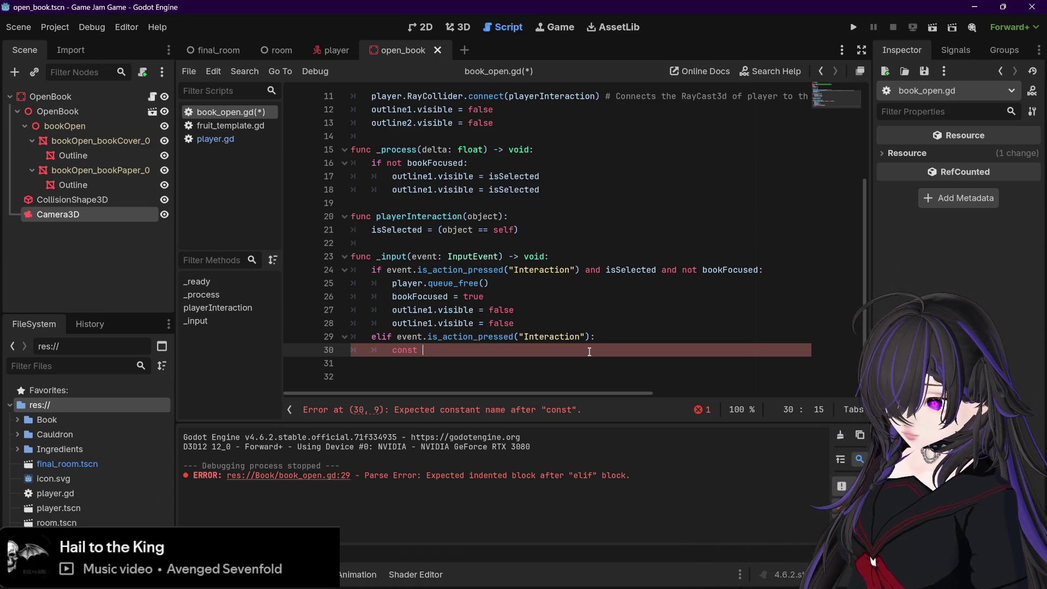
pyautogui.write('player')
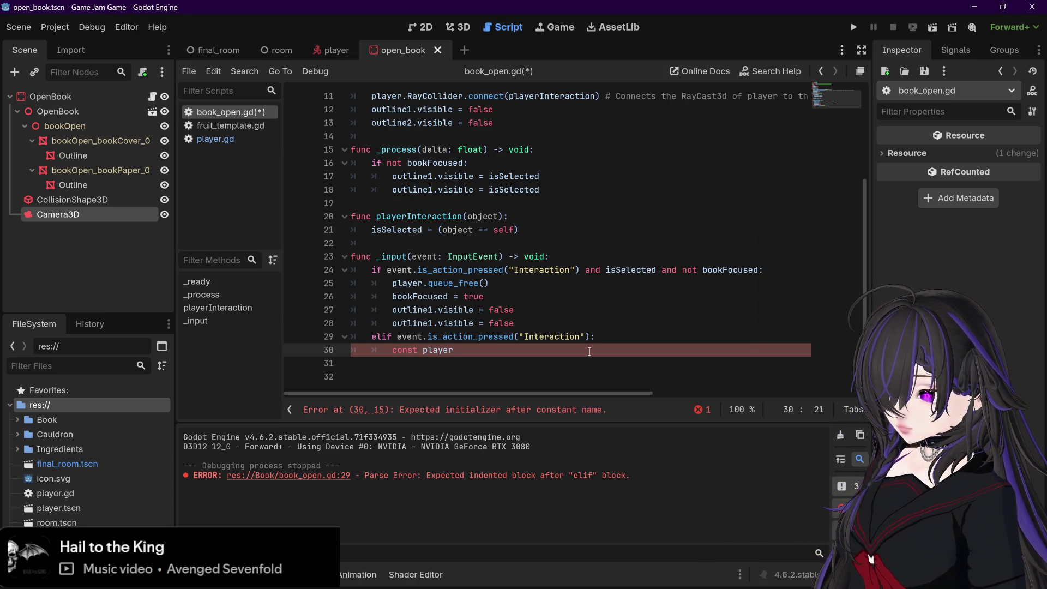
pyautogui.moveTo(461, 351); pyautogui.dragTo(394, 351)
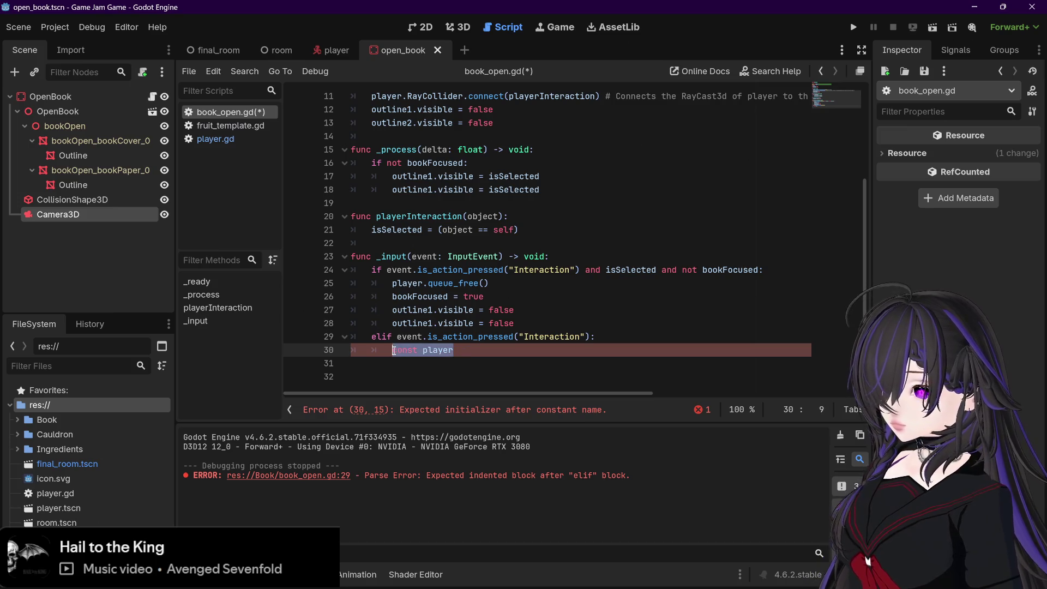
pyautogui.press('BackSpace')
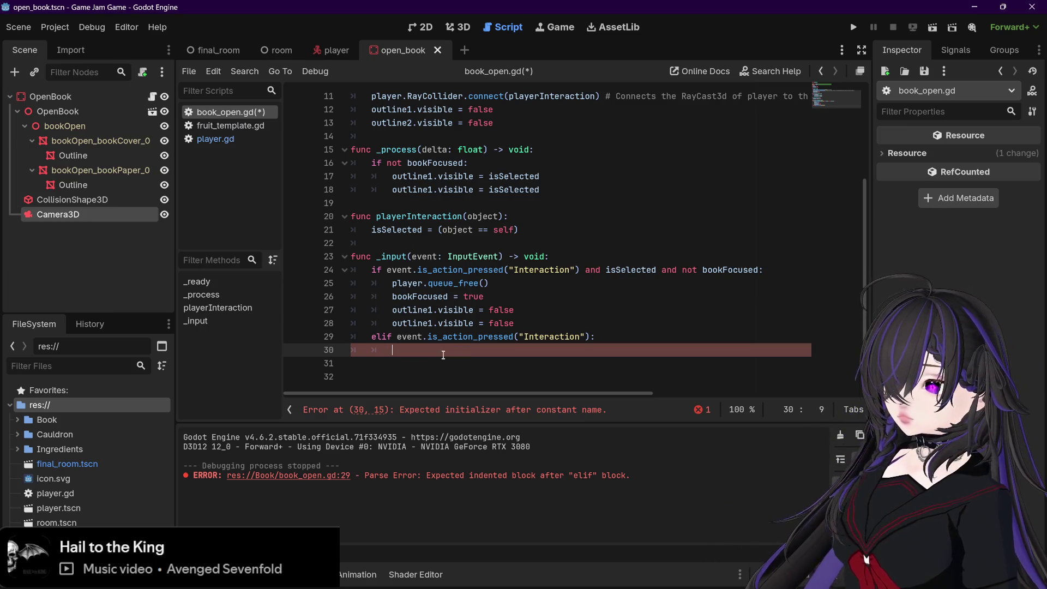
pyautogui.scroll(4, 453, 317)
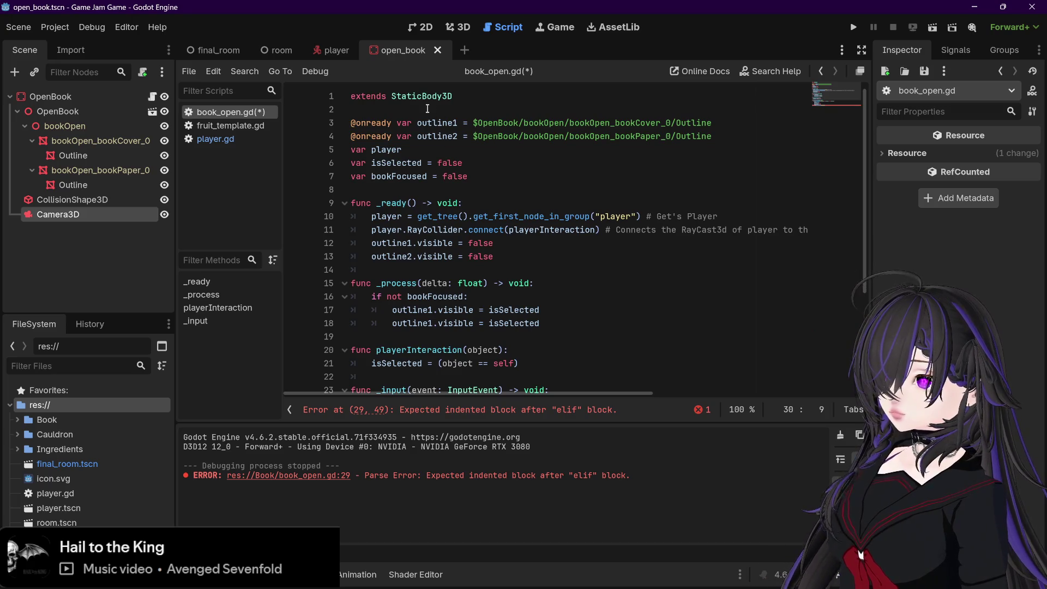
# - Add 'const playerScene = preload("res://player.tscn")' on line 5 of book_open.gd and save
pyautogui.click(722, 137)
pyautogui.press('Return')
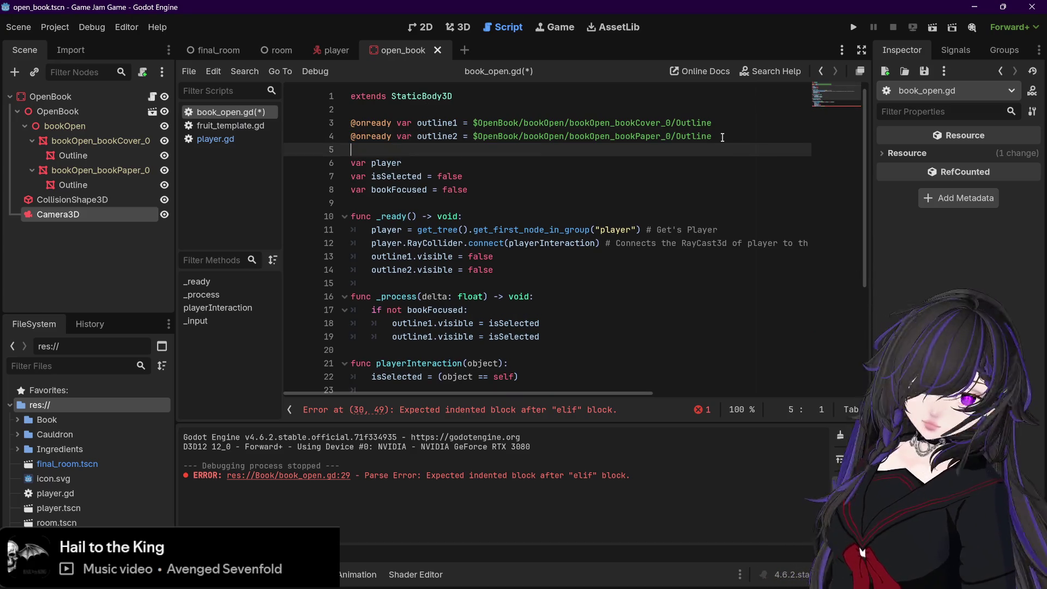
pyautogui.write('const player')
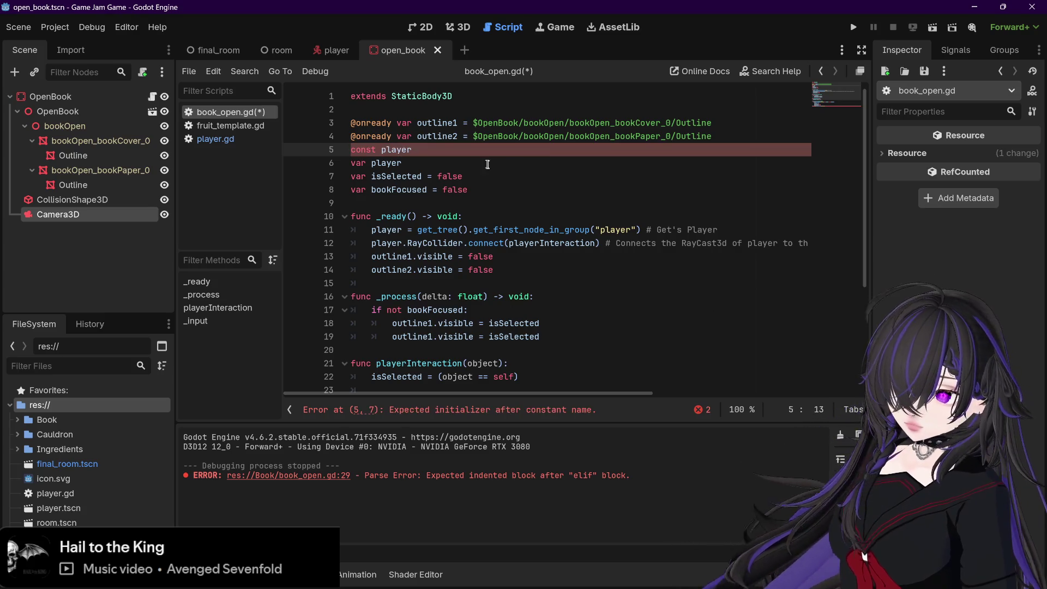
pyautogui.write('Scene')
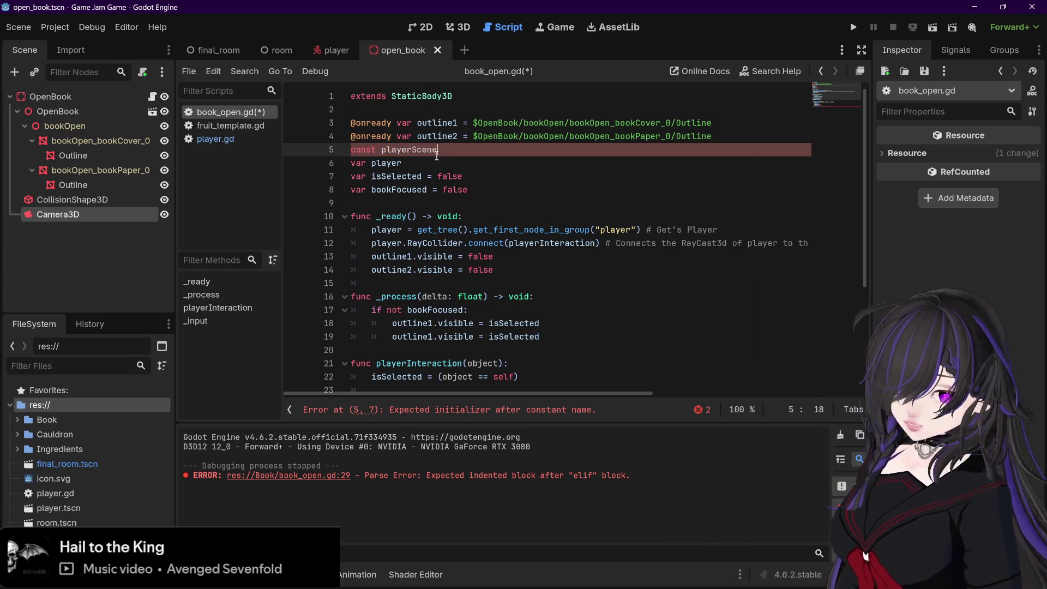
pyautogui.write(' = ')
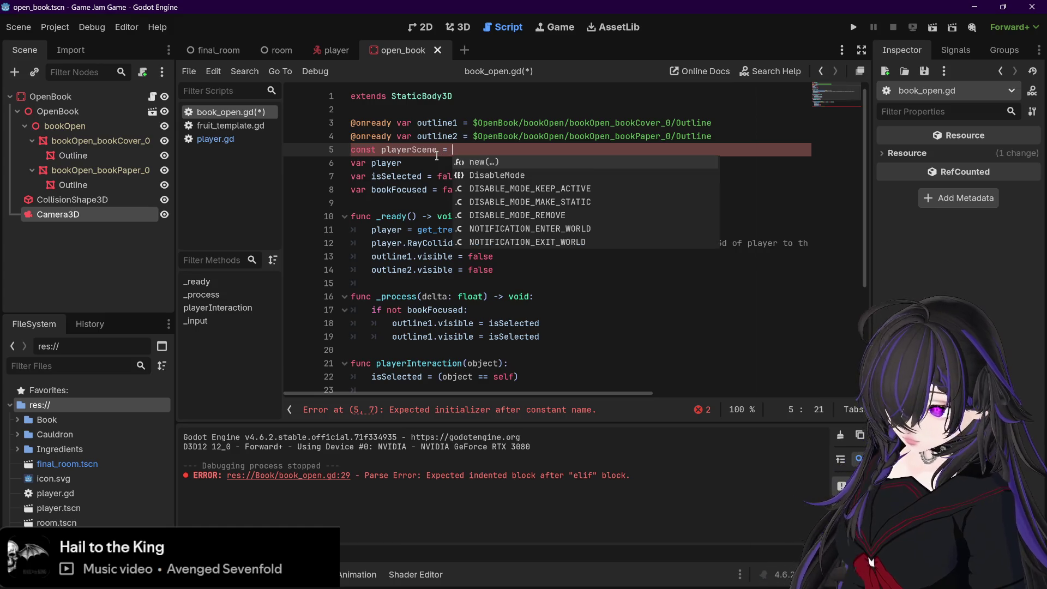
pyautogui.write('preload')
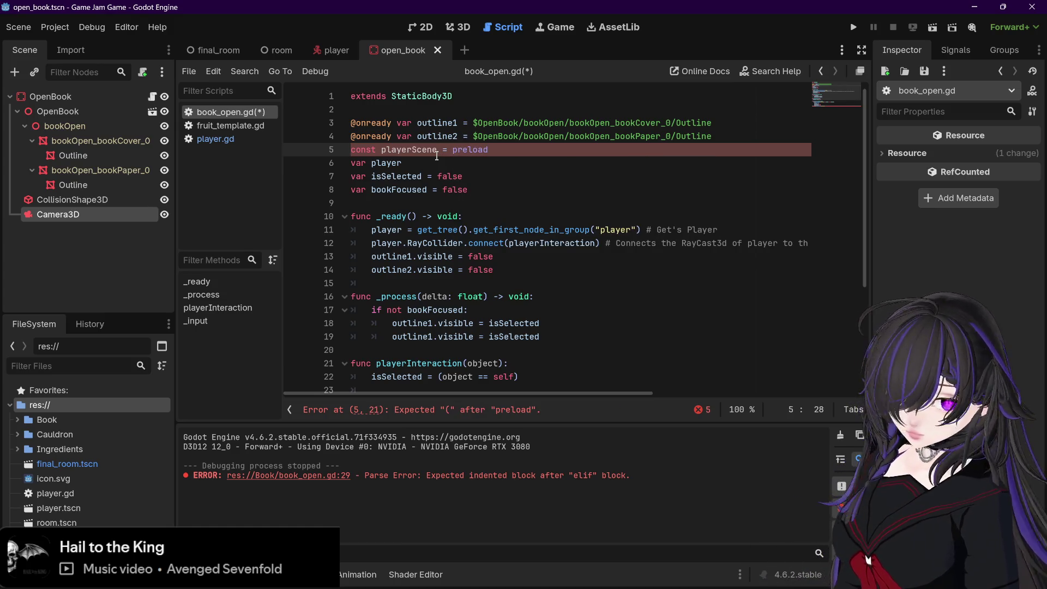
pyautogui.write('(')
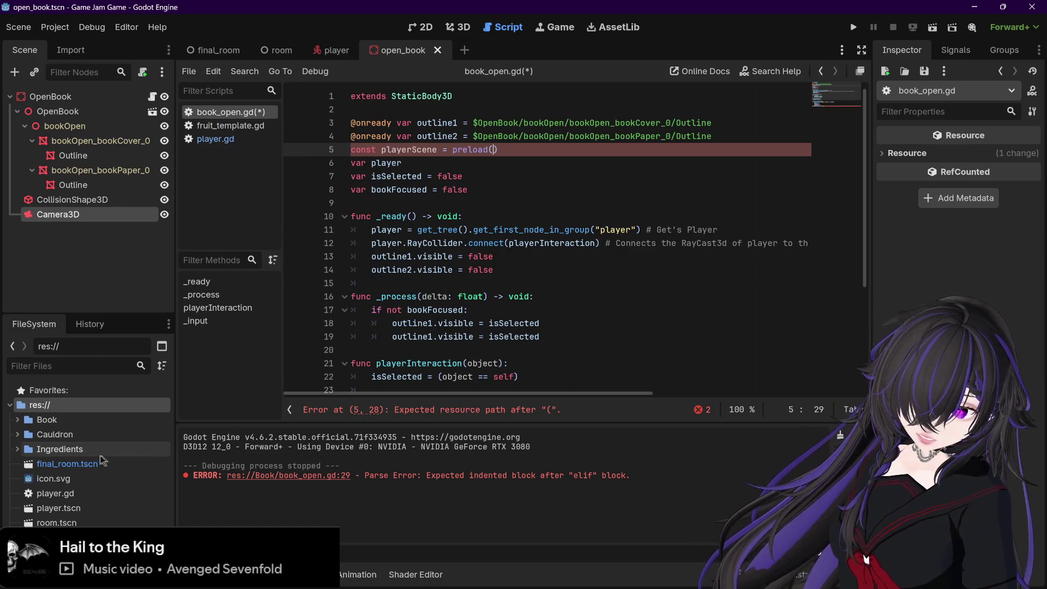
pyautogui.moveTo(55, 508)
pyautogui.mouseDown()
pyautogui.moveTo(196, 429)
pyautogui.moveTo(515, 141)
pyautogui.moveTo(493, 136)
pyautogui.mouseUp()
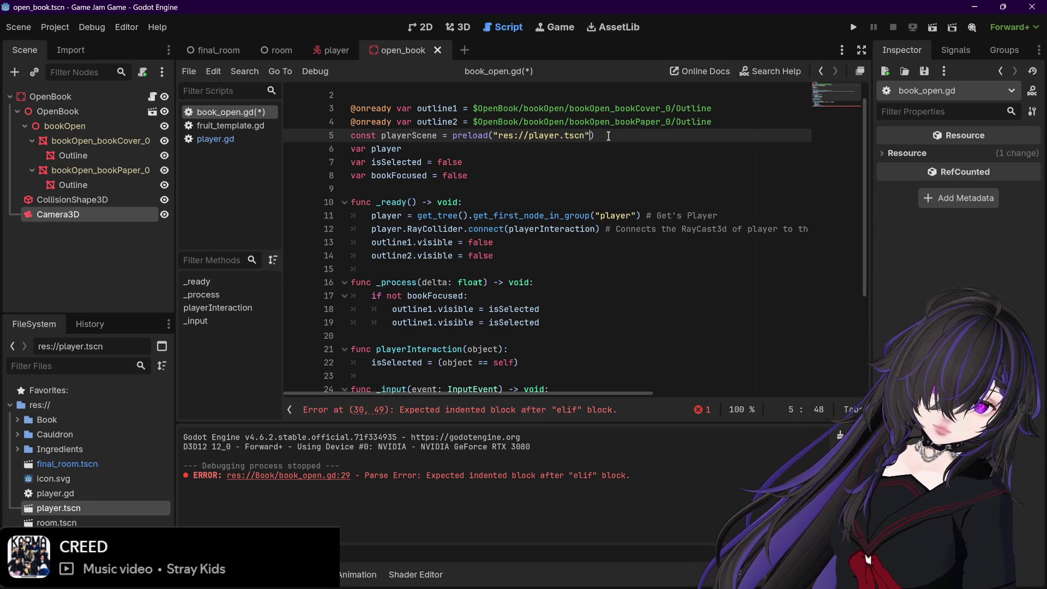
pyautogui.hotkey('ctrl', 's')
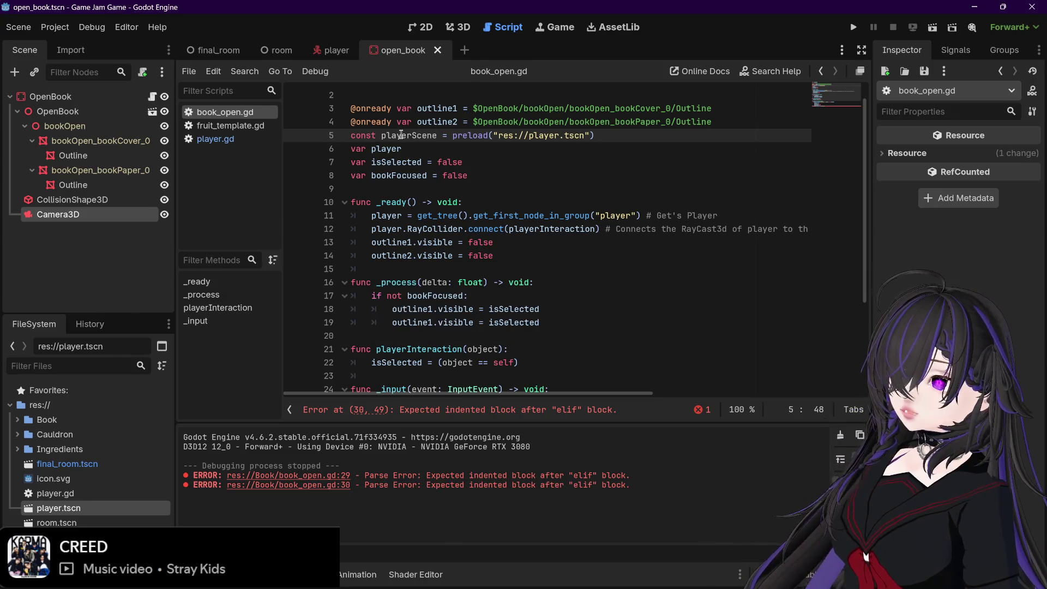
pyautogui.moveTo(381, 136); pyautogui.dragTo(438, 134)
pyautogui.scroll(-3, 543, 327)
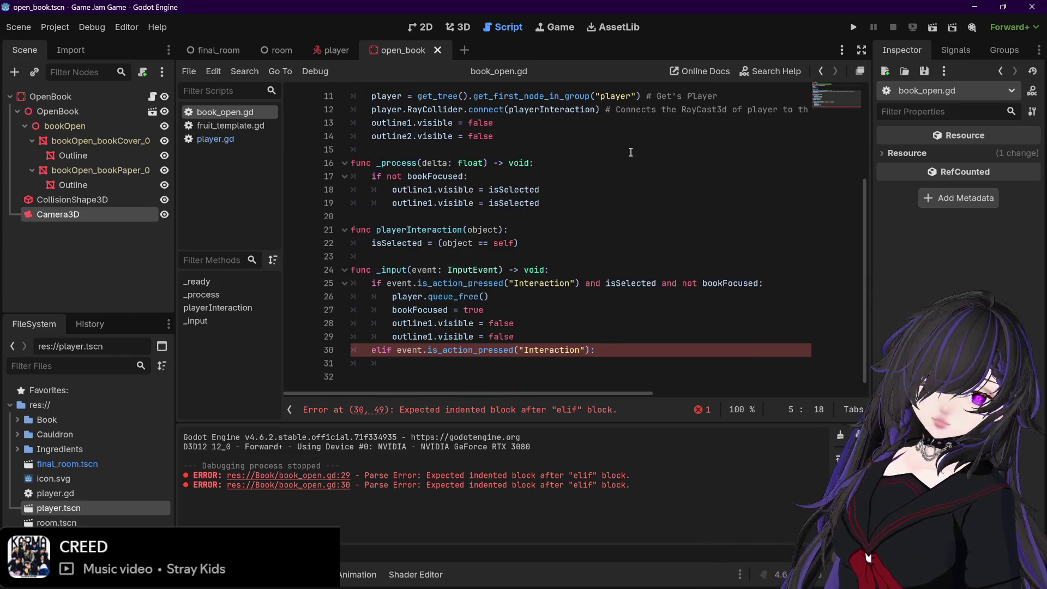
# - Write playerScene.instantiate() on line 31 in the elif branch, with a new line below it
pyautogui.click(543, 369)
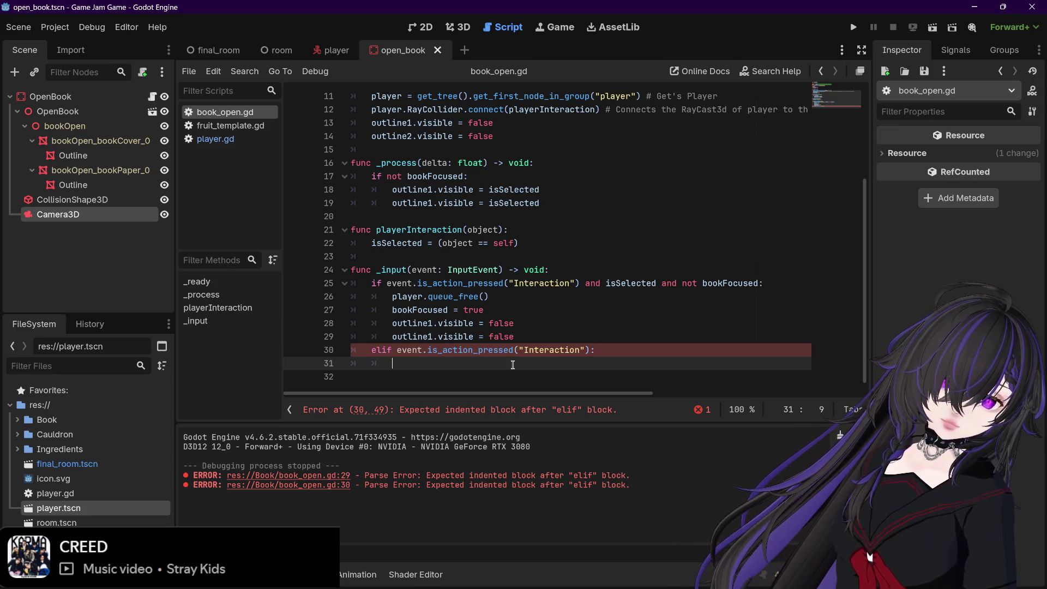
pyautogui.write('playerScene')
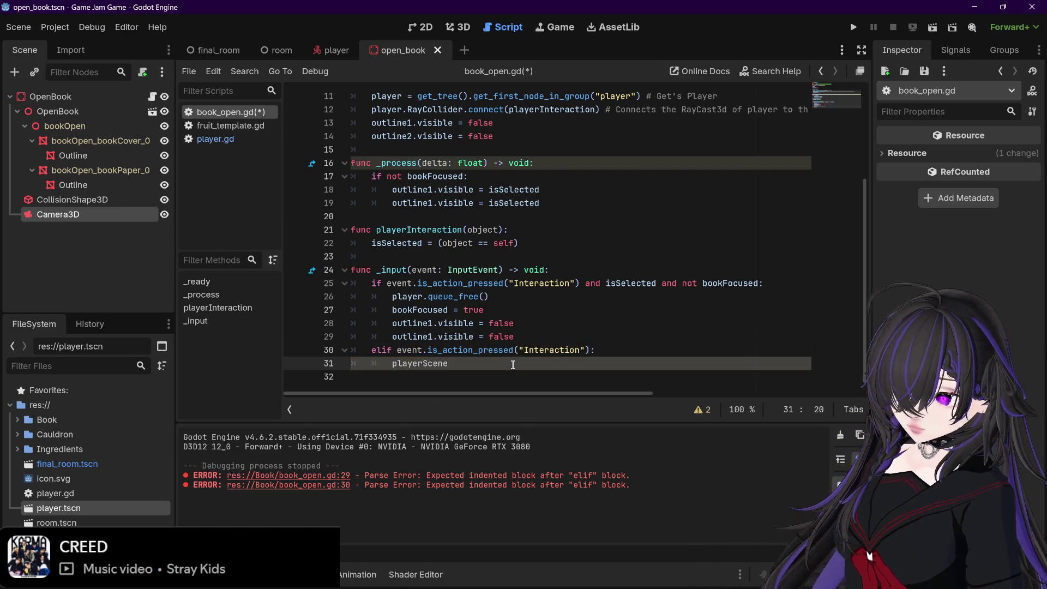
pyautogui.write('.i')
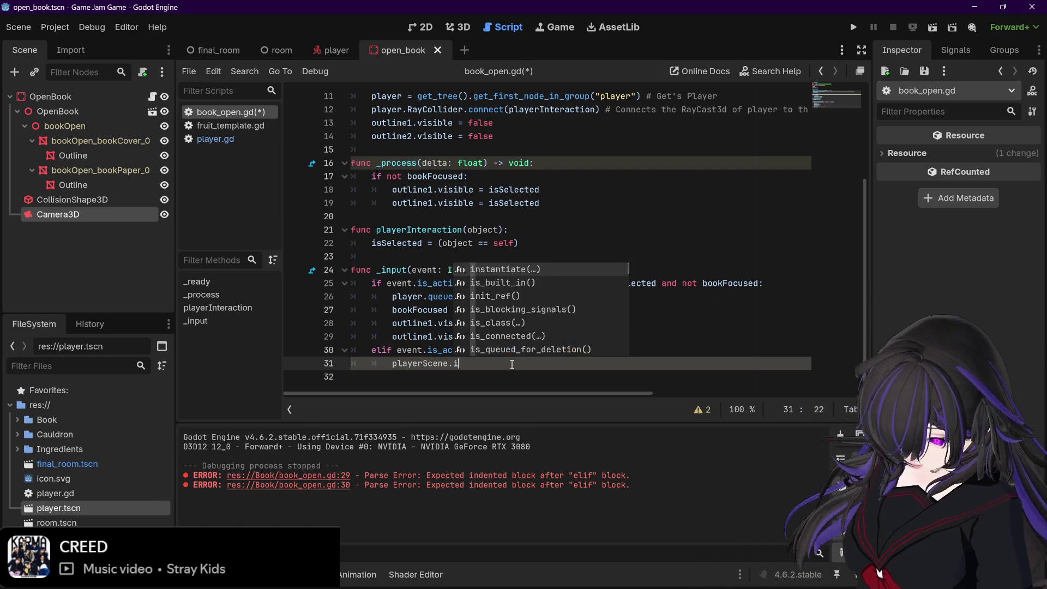
pyautogui.write('nstantiate(')
pyautogui.press('Return')
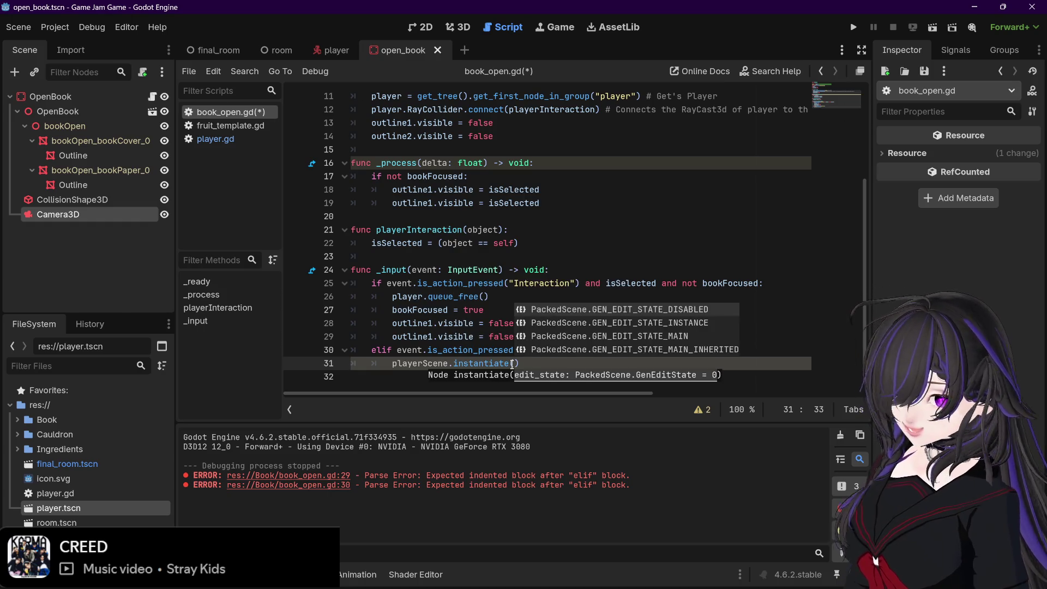
pyautogui.press('BackSpace')
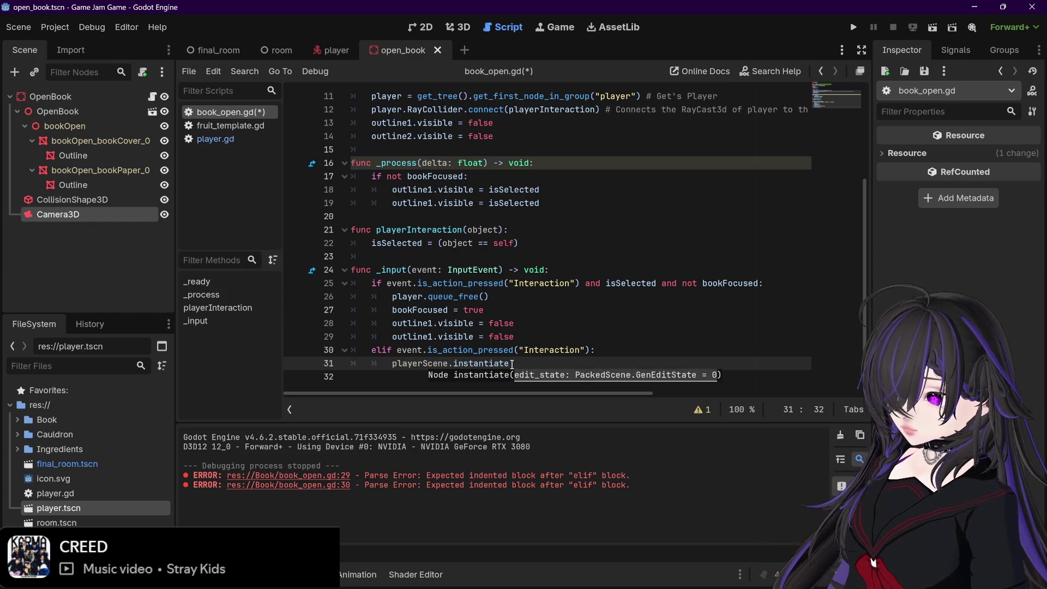
pyautogui.press('BackSpace')
pyautogui.press('BackSpace')
pyautogui.press('BackSpace')
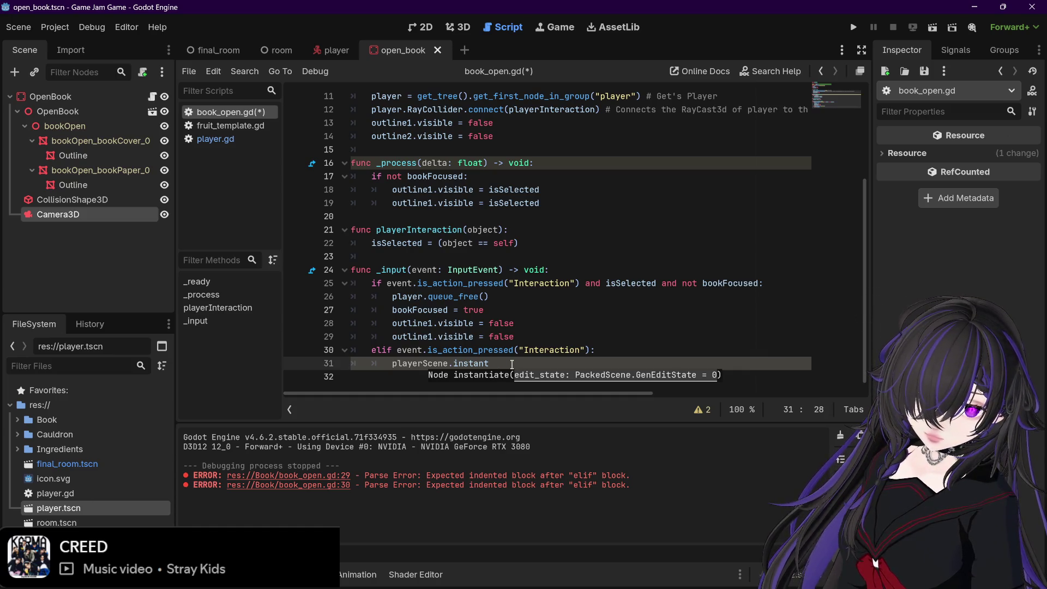
pyautogui.press('BackSpace')
pyautogui.press('BackSpace')
pyautogui.press('BackSpace')
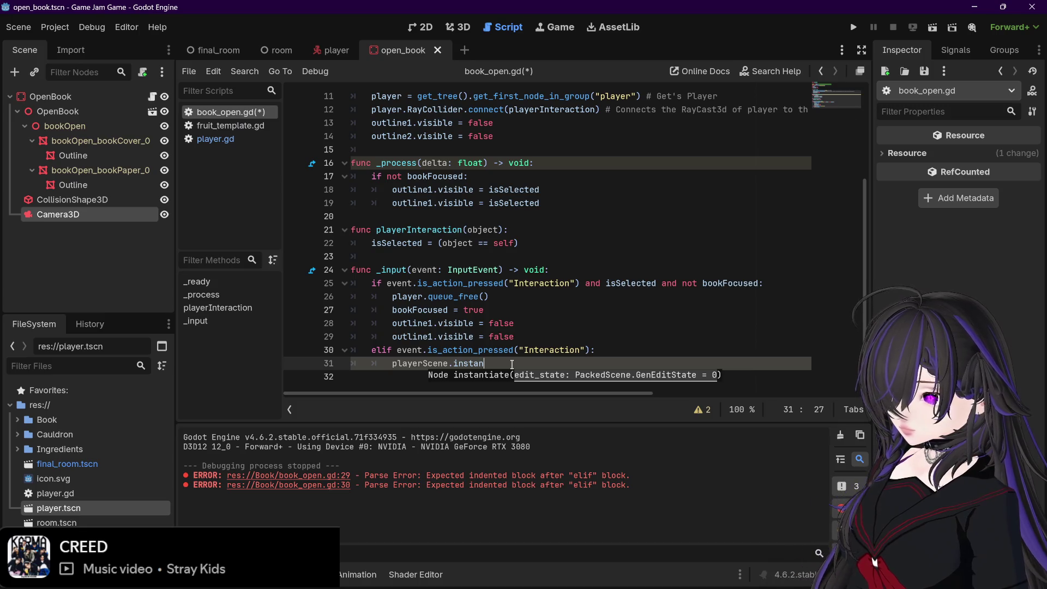
pyautogui.press('BackSpace')
pyautogui.press('BackSpace')
pyautogui.press('BackSpace')
pyautogui.press('BackSpace')
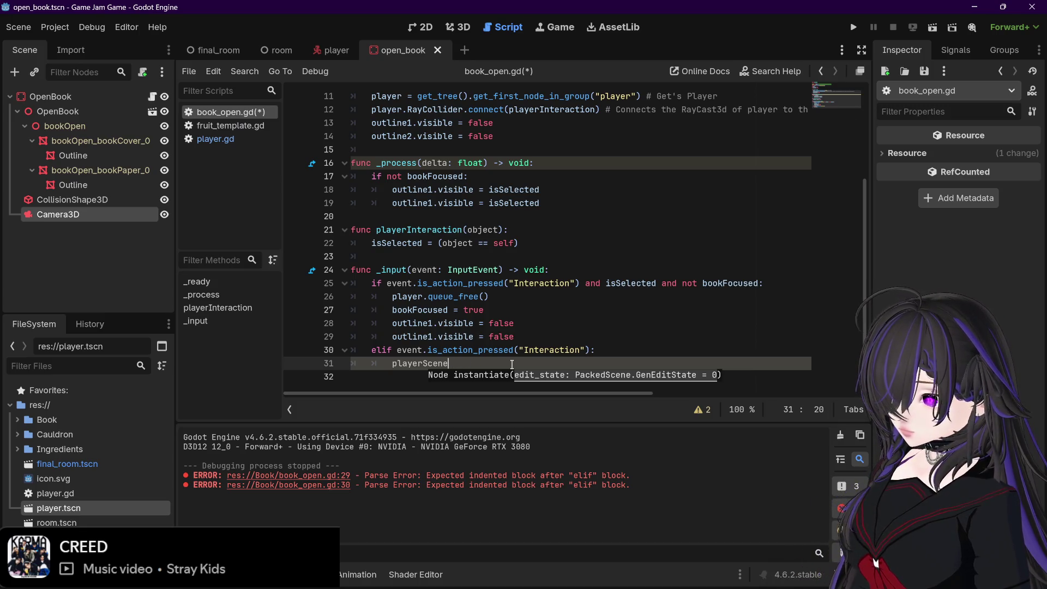
pyautogui.write('.inst')
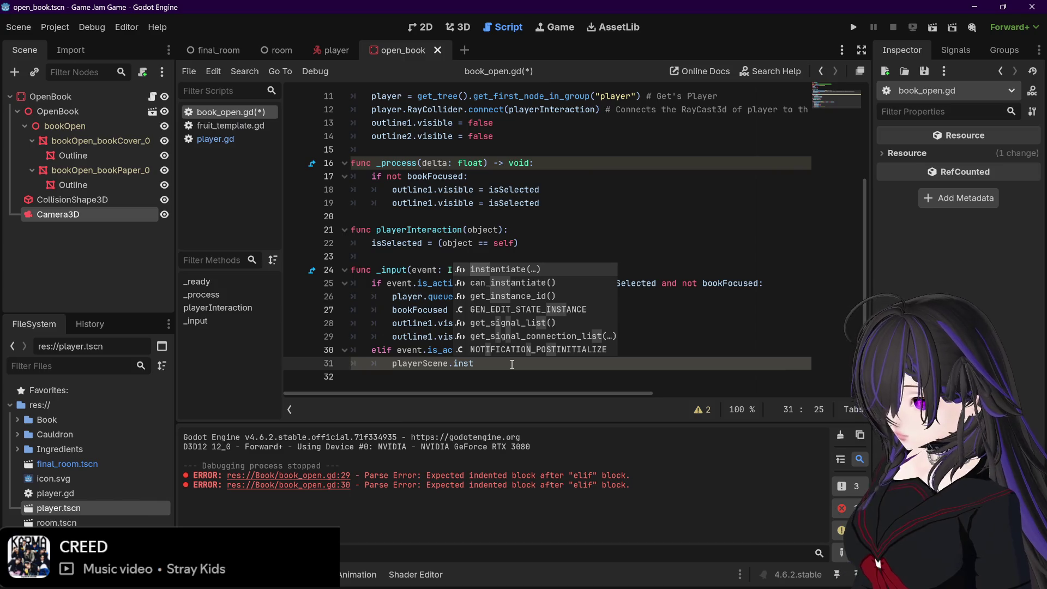
pyautogui.press('Return')
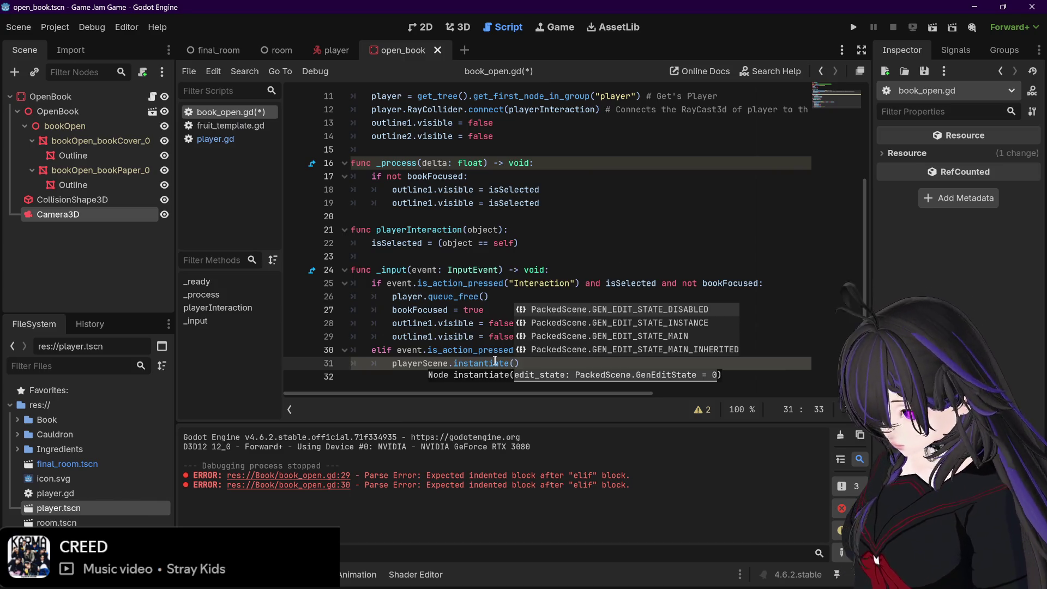
pyautogui.click(494, 361)
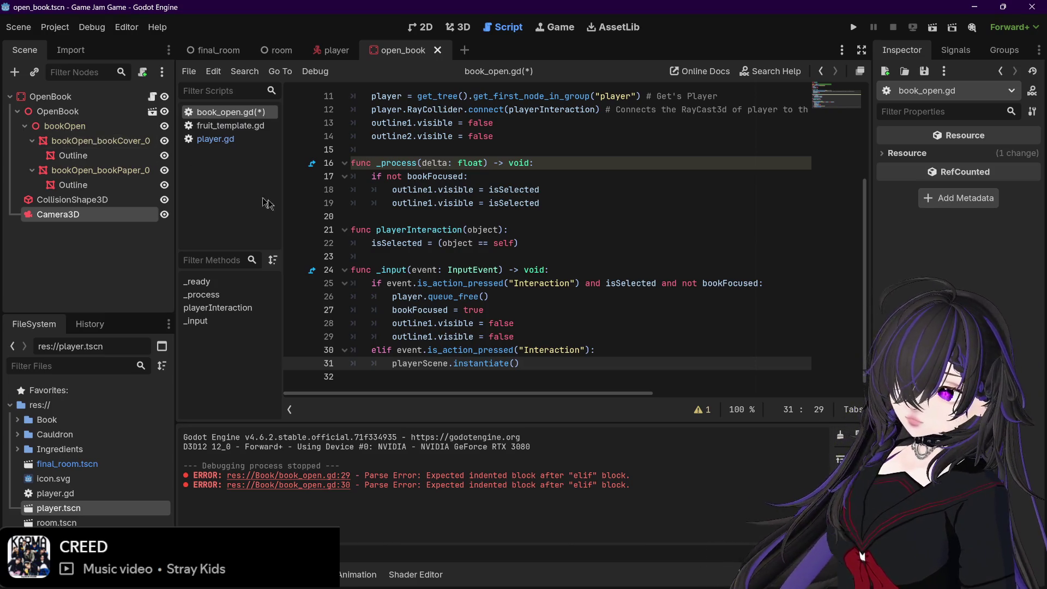
pyautogui.click(547, 366)
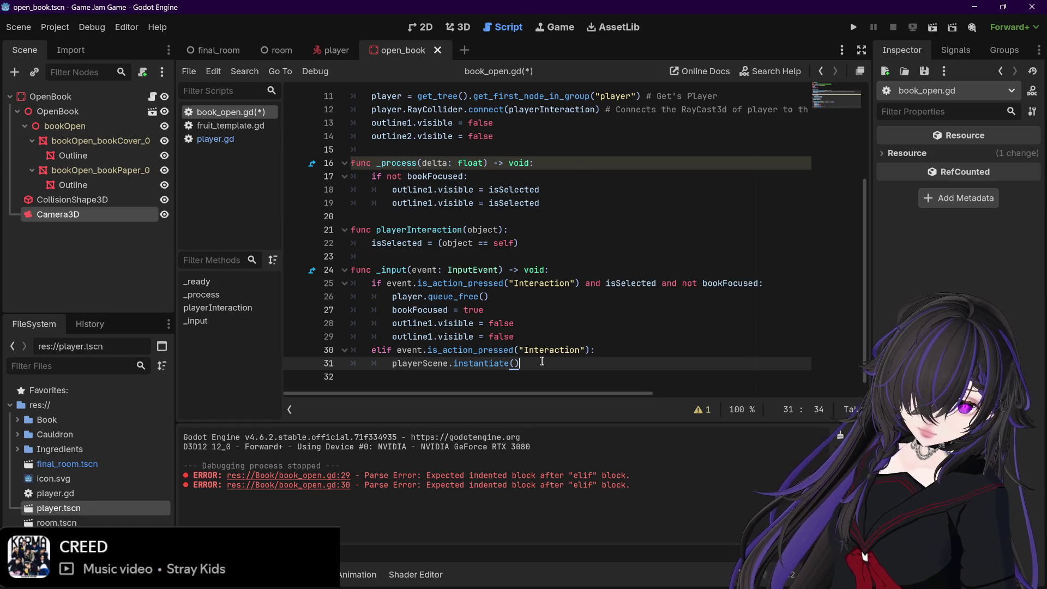
pyautogui.press('Return')
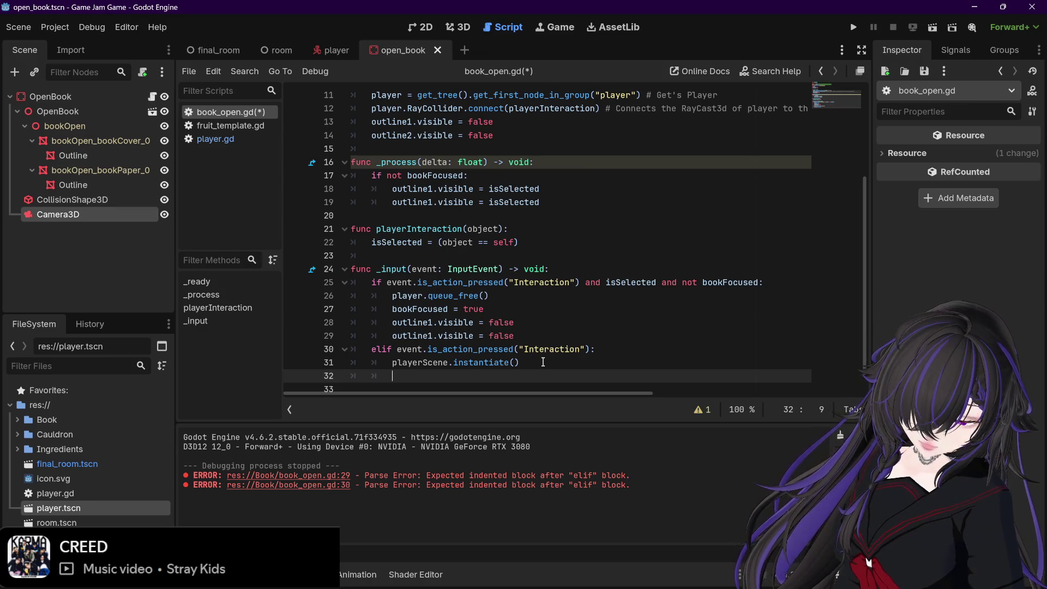
# - Type self.get_parent() on line 32 below the instantiate call
pyautogui.write('get')
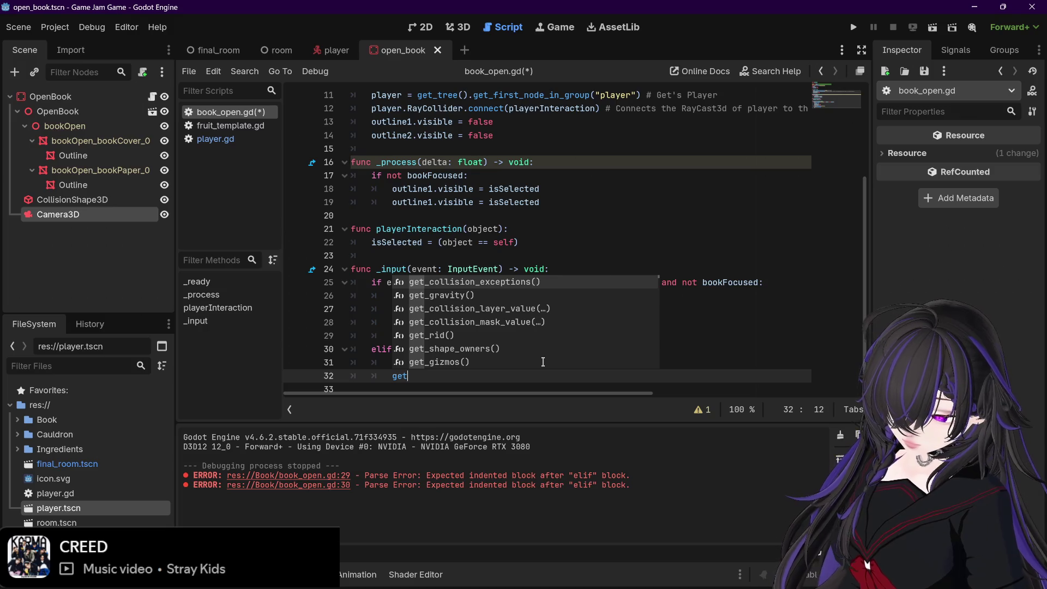
pyautogui.press('BackSpace')
pyautogui.press('BackSpace')
pyautogui.press('BackSpace')
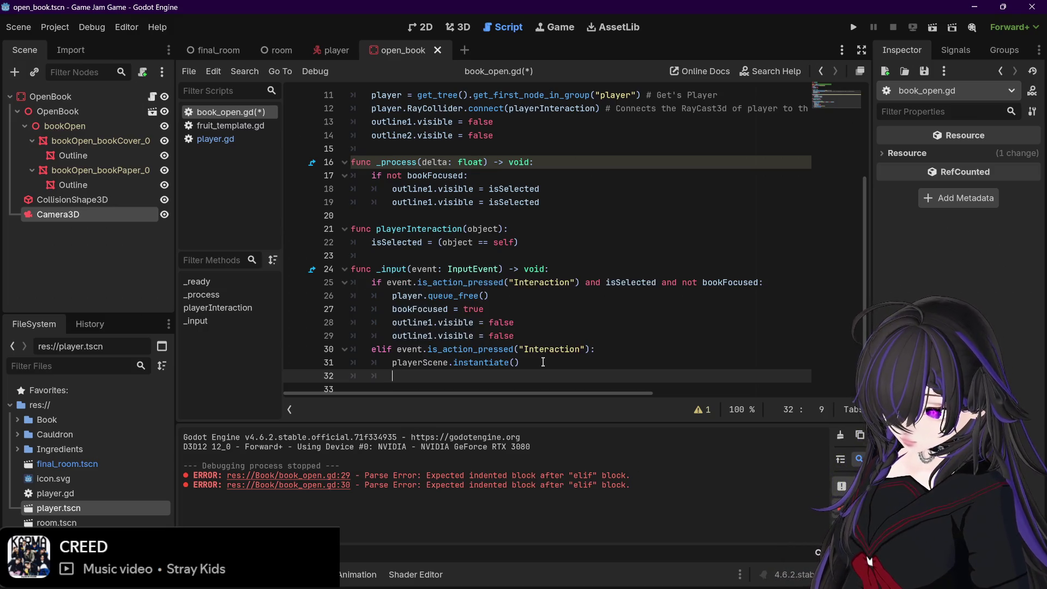
pyautogui.write('self.get')
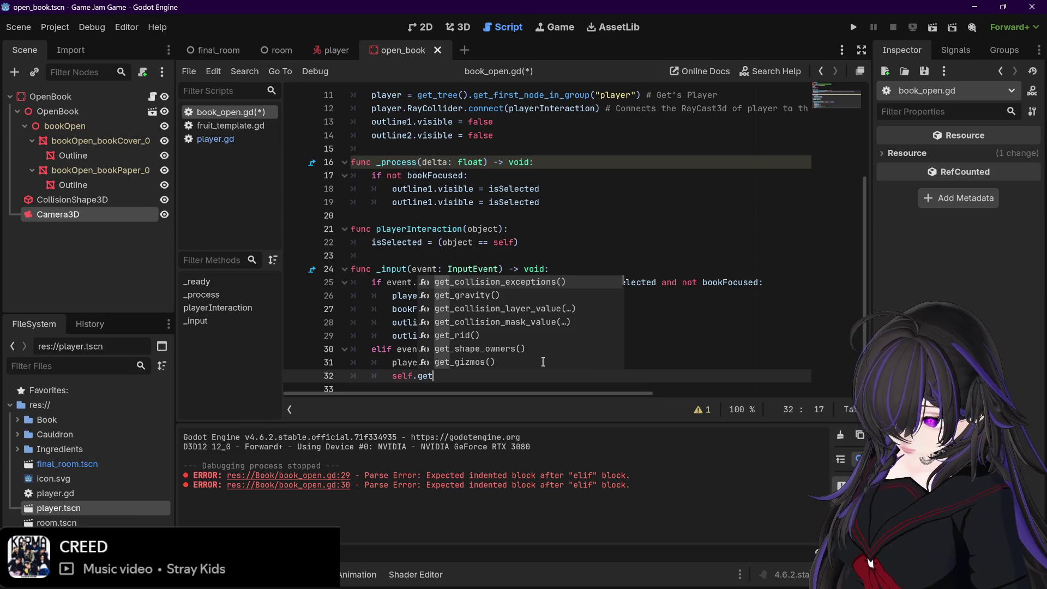
pyautogui.write('par')
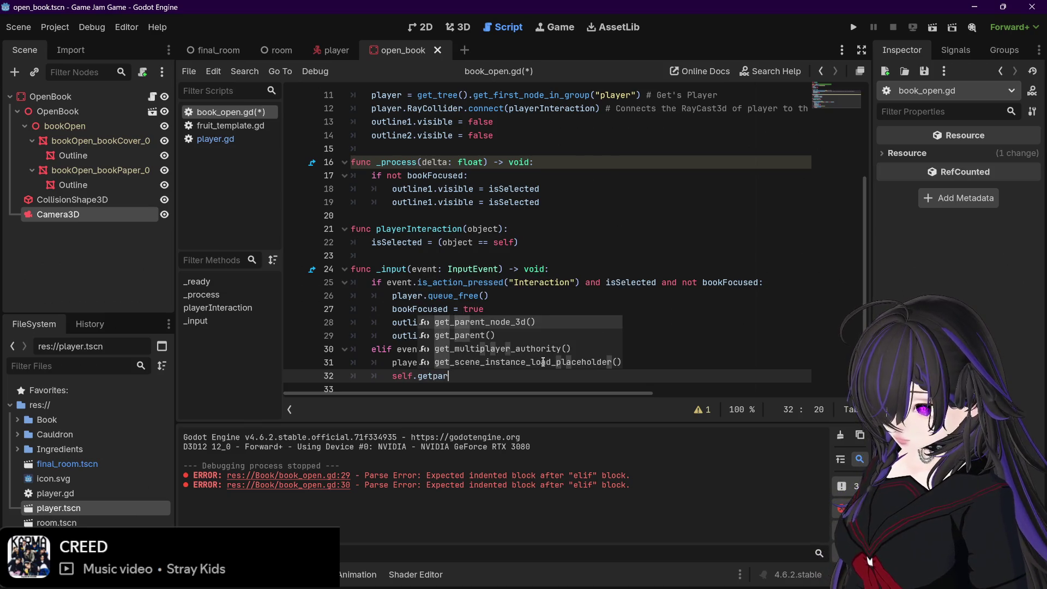
pyautogui.press('Down')
pyautogui.press('Return')
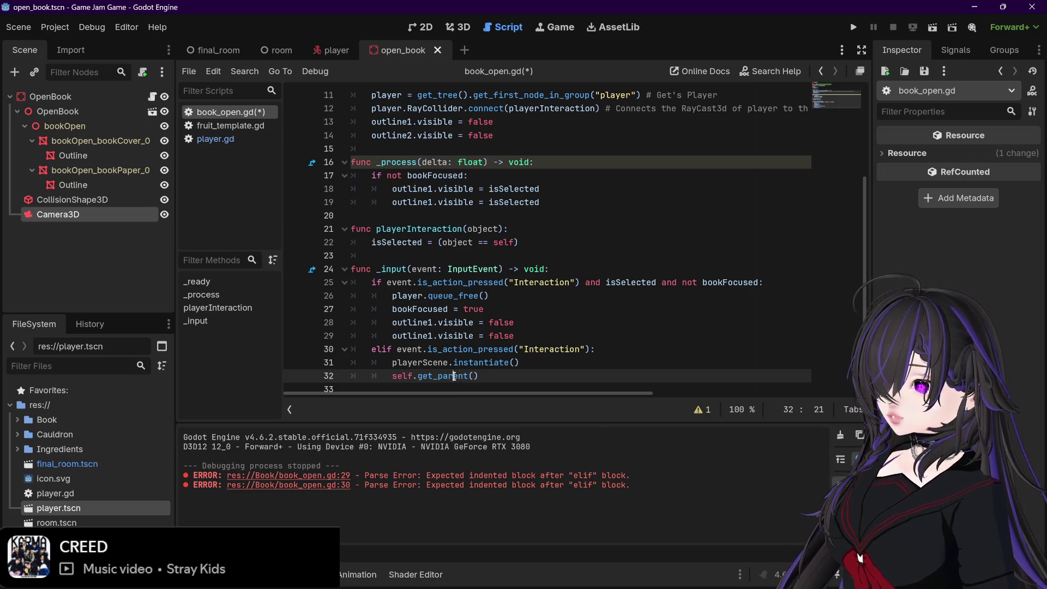
# - Dismiss the get_parent documentation popup and view player.gd's drop code for reference
pyautogui.moveTo(454, 377)
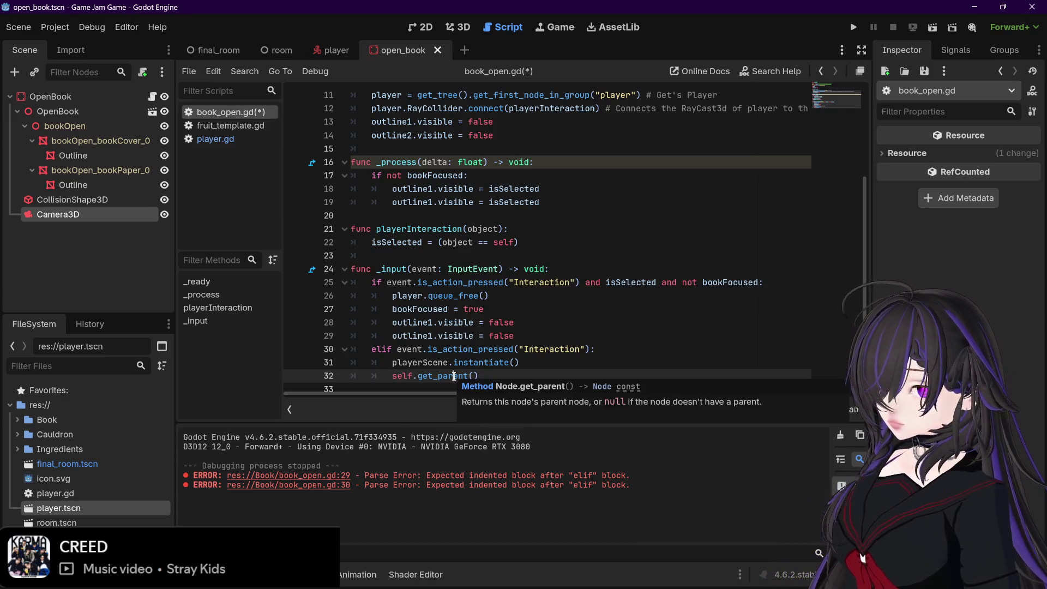
pyautogui.click(454, 376)
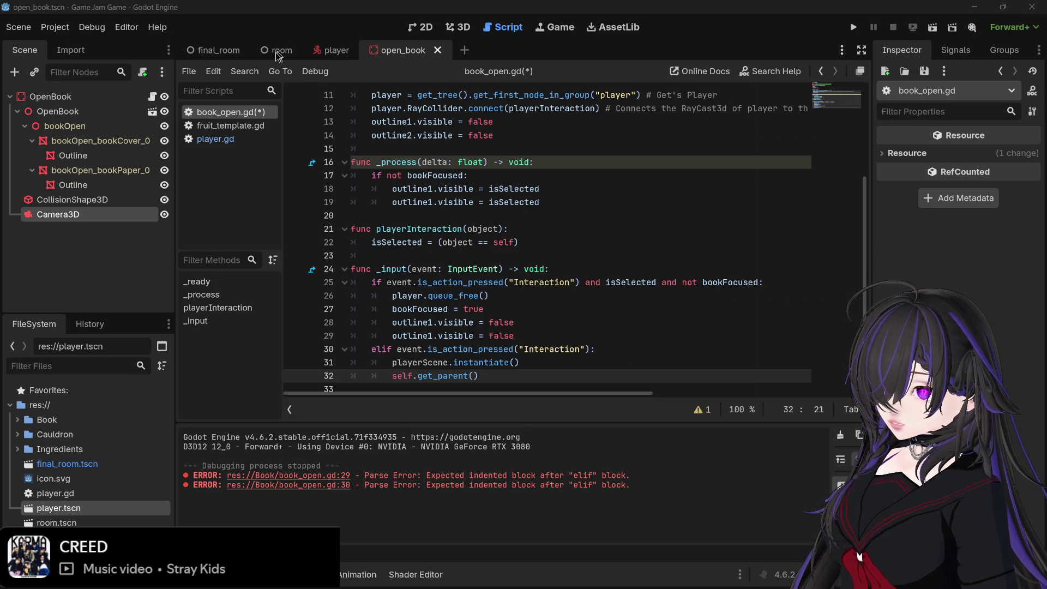
pyautogui.click(216, 139)
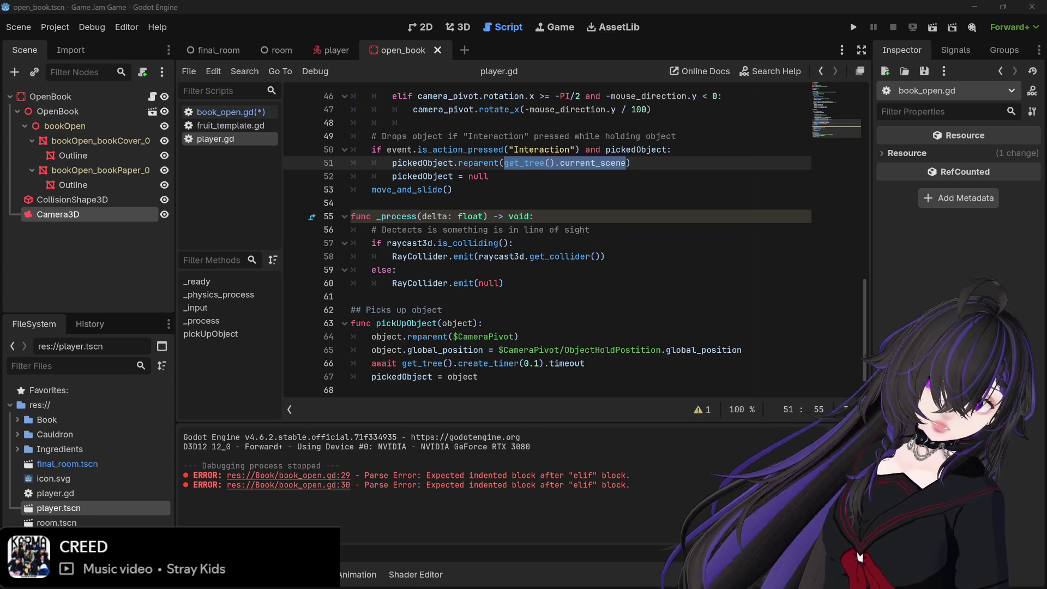
# - Review fruit_template.gd and player.gd's Interaction check on line 50
pyautogui.click(228, 127)
pyautogui.click(224, 139)
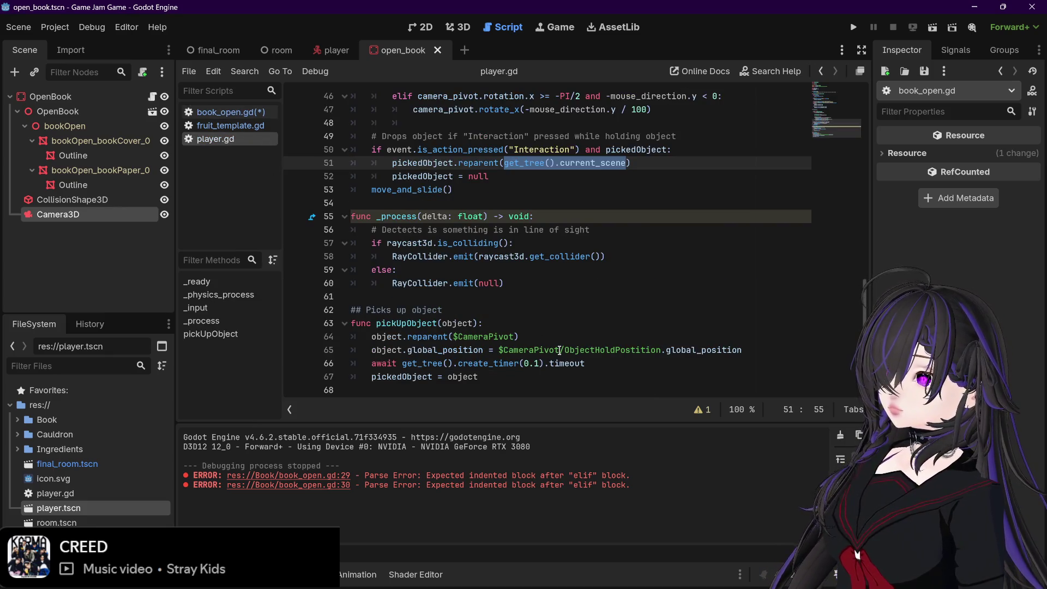
pyautogui.click(578, 150)
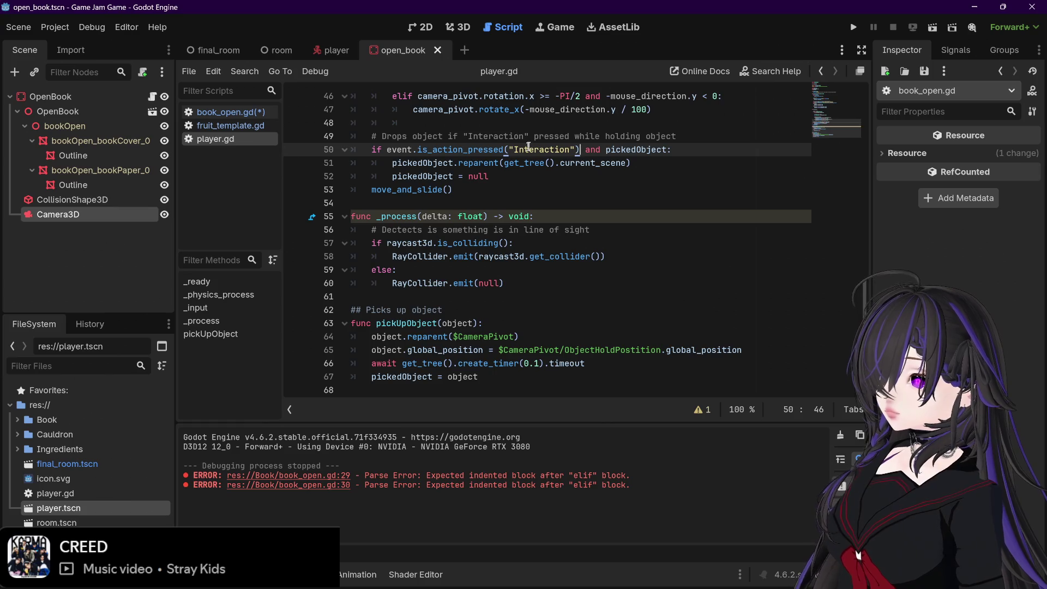
# - Build self.get_parent().add_child(playerScene.instantiate()) in book_open.gd's elif branch
pyautogui.click(229, 112)
pyautogui.click(486, 364)
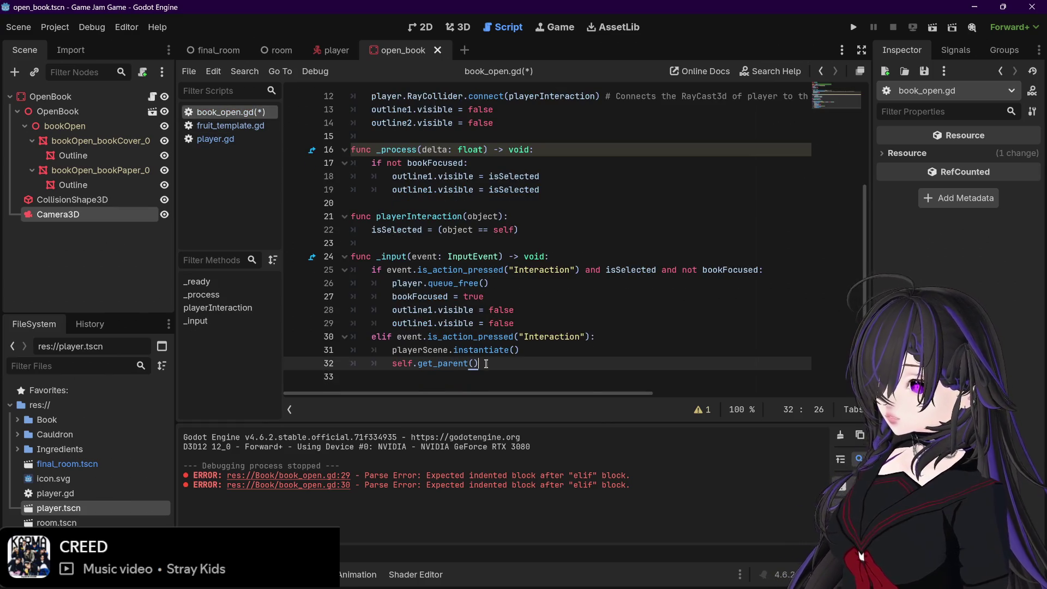
pyautogui.write('.add')
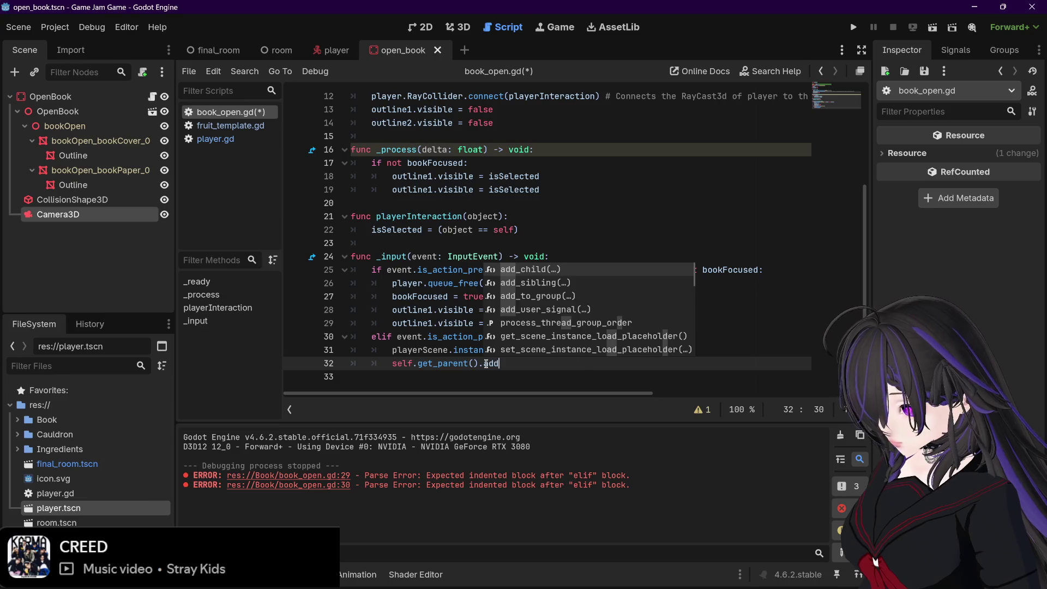
pyautogui.press('Return')
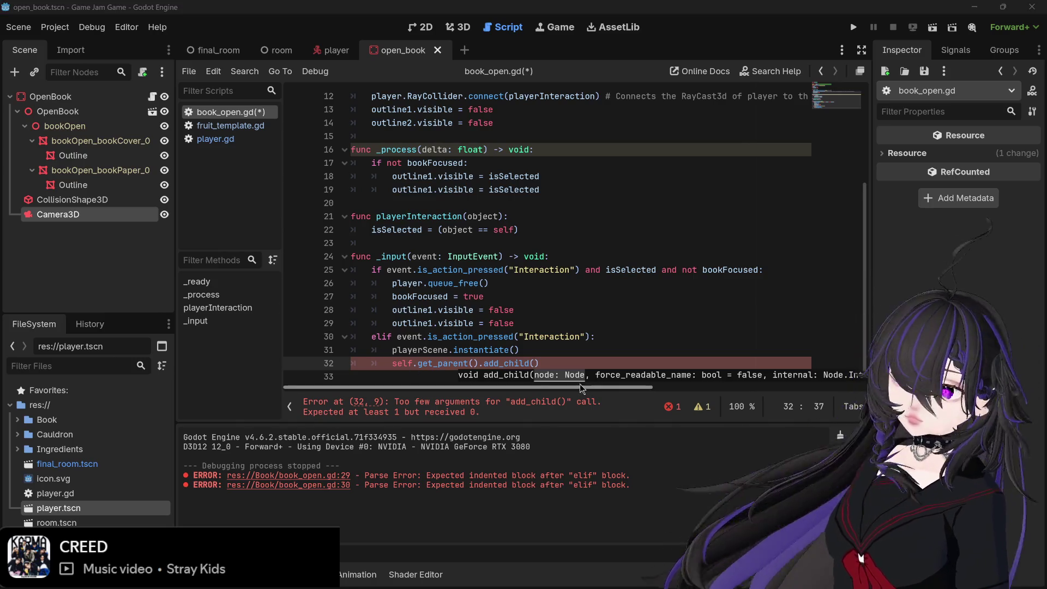
pyautogui.moveTo(428, 350); pyautogui.dragTo(511, 349)
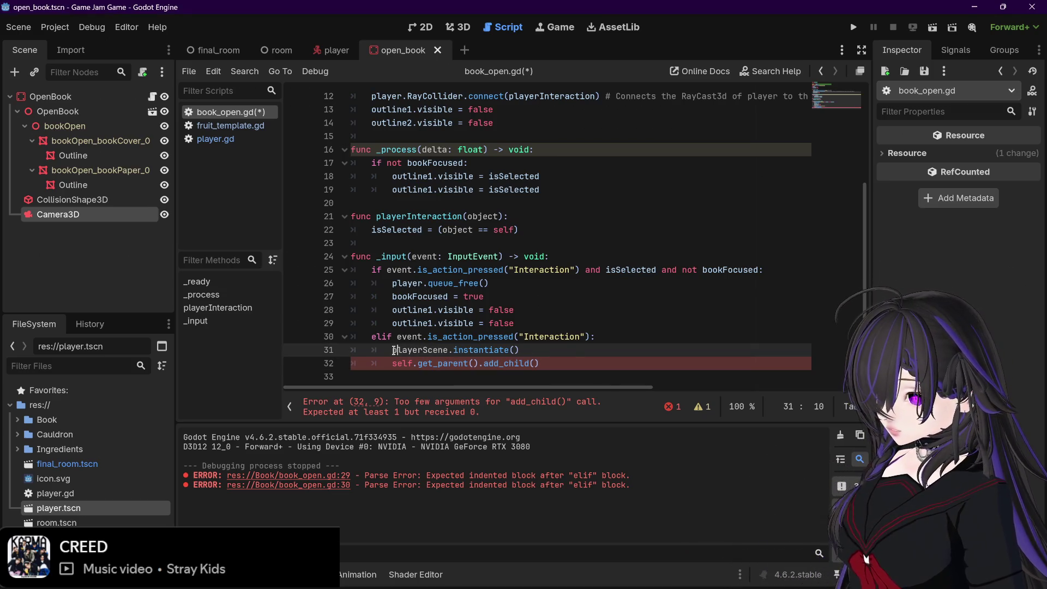
pyautogui.moveTo(392, 350); pyautogui.dragTo(528, 349)
pyautogui.hotkey('ctrl', 'x')
pyautogui.click(535, 363)
pyautogui.hotkey('ctrl', 'v')
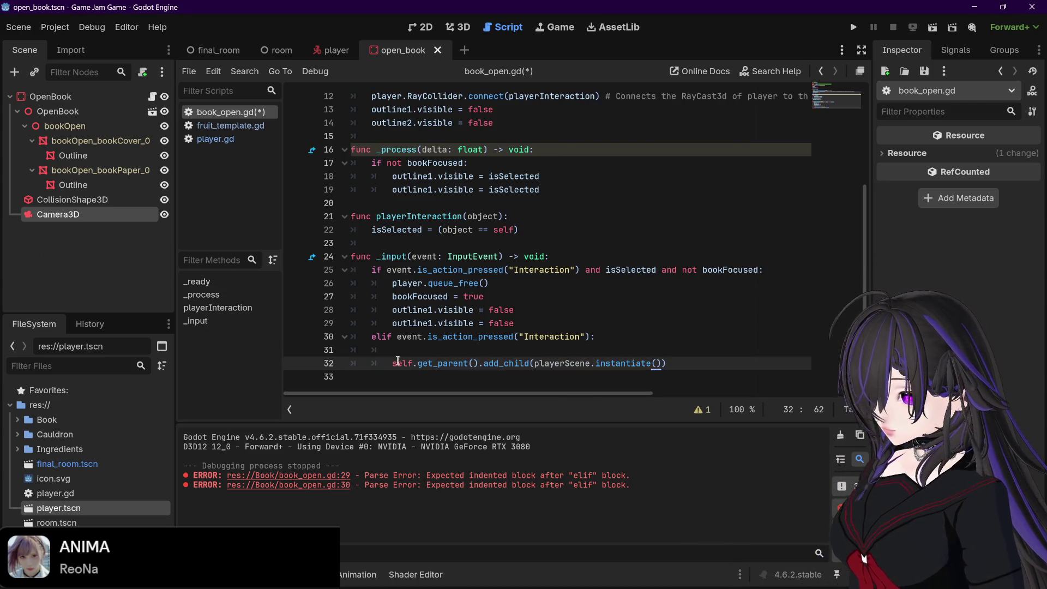
# - Move the add_child statement up onto line 31, save the script and run the game
pyautogui.click(392, 363)
pyautogui.press('BackSpace')
pyautogui.press('BackSpace')
pyautogui.press('BackSpace')
pyautogui.click(679, 348)
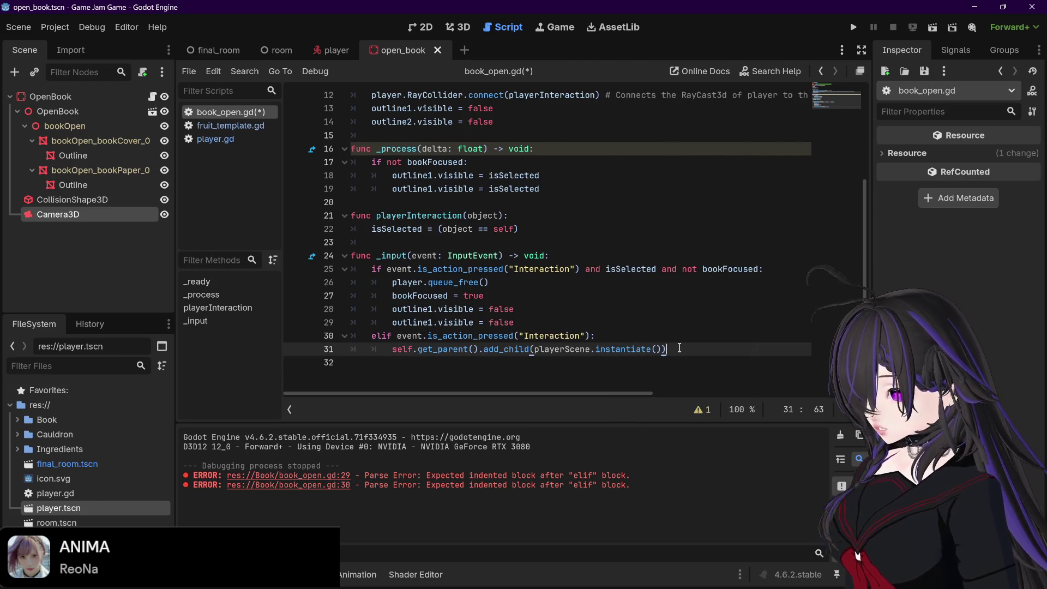
pyautogui.hotkey('ctrl', 's')
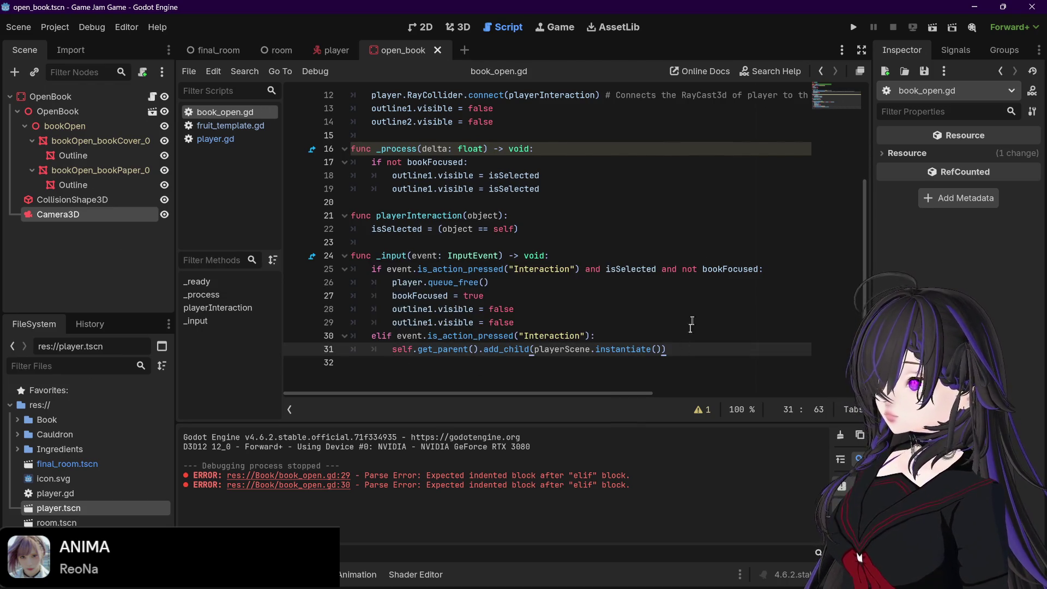
pyautogui.press('F5')
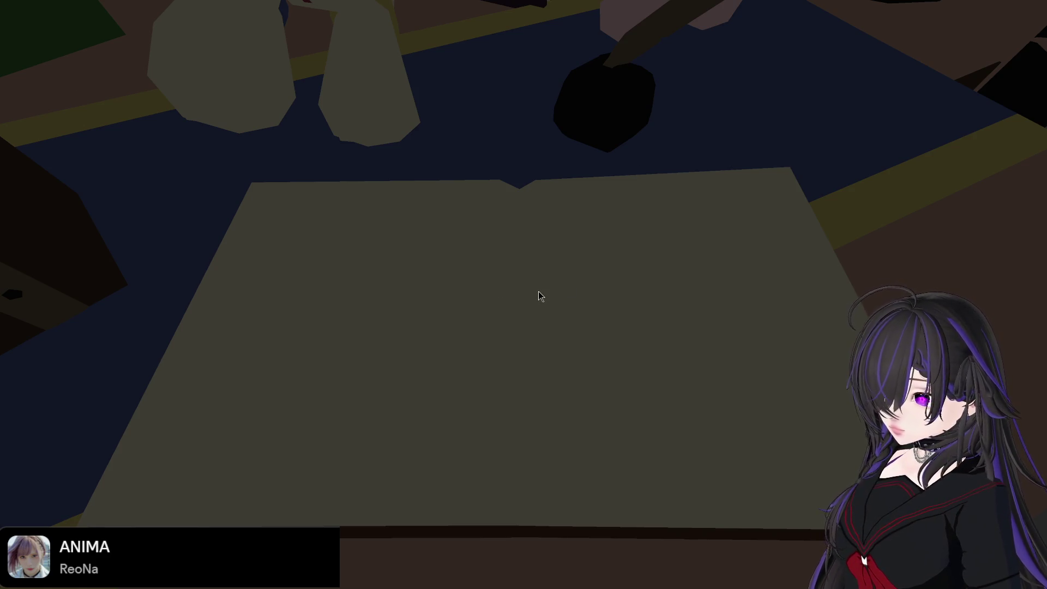
# - Hide the open_book scene's Camera3D node, test-run the game, then select Camera3D
pyautogui.press('F8')
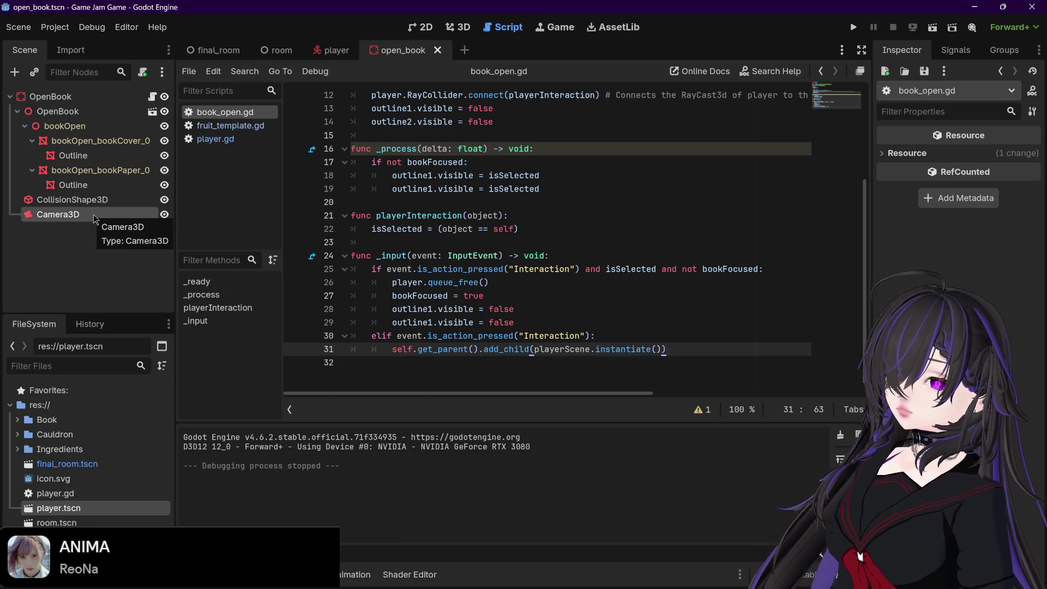
pyautogui.click(164, 216)
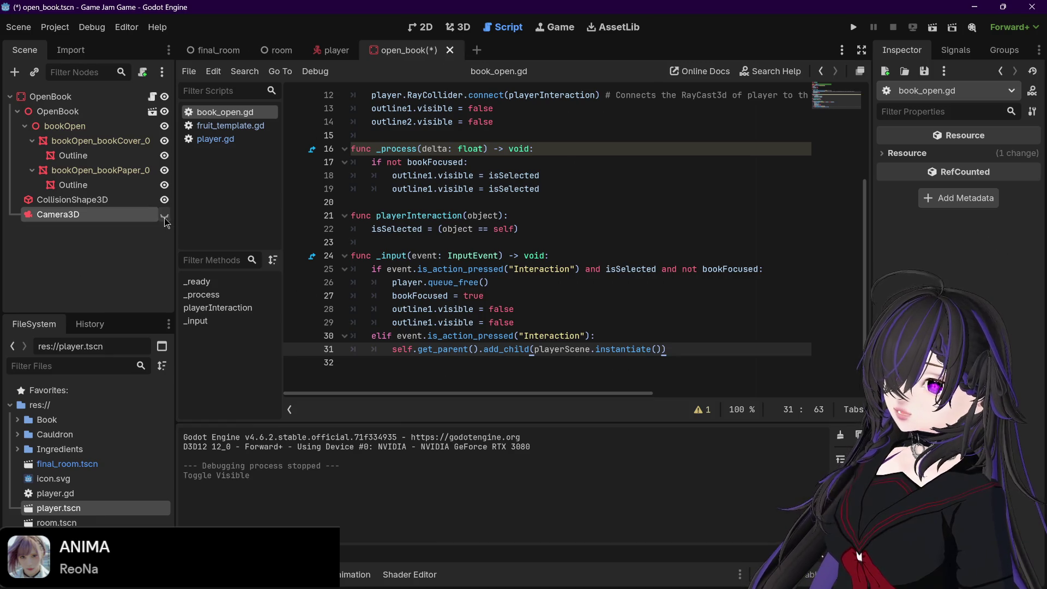
pyautogui.click(852, 28)
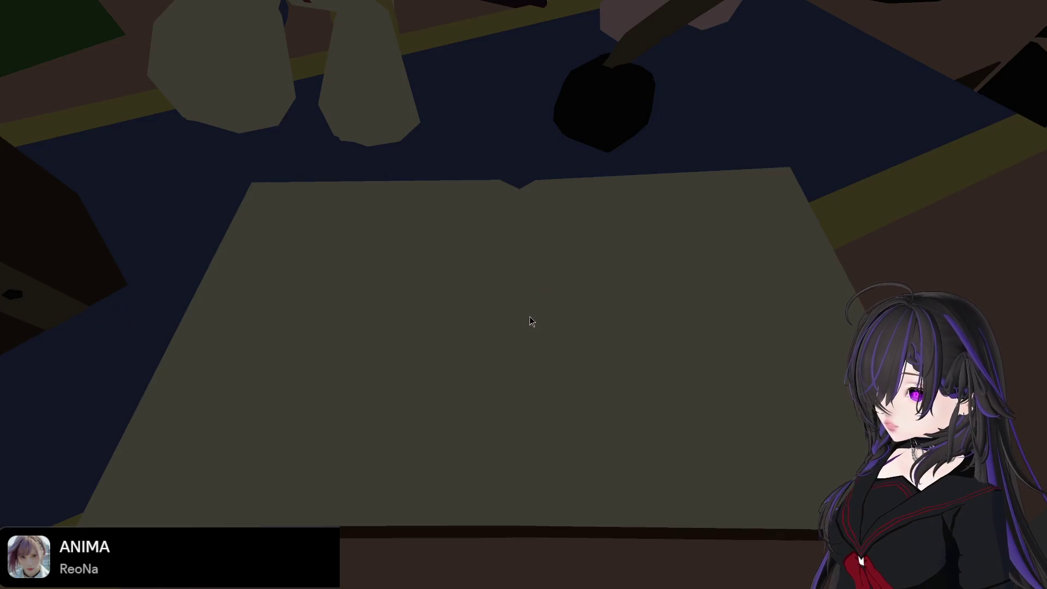
pyautogui.hotkey('alt', 'F4')
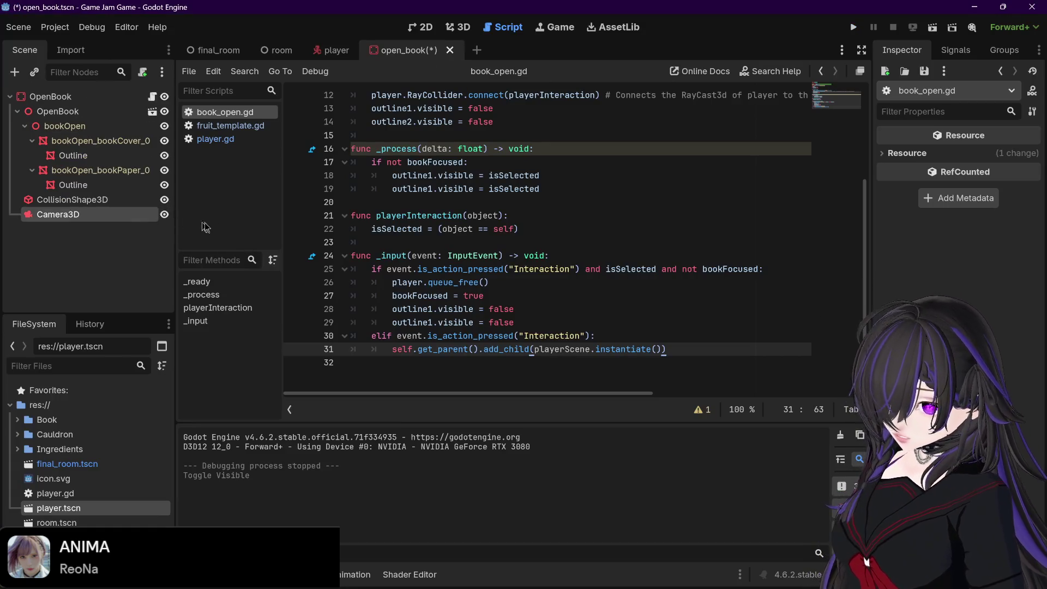
pyautogui.click(128, 215)
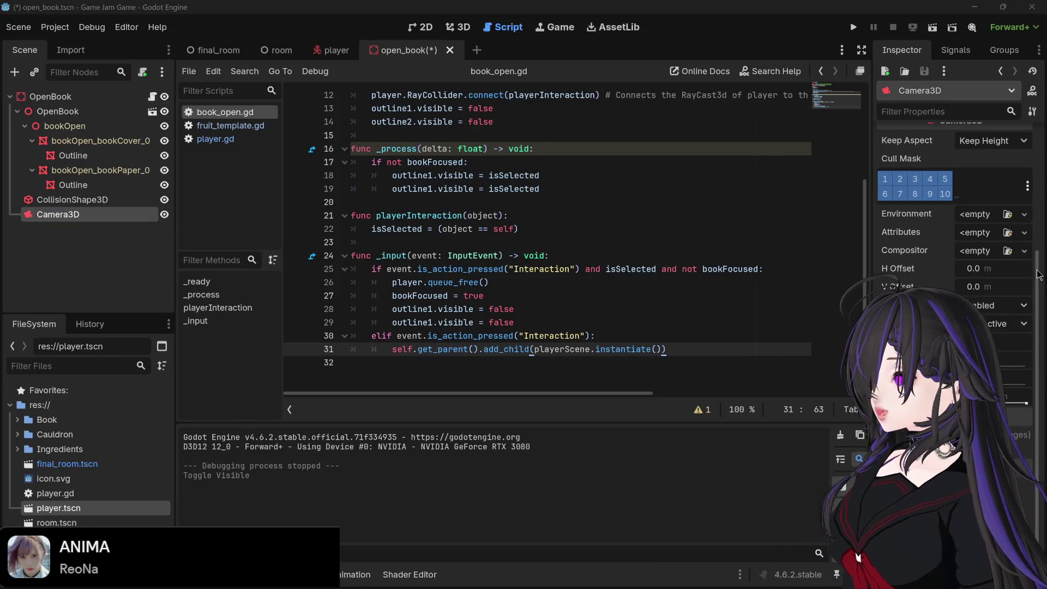
# - Turn Camera3D's visibility back on after trying an Inspector filter for 'dis'
pyautogui.scroll(5, 976, 153)
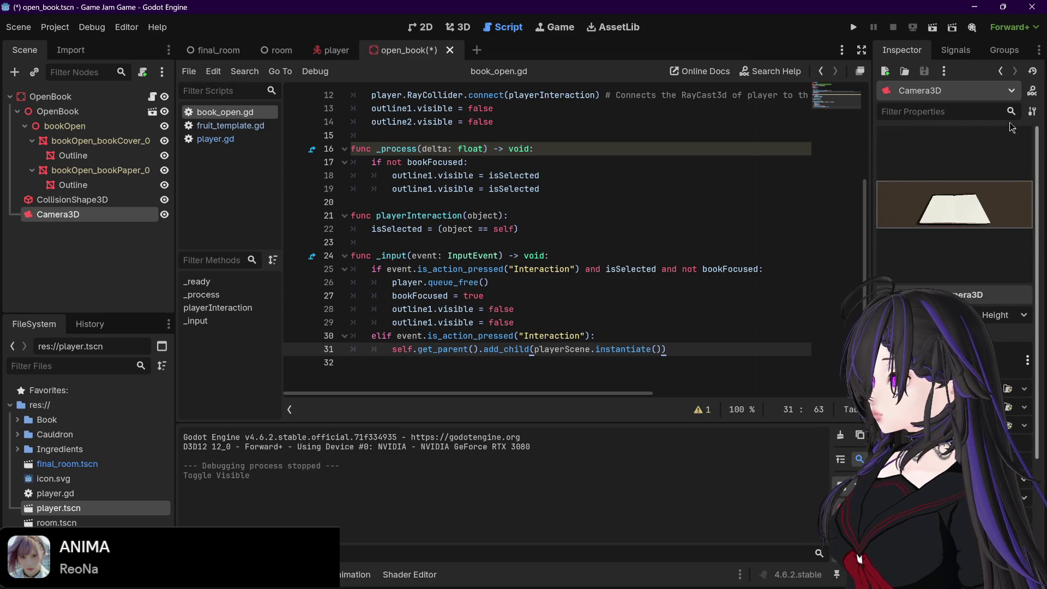
pyautogui.click(972, 109)
pyautogui.write('dis')
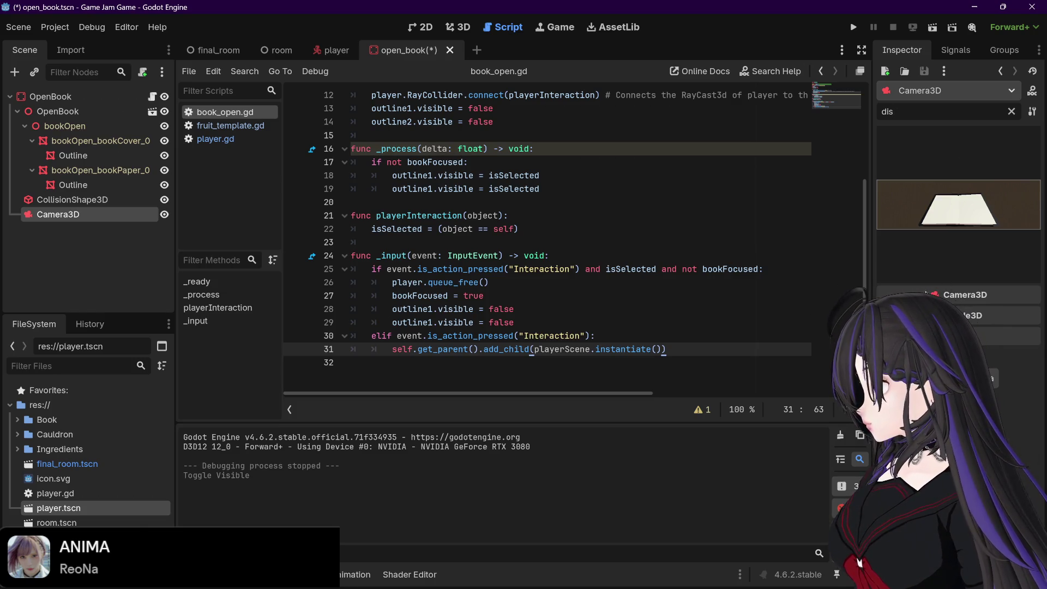
pyautogui.click(1012, 112)
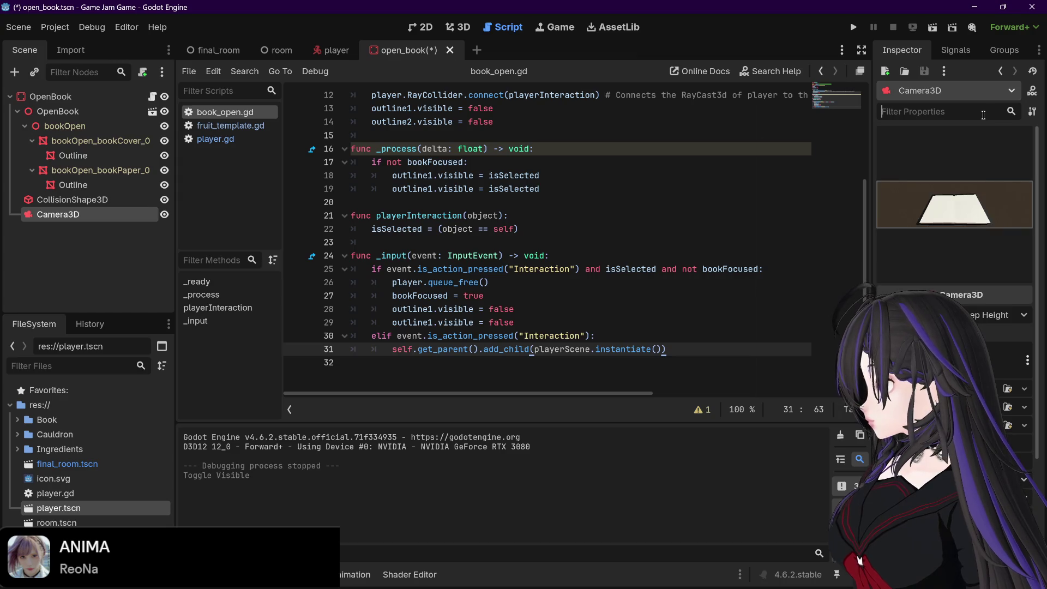
pyautogui.scroll(-3, 1042, 397)
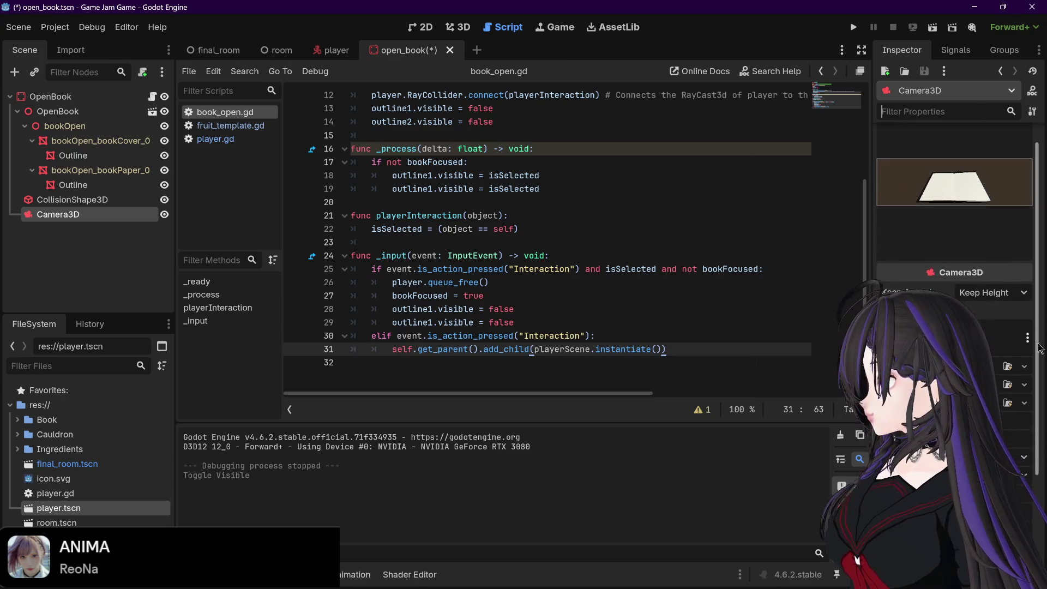
pyautogui.scroll(-4, 1020, 463)
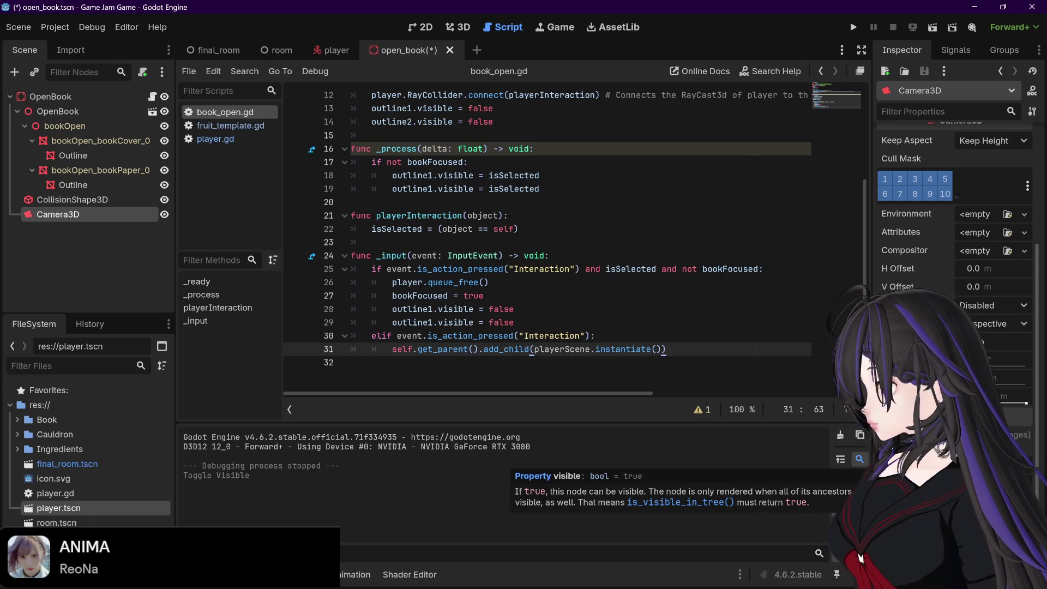
pyautogui.click(862, 557)
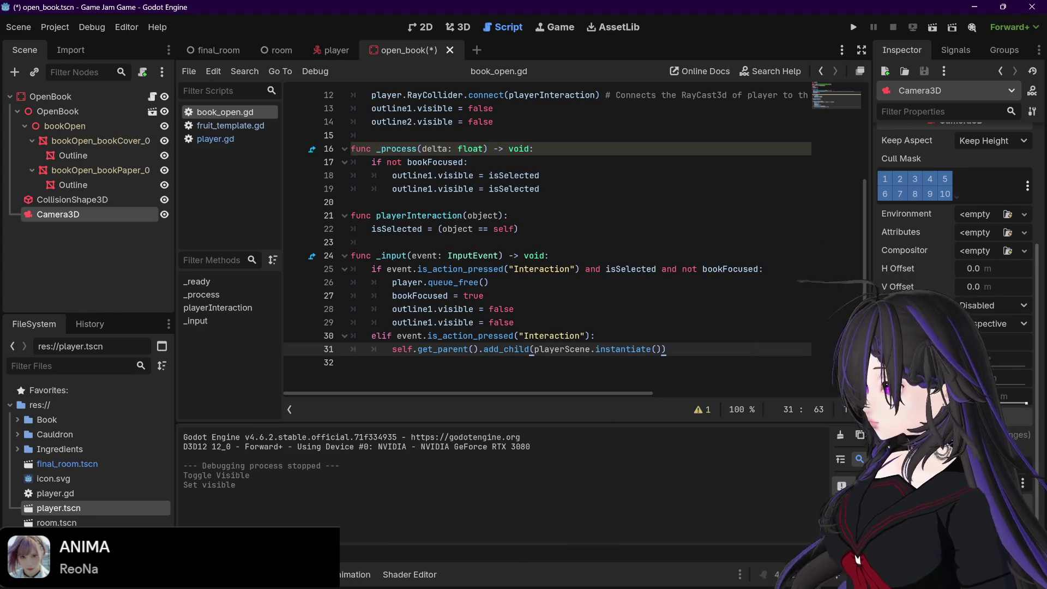
# - Switch over to the browser showing the forum thread on spawning scenes
pyautogui.scroll(-2, 954, 218)
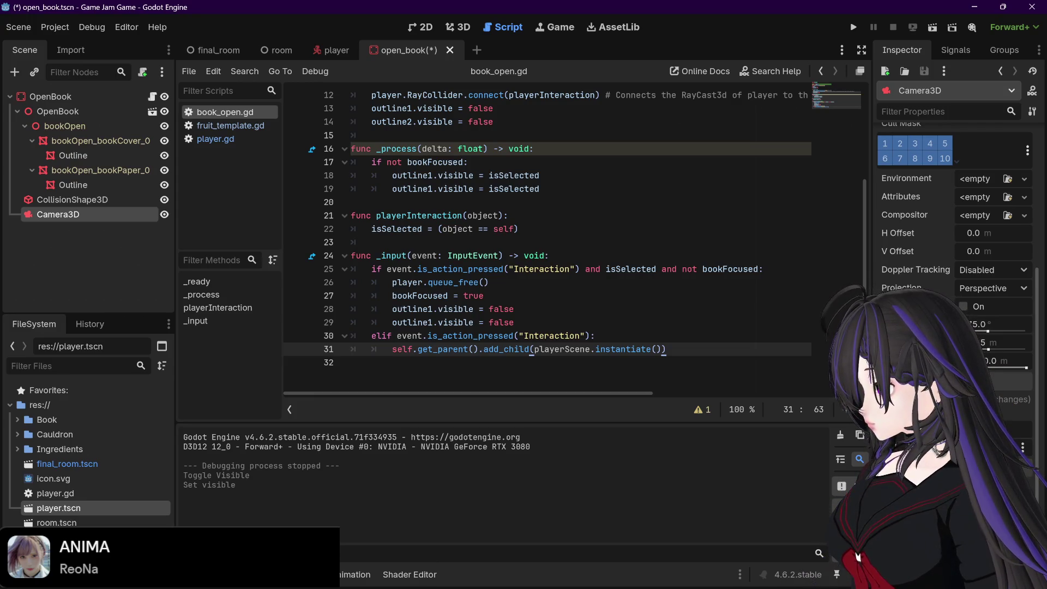
pyautogui.scroll(5, 954, 218)
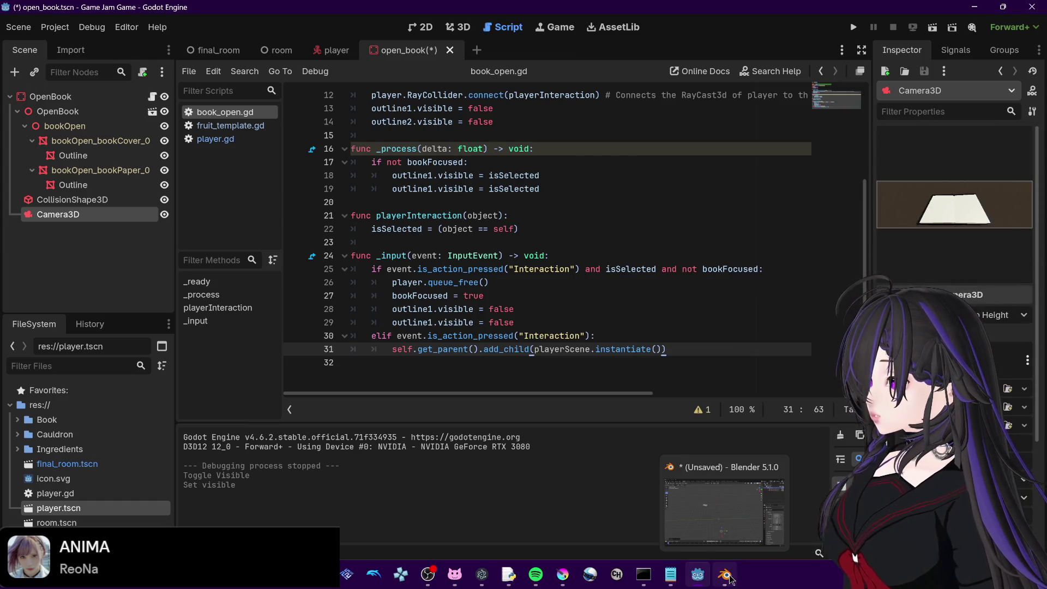
pyautogui.click(725, 577)
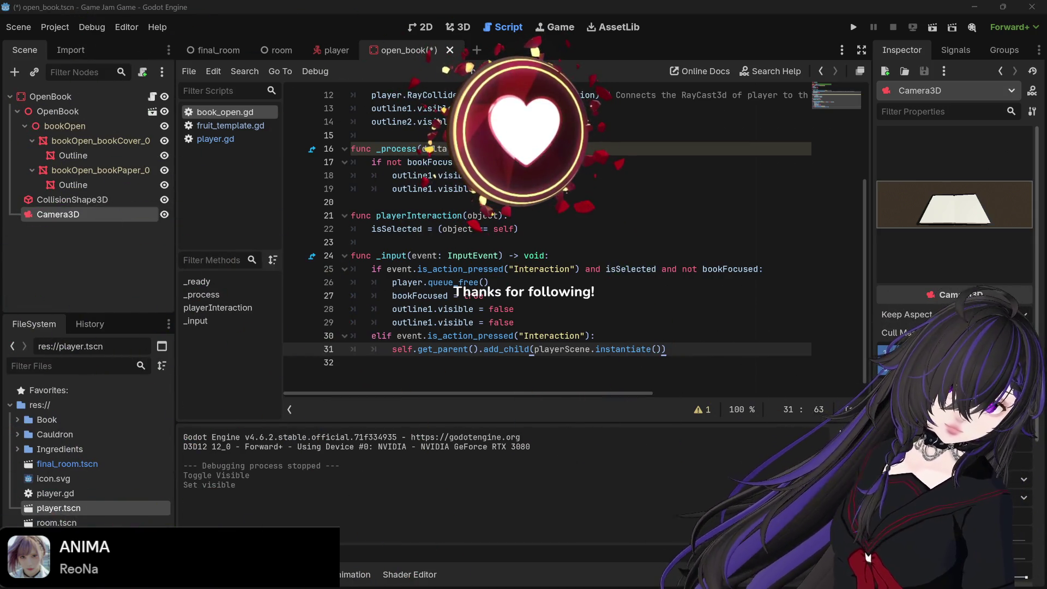
pyautogui.hotkey('alt', 'Tab')
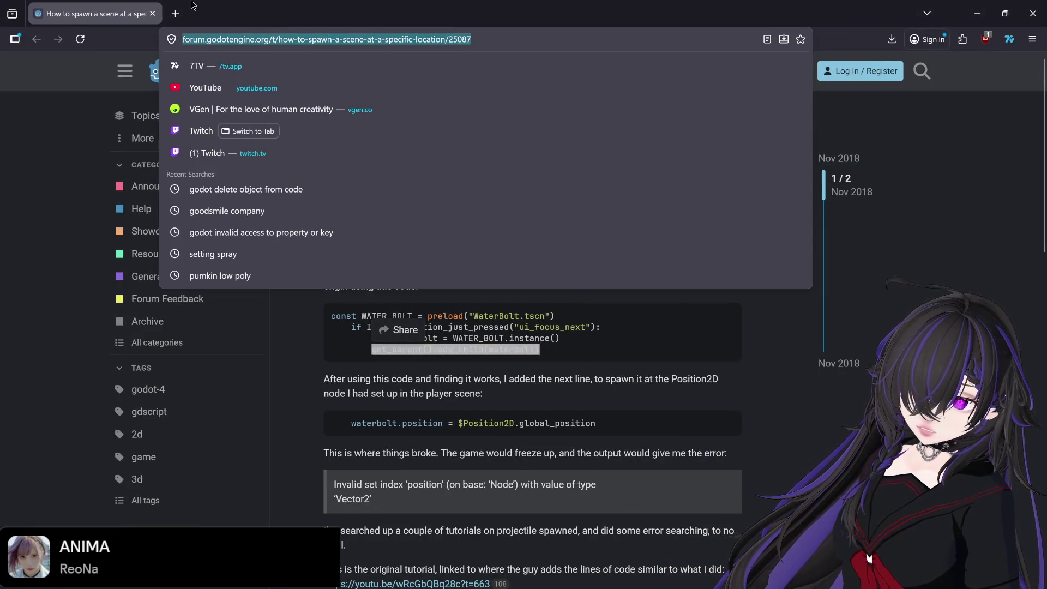
# - Google 'godot switch camera' in a new tab and open the set_current() Godot Forum thread
pyautogui.click(175, 14)
pyautogui.write('google.com')
pyautogui.press('Return')
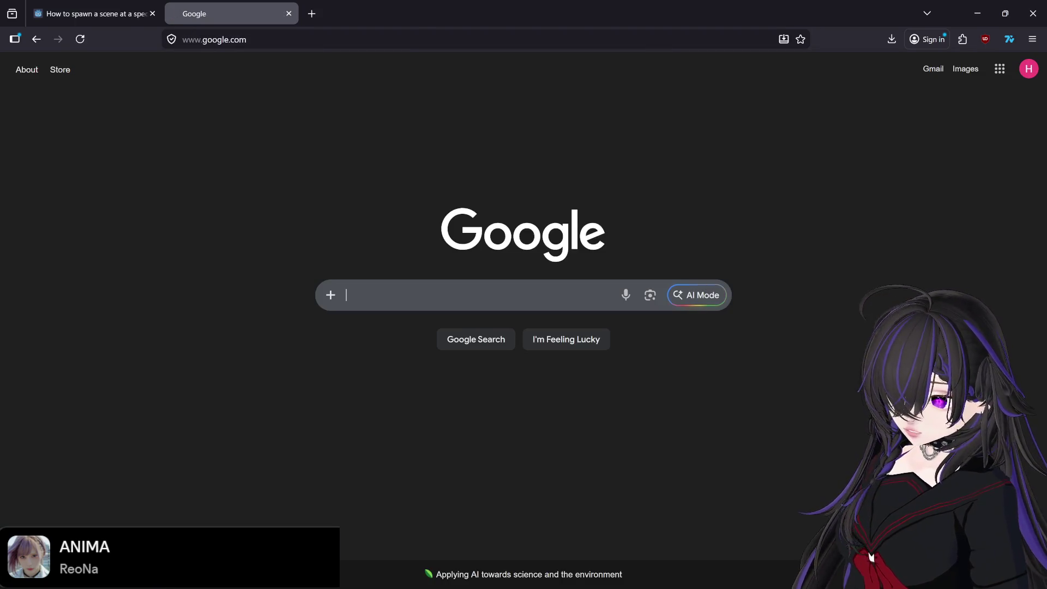
pyautogui.write('godot')
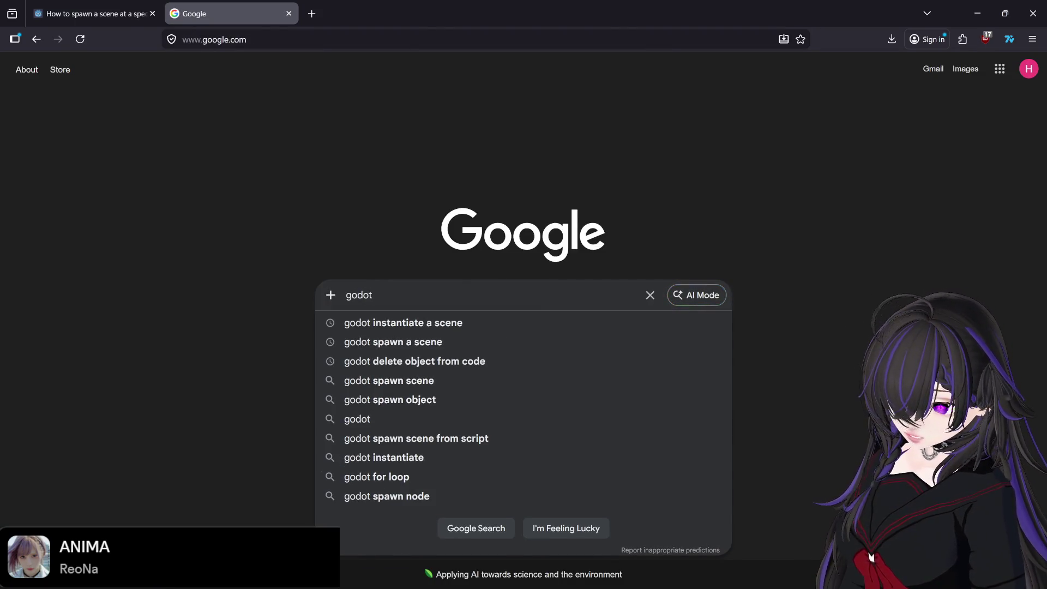
pyautogui.write(' switch ')
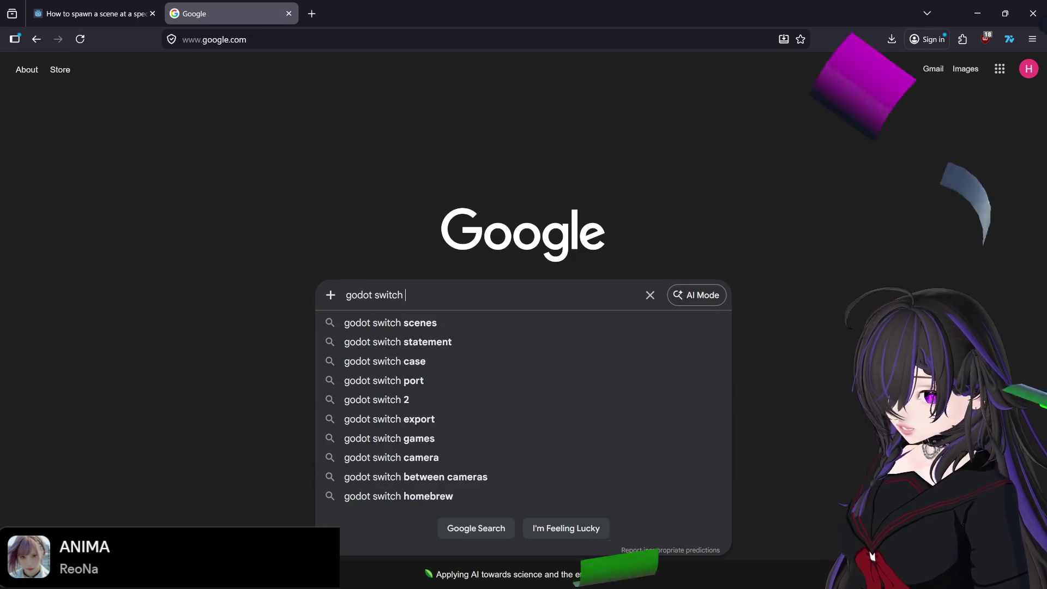
pyautogui.write('camera')
pyautogui.press('Return')
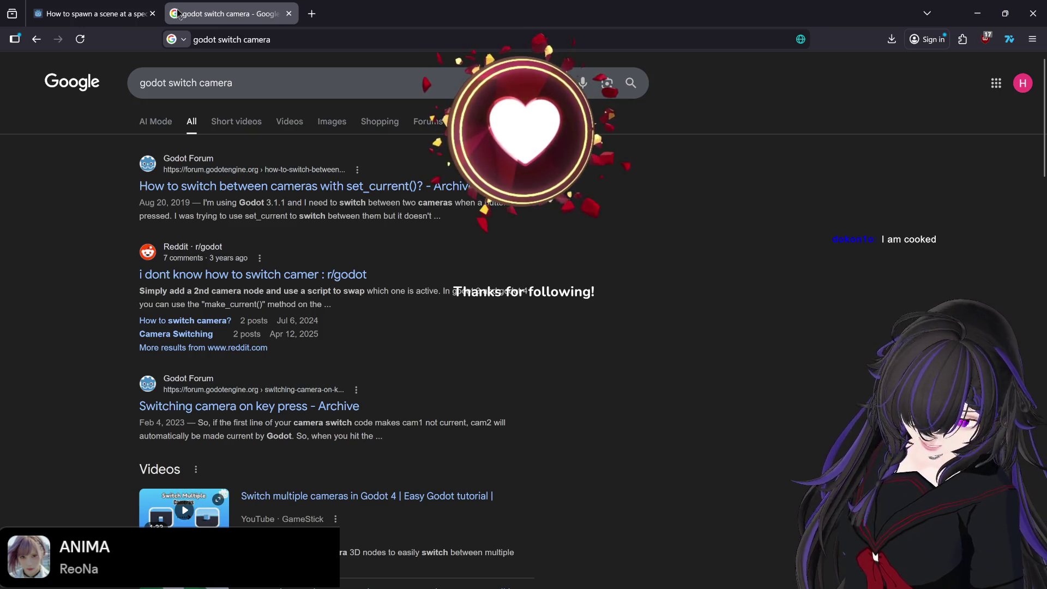
pyautogui.click(210, 187)
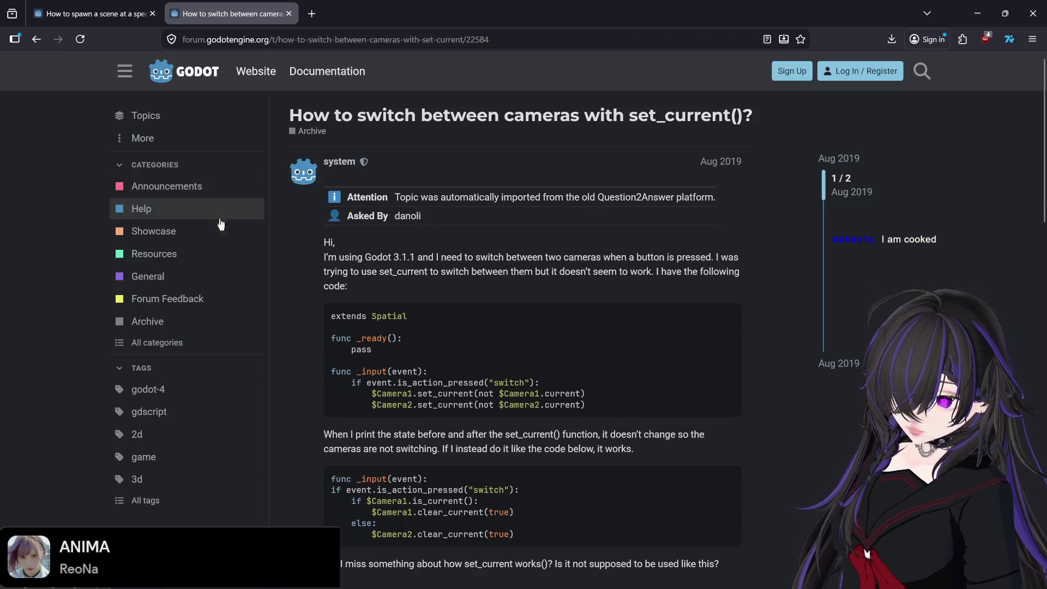
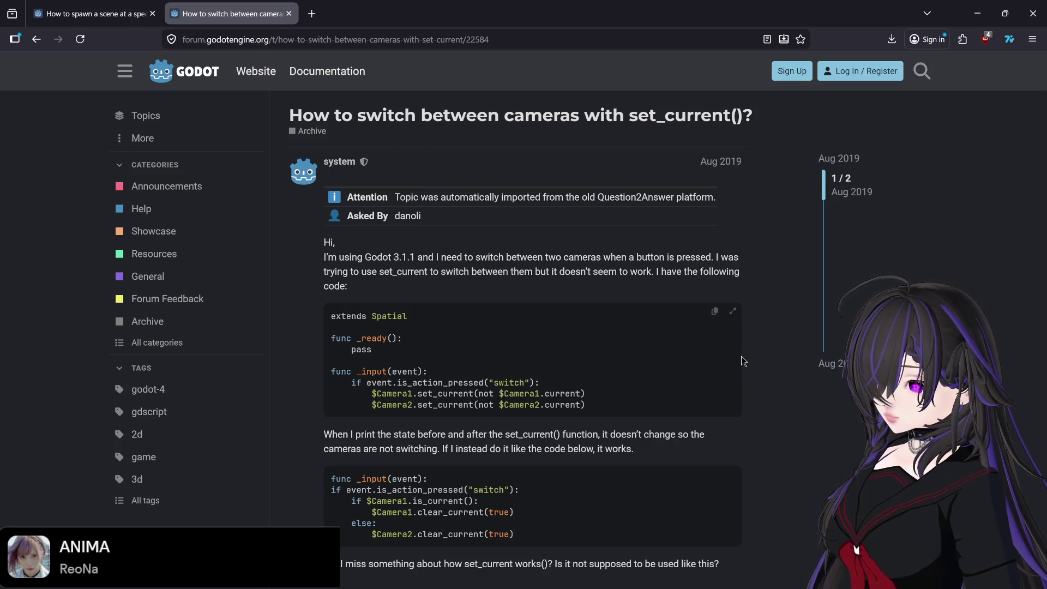
# - Skim the camera-switching forum thread and open a new blank browser tab beside it
pyautogui.scroll(-2, 749, 376)
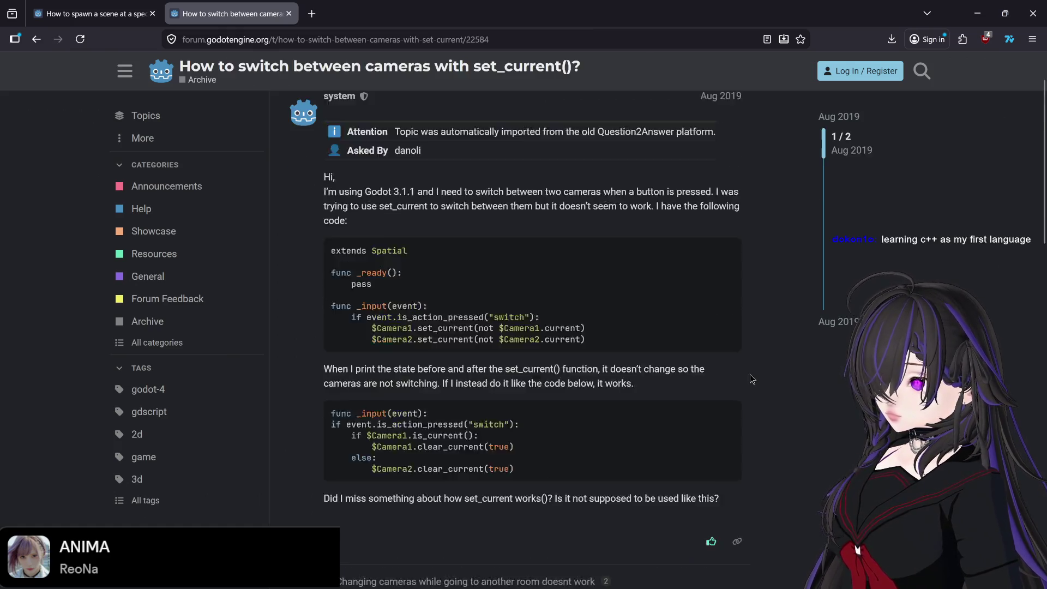
pyautogui.scroll(2, 750, 375)
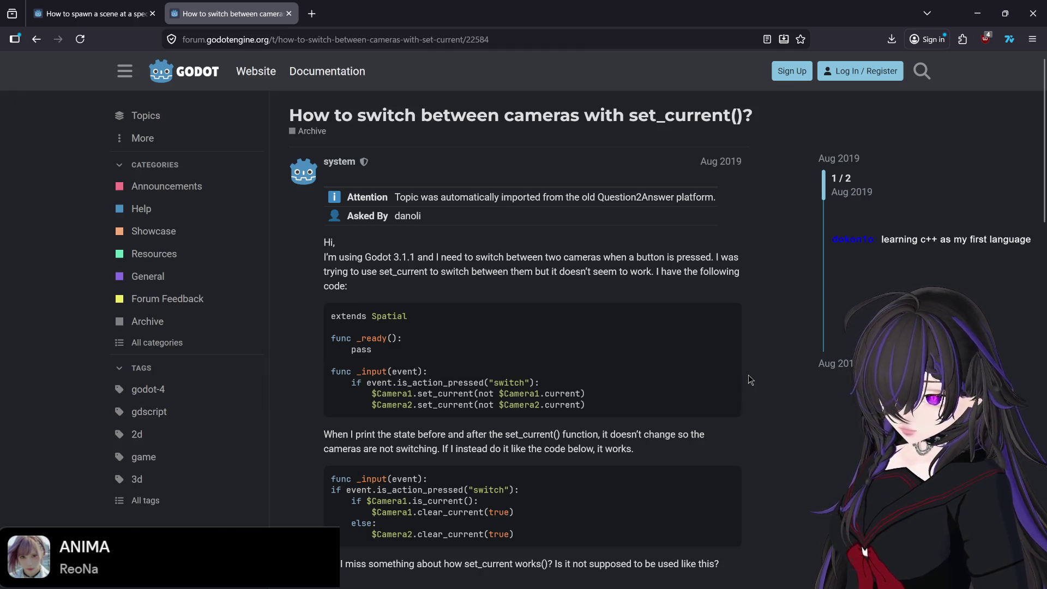
pyautogui.click(313, 15)
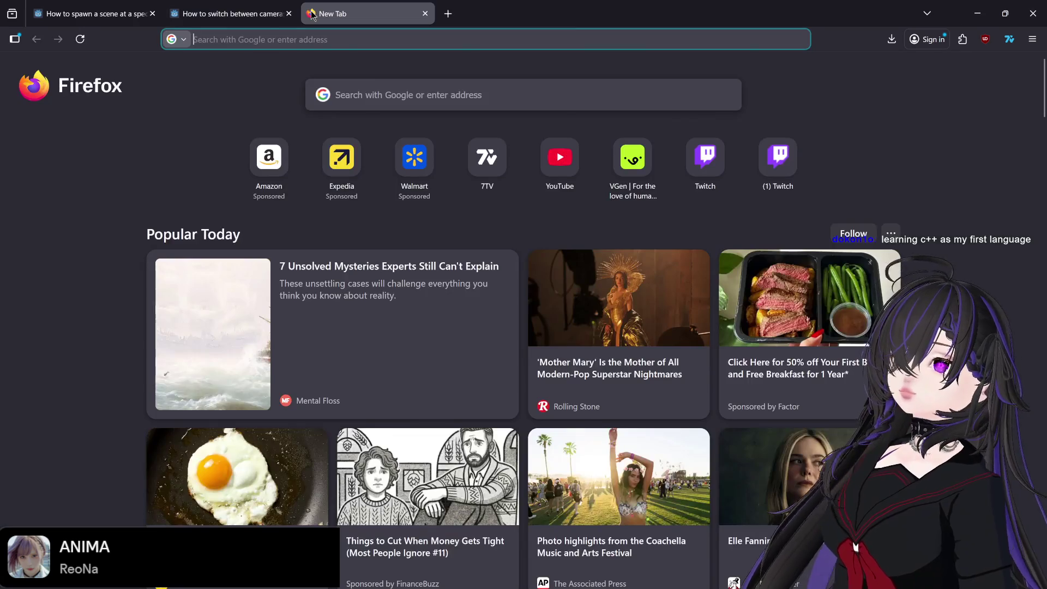
# - Search Google for 'c++ language' using the suggested completion
pyautogui.write('c++')
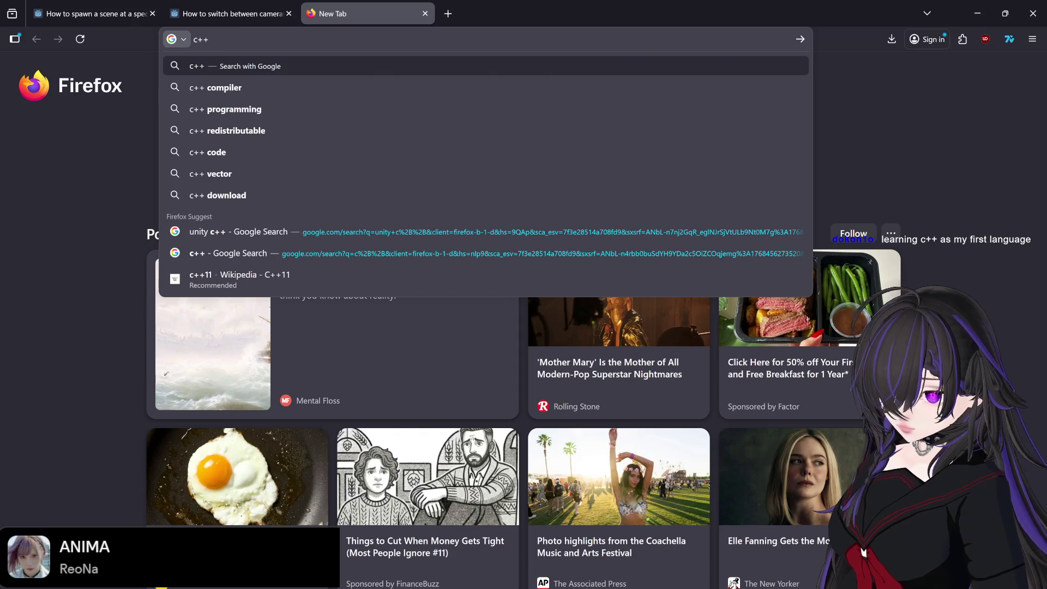
pyautogui.write(' lang')
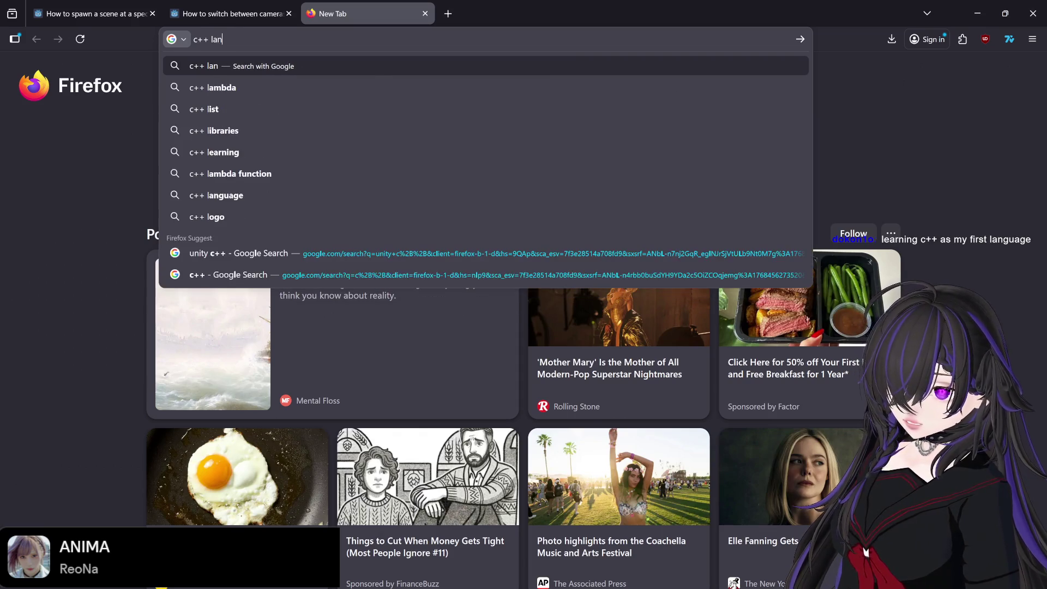
pyautogui.press('Down')
pyautogui.press('Return')
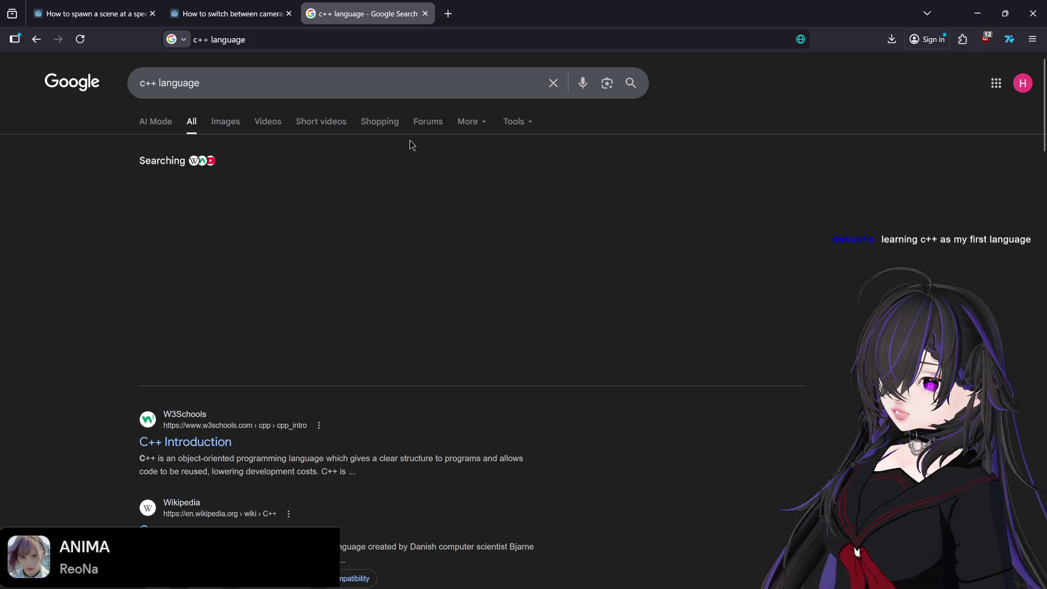
# - Preview the Eduonix Blog C++ image in the image results, then close the tab and minimize the browser
pyautogui.click(226, 124)
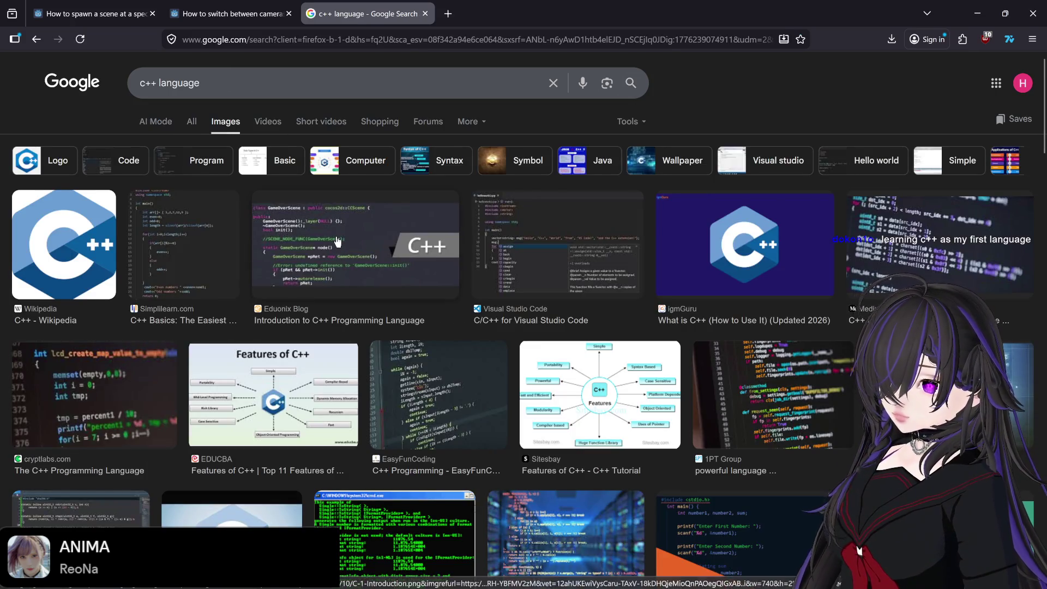
pyautogui.click(337, 241)
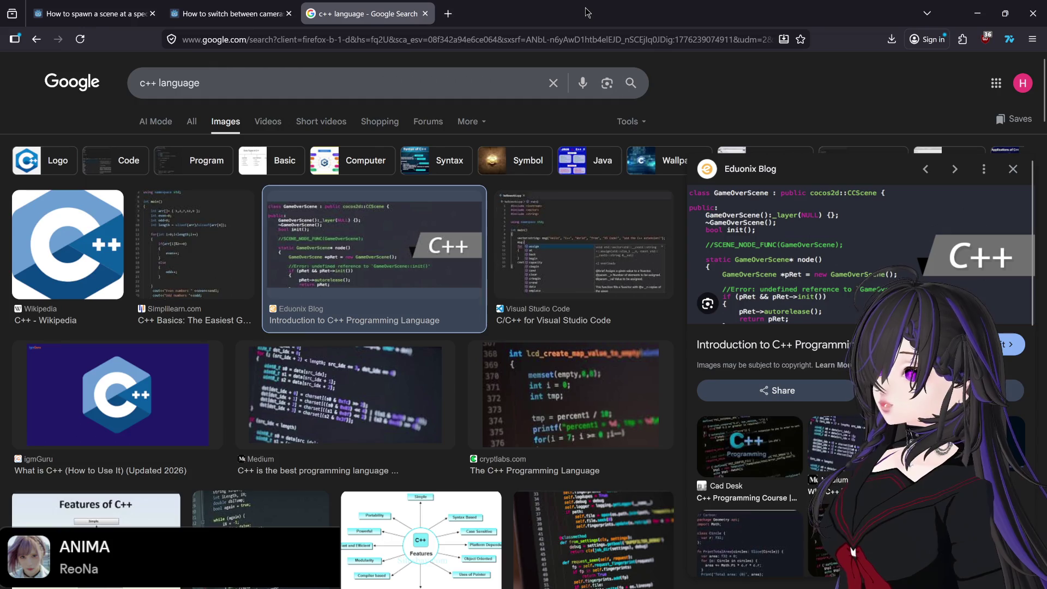
pyautogui.click(424, 13)
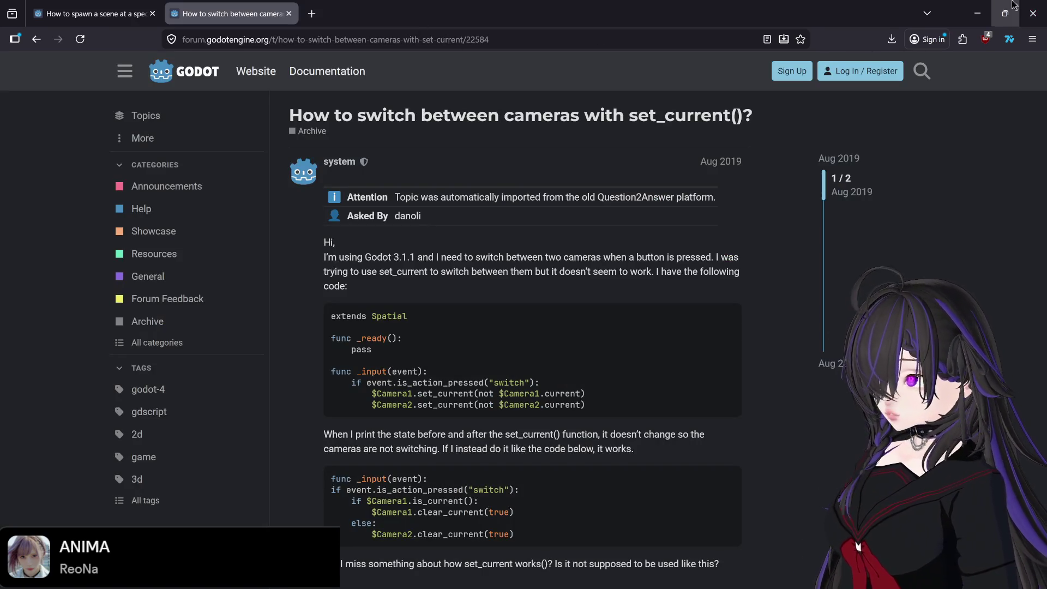
pyautogui.click(967, 7)
# - Place the caret on line 29 of book_open.gd's _input function and save the open_book scene
pyautogui.scroll(4, 420, 155)
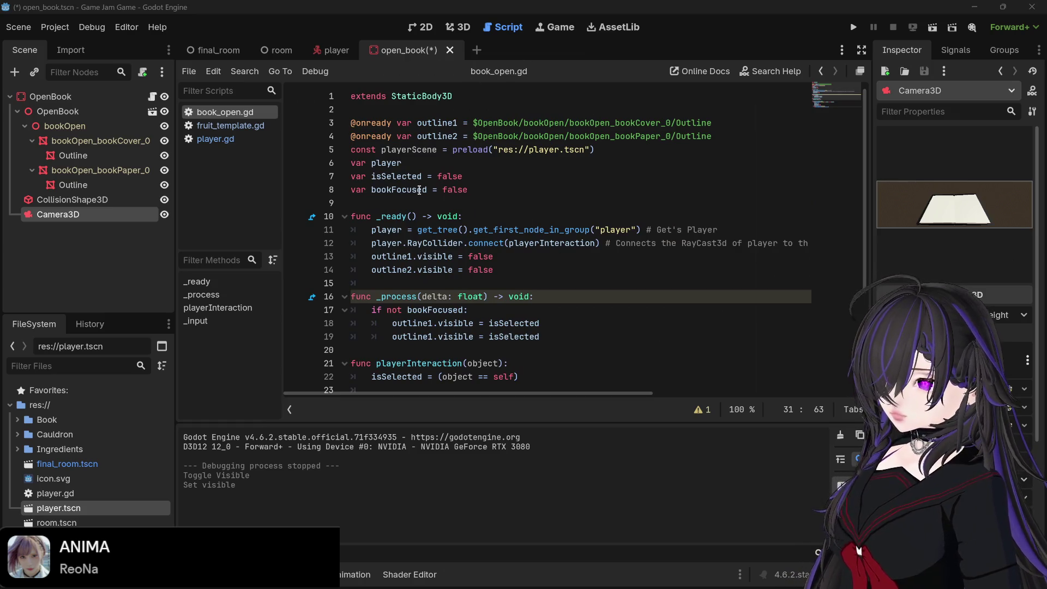
pyautogui.scroll(-4, 419, 190)
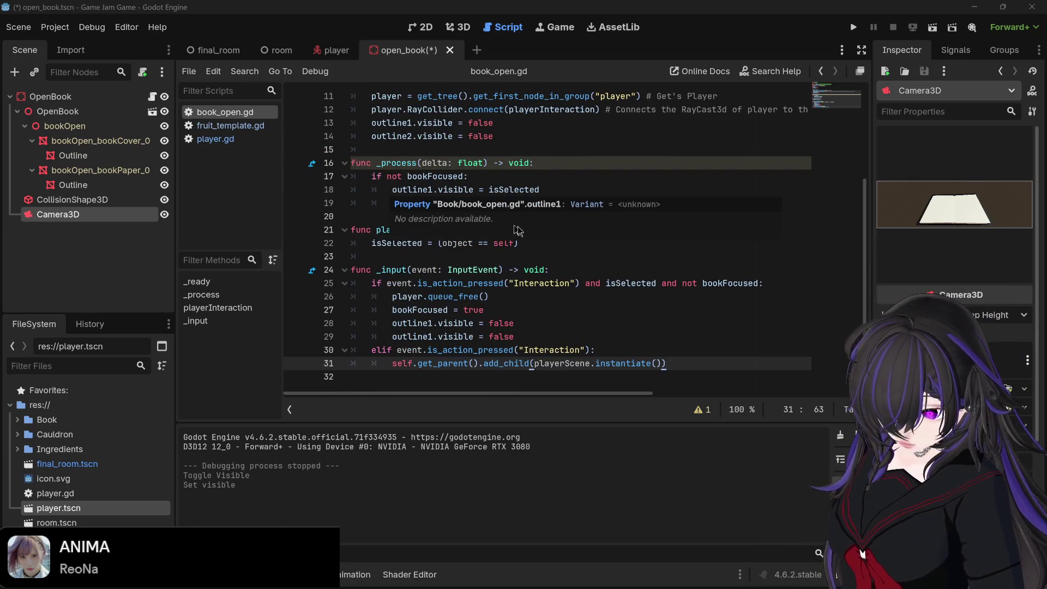
pyautogui.click(551, 337)
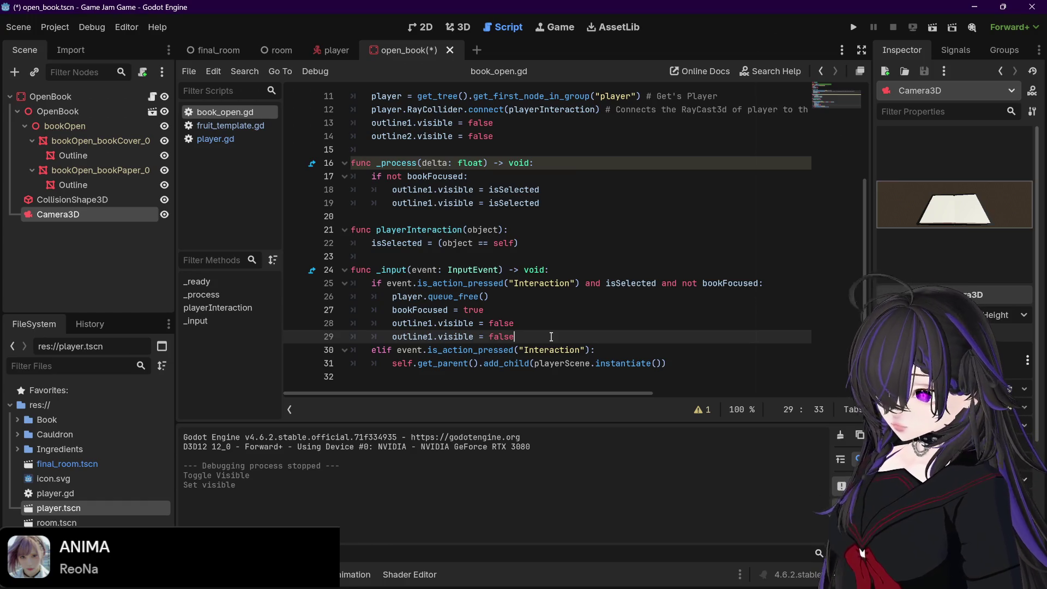
pyautogui.hotkey('ctrl', 's')
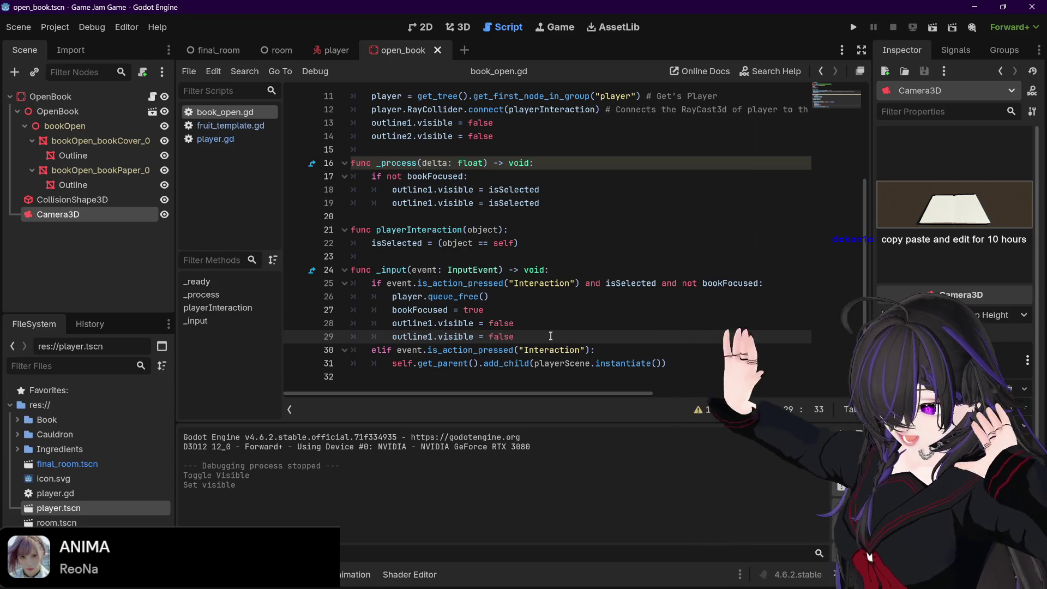
pyautogui.moveTo(260, 586)
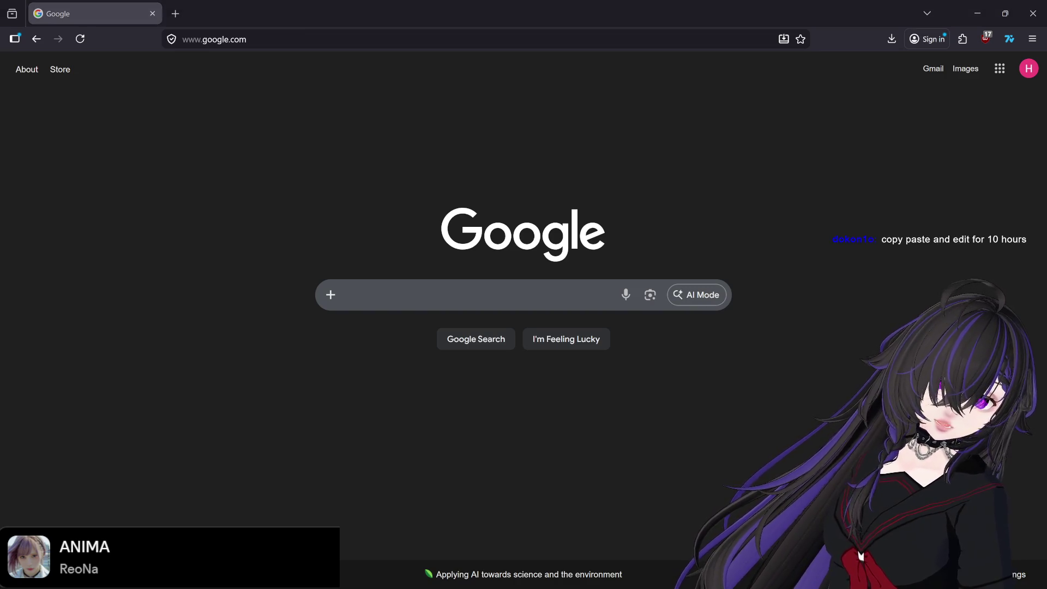
# - In the forum, review the spawn-a-scene thread by selecting its code sample in the first post
pyautogui.moveTo(524, 588)
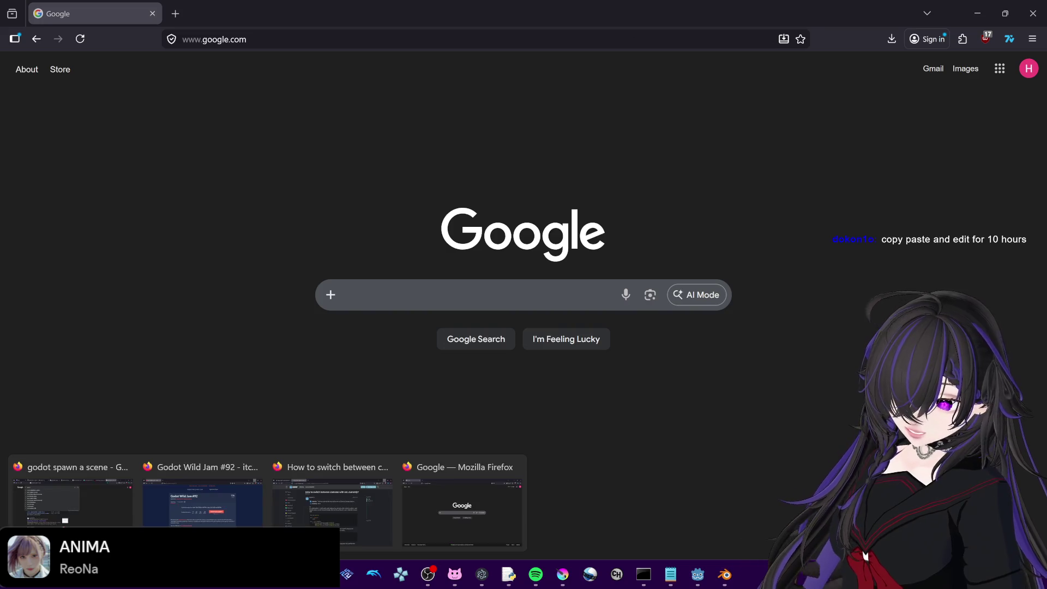
pyautogui.click(328, 504)
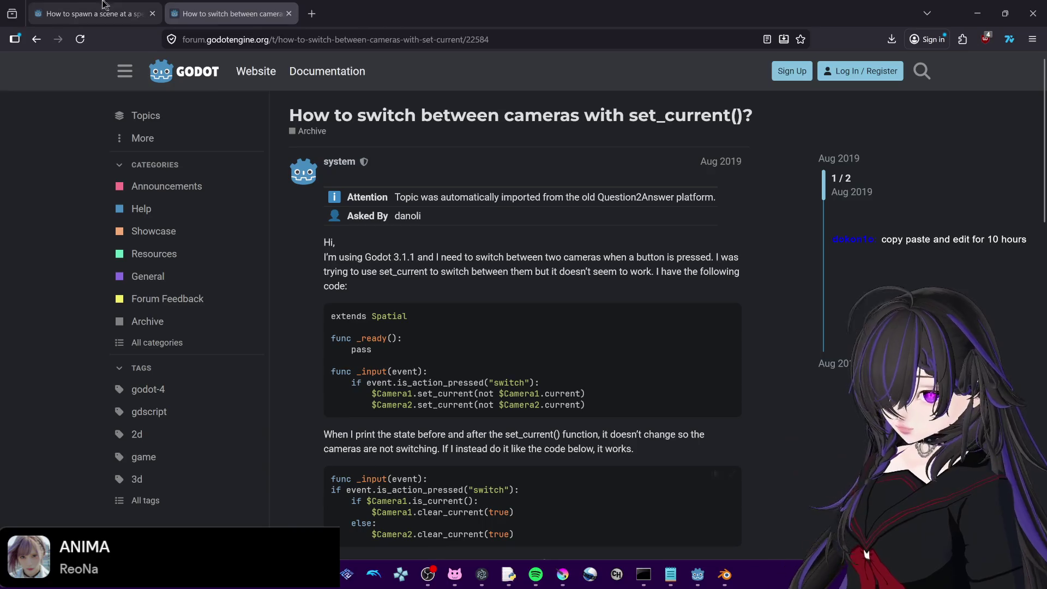
pyautogui.click(93, 13)
pyautogui.click(548, 354)
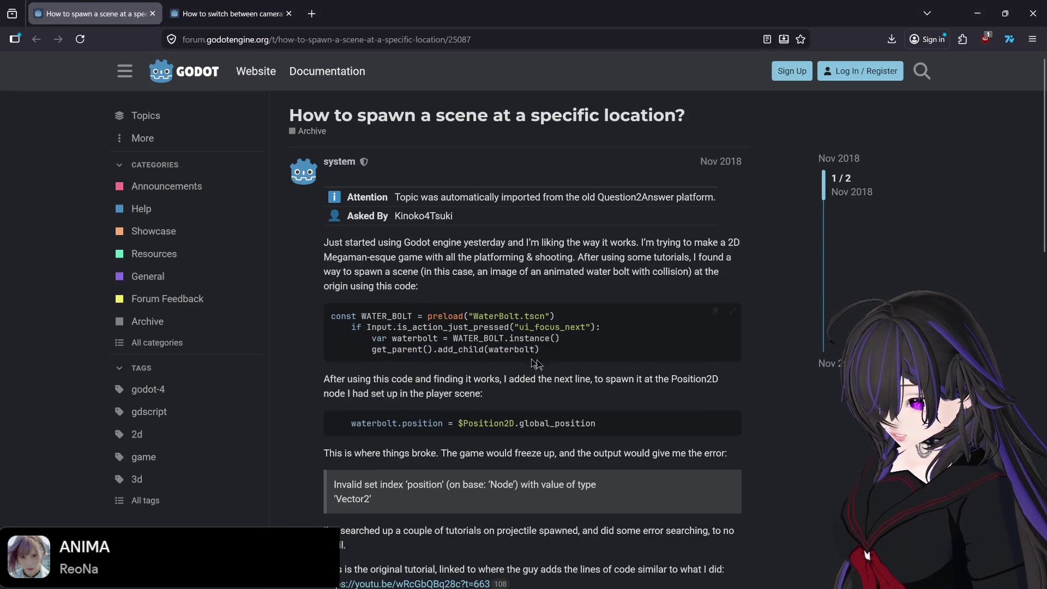
pyautogui.moveTo(331, 316)
pyautogui.mouseDown()
pyautogui.moveTo(592, 375)
pyautogui.moveTo(583, 343)
pyautogui.mouseUp()
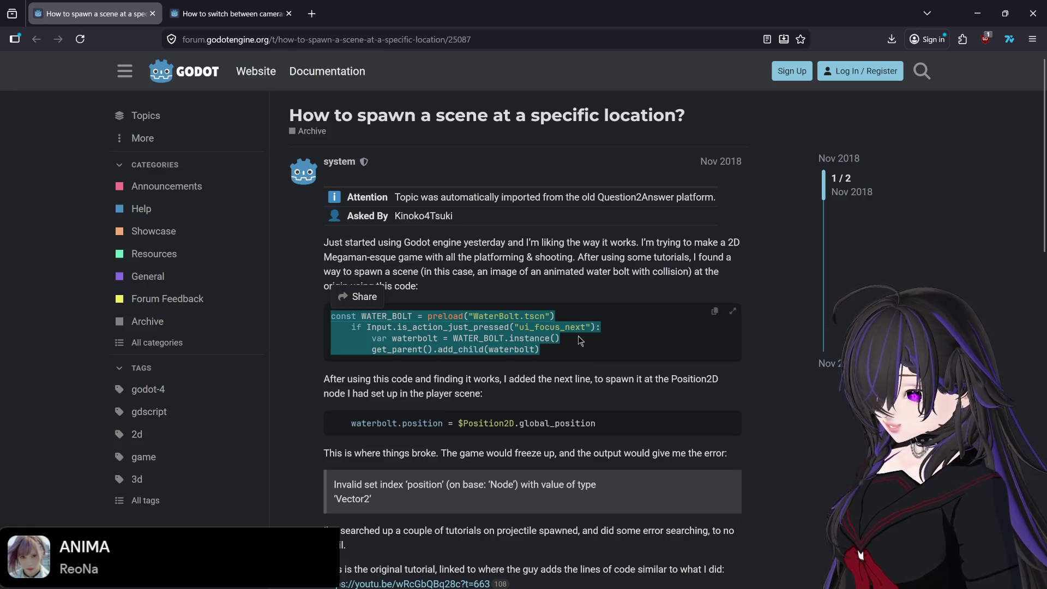
pyautogui.click(523, 377)
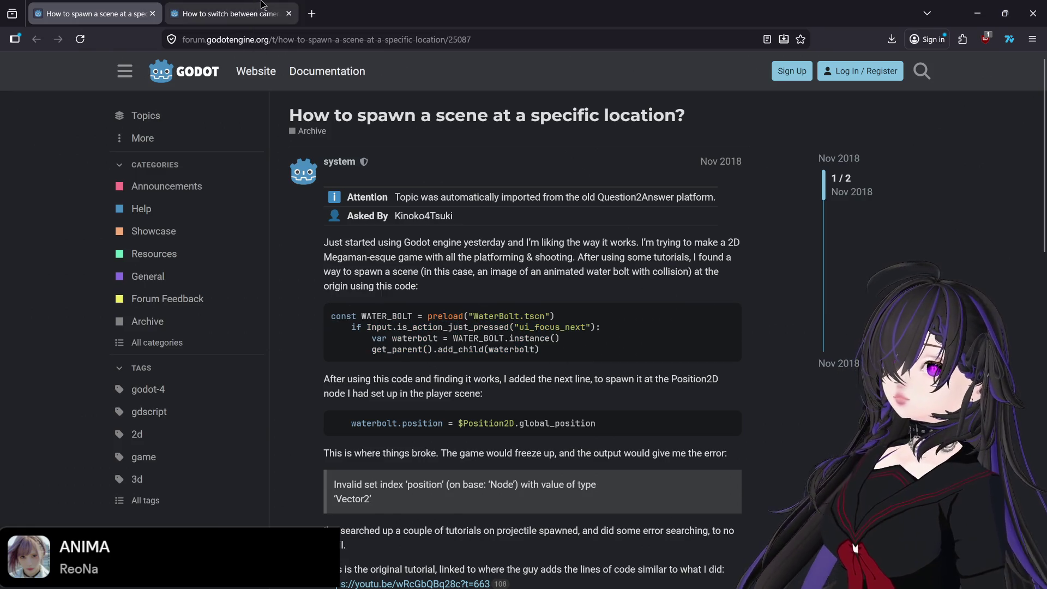
# - Scroll down to the answer in the camera-switching thread, then bring the Blender window forward
pyautogui.click(232, 14)
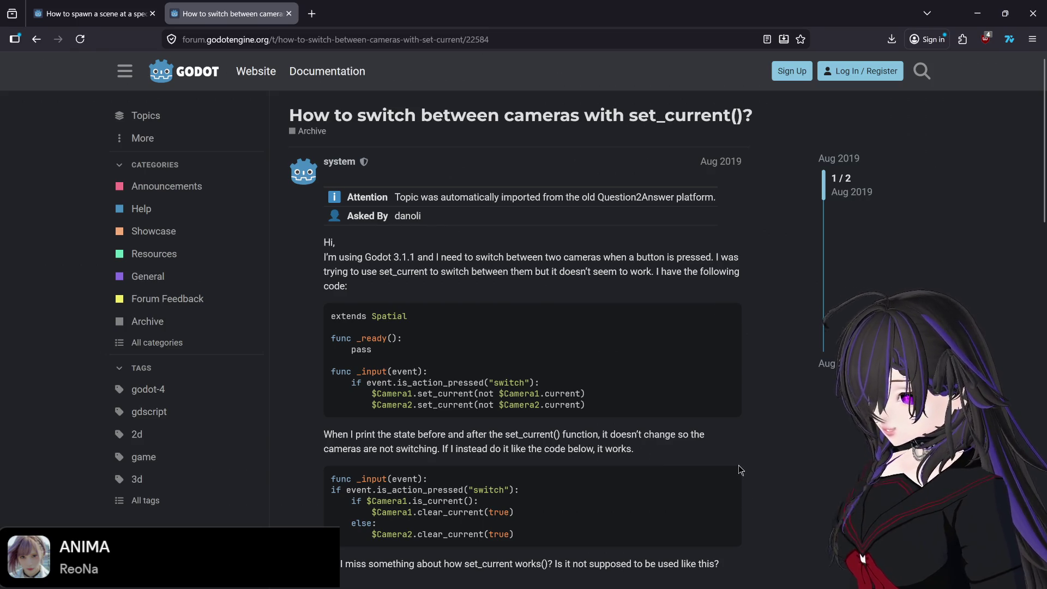
pyautogui.moveTo(734, 586)
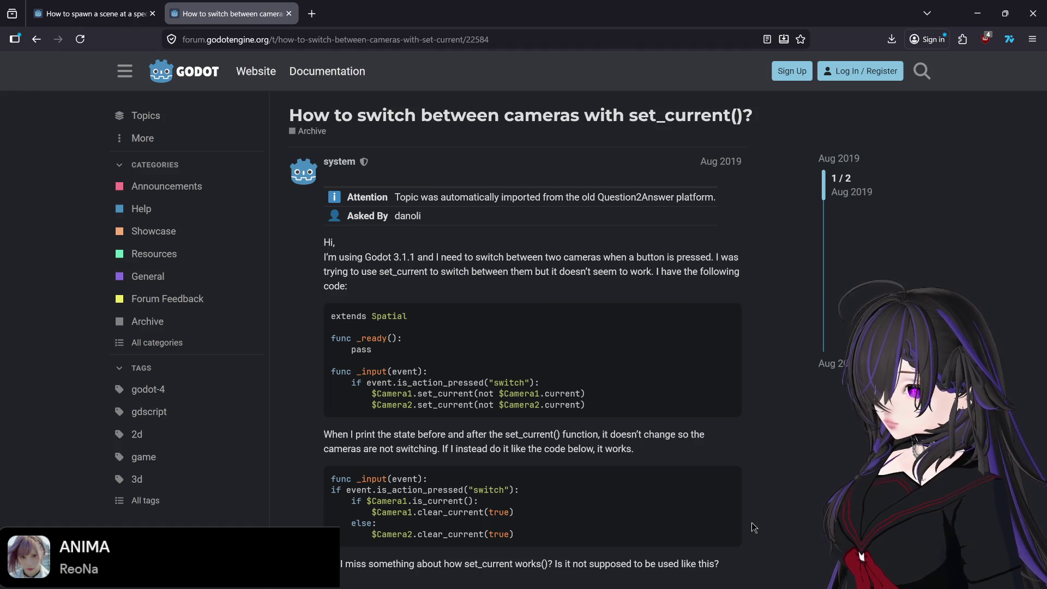
pyautogui.scroll(-5, 752, 522)
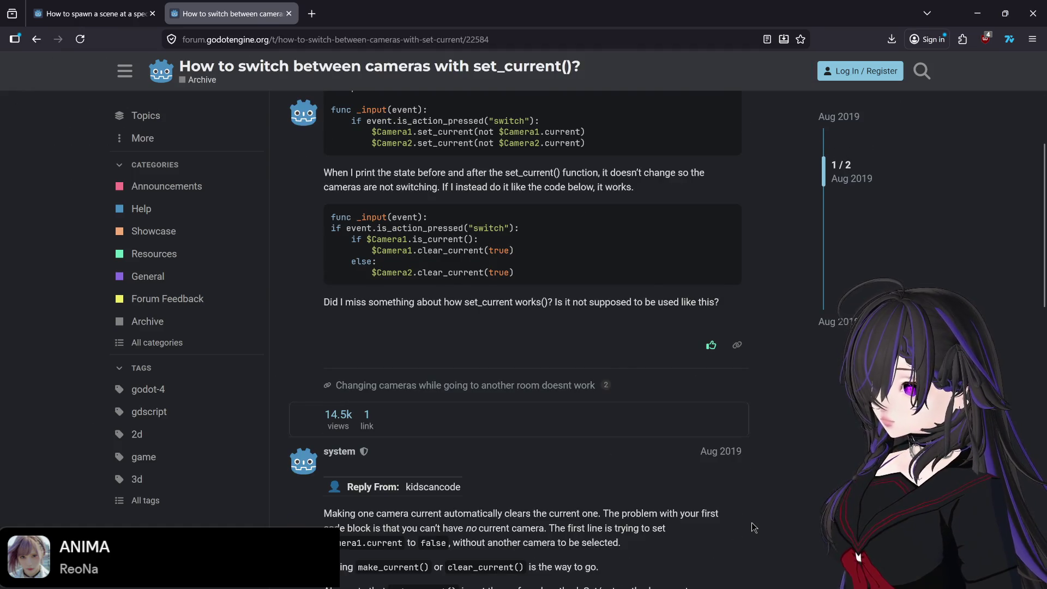
pyautogui.scroll(-2, 751, 522)
pyautogui.scroll(-1, 753, 526)
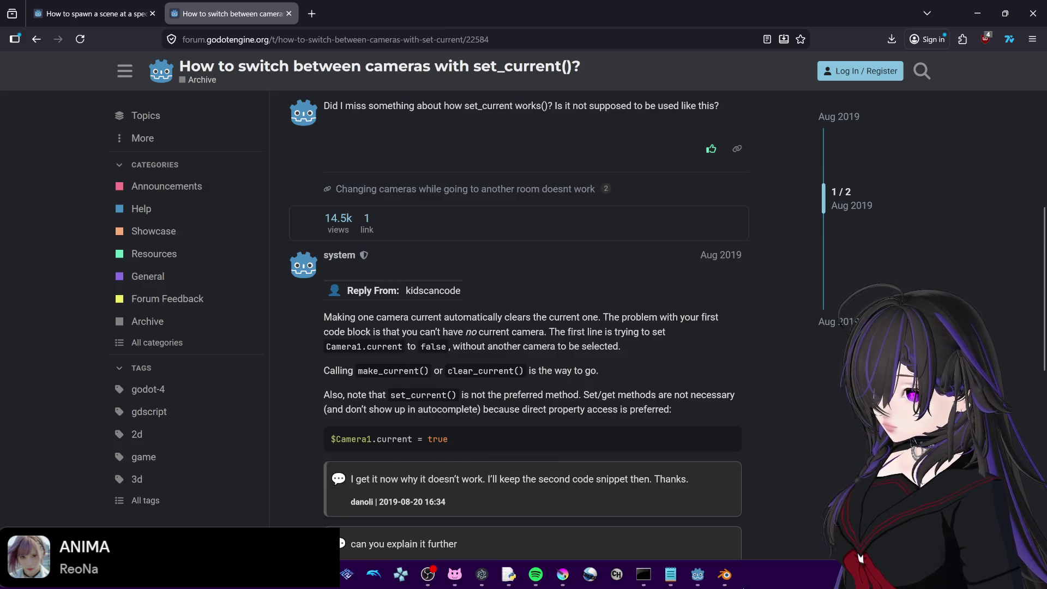
pyautogui.click(734, 586)
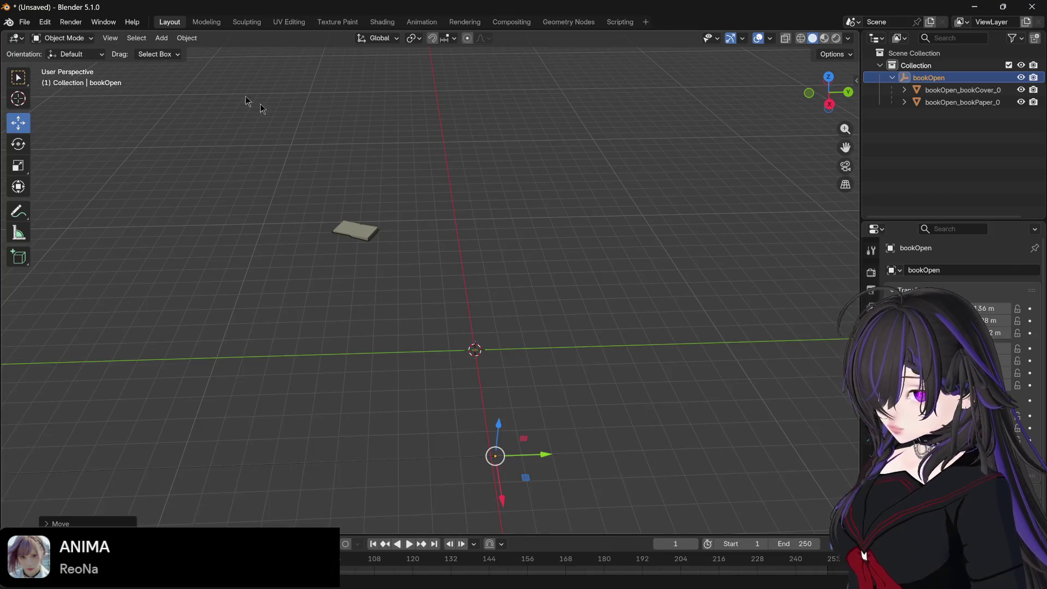
# - Add a new indented blank line 32 under the elif branch's add_child call in book_open.gd
pyautogui.click(700, 575)
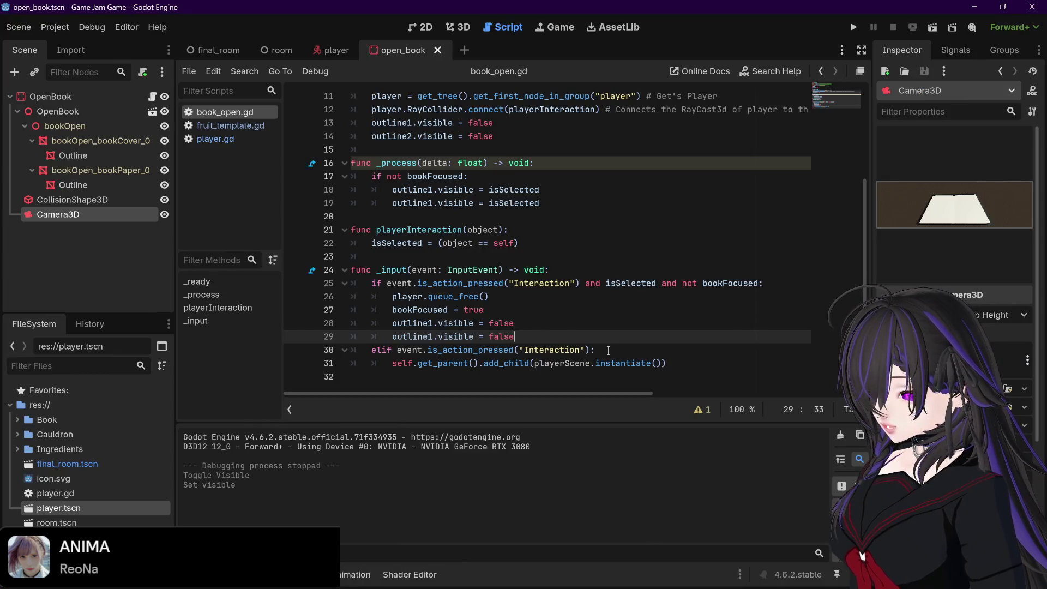
pyautogui.click(608, 350)
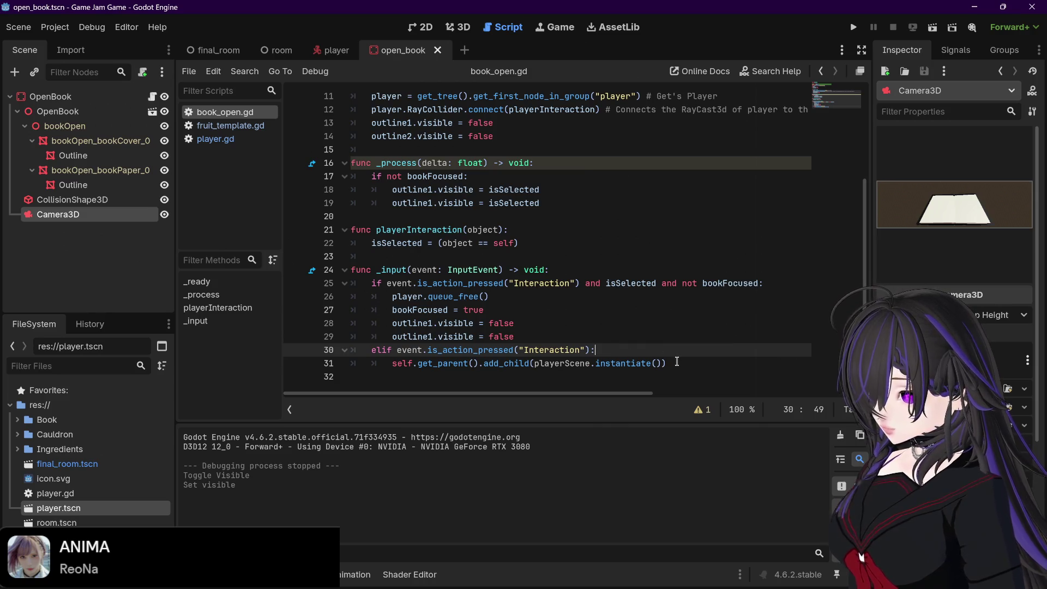
pyautogui.moveTo(423, 587)
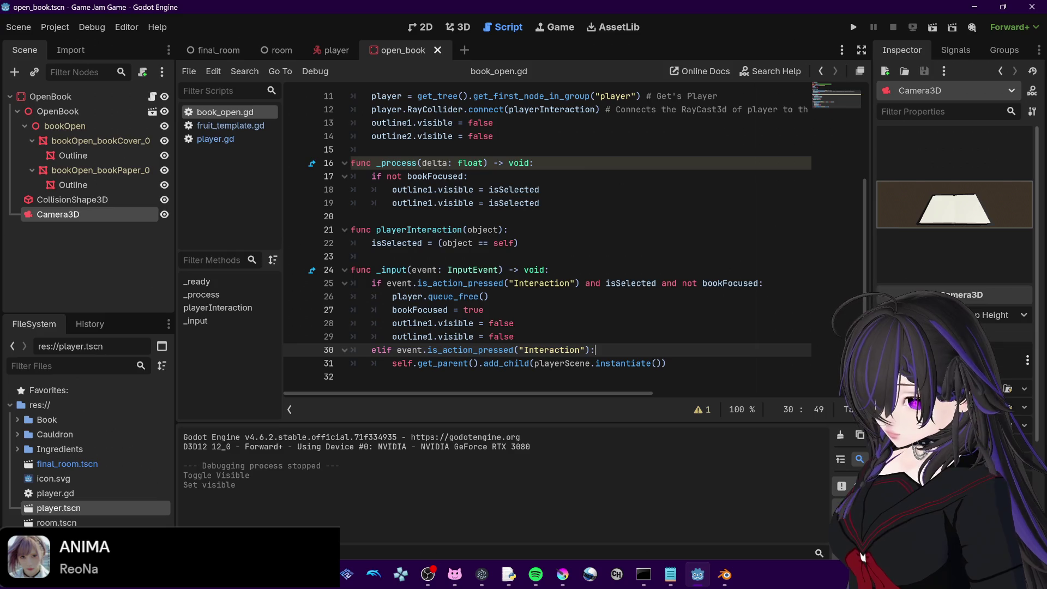
pyautogui.moveTo(320, 575)
pyautogui.click(334, 522)
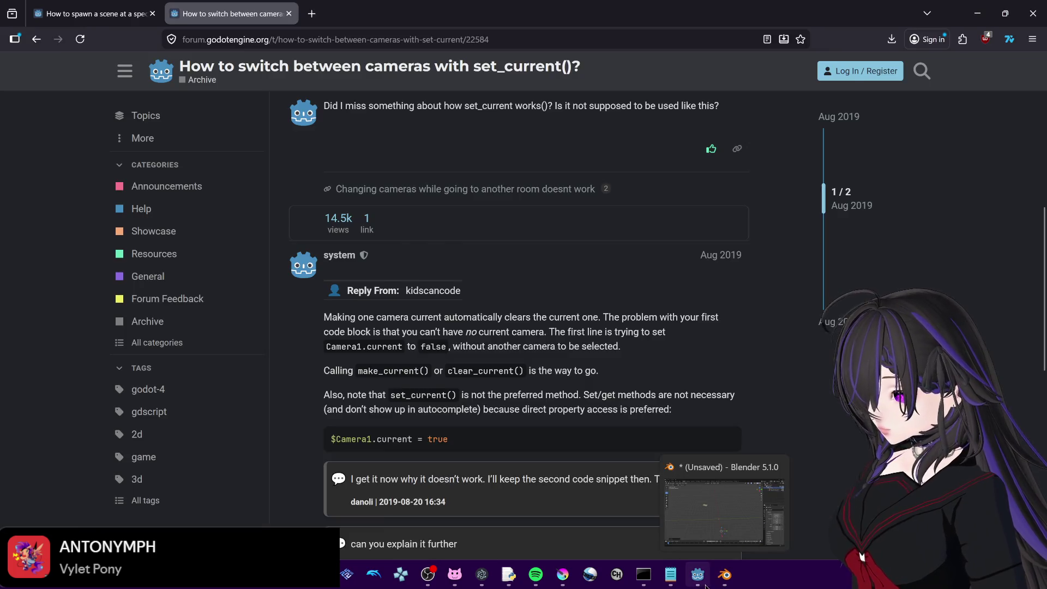
pyautogui.click(697, 575)
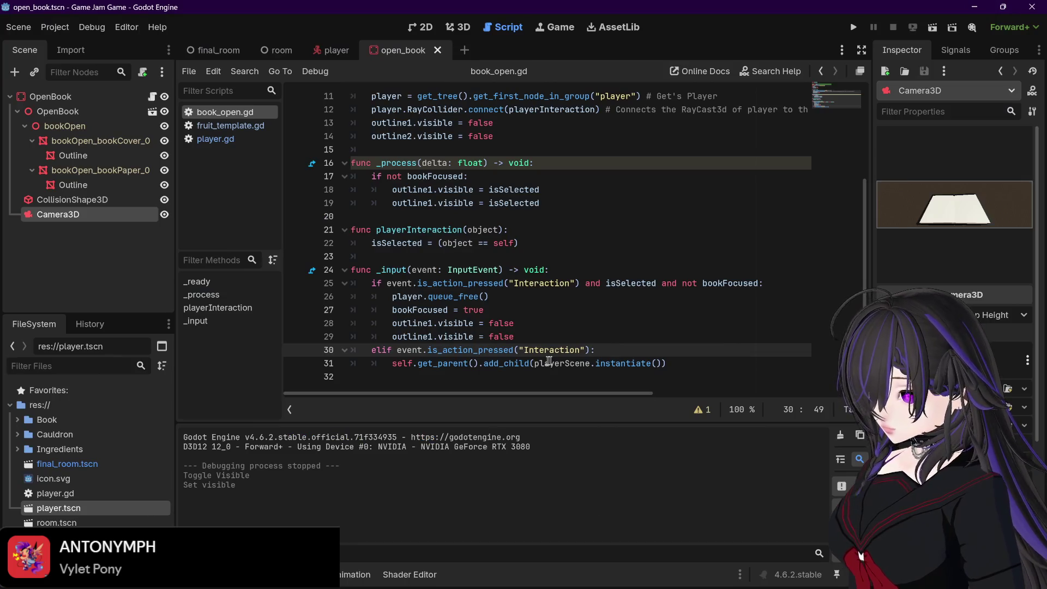
pyautogui.click(675, 364)
pyautogui.press('Return')
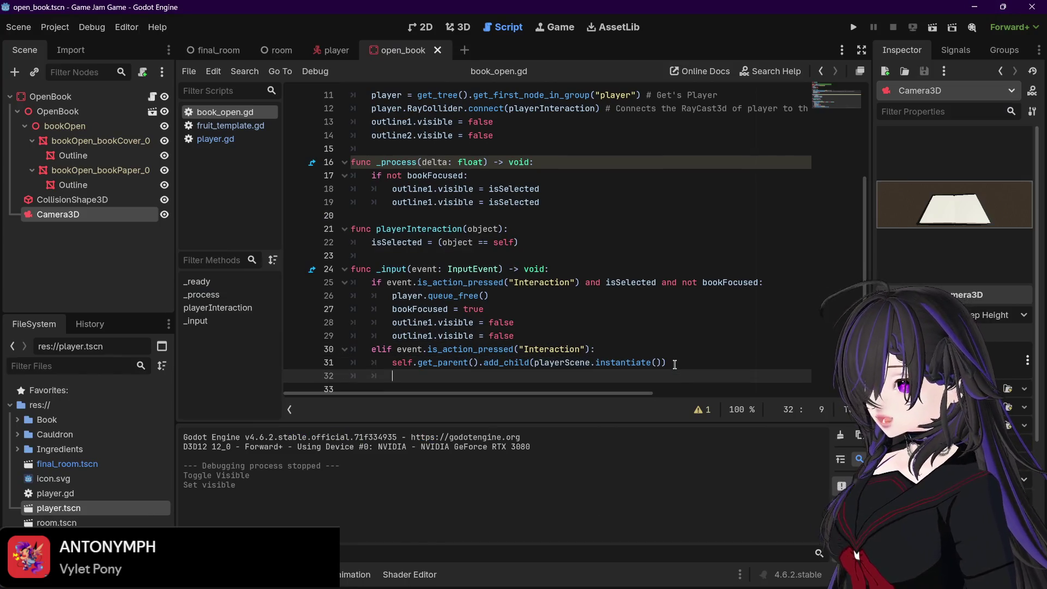
# - Write $Camera3D.current = false on line 32 by dragging Camera3D in, then run and stop a playtest
pyautogui.moveTo(96, 216)
pyautogui.mouseDown()
pyautogui.moveTo(305, 314)
pyautogui.moveTo(406, 380)
pyautogui.mouseUp()
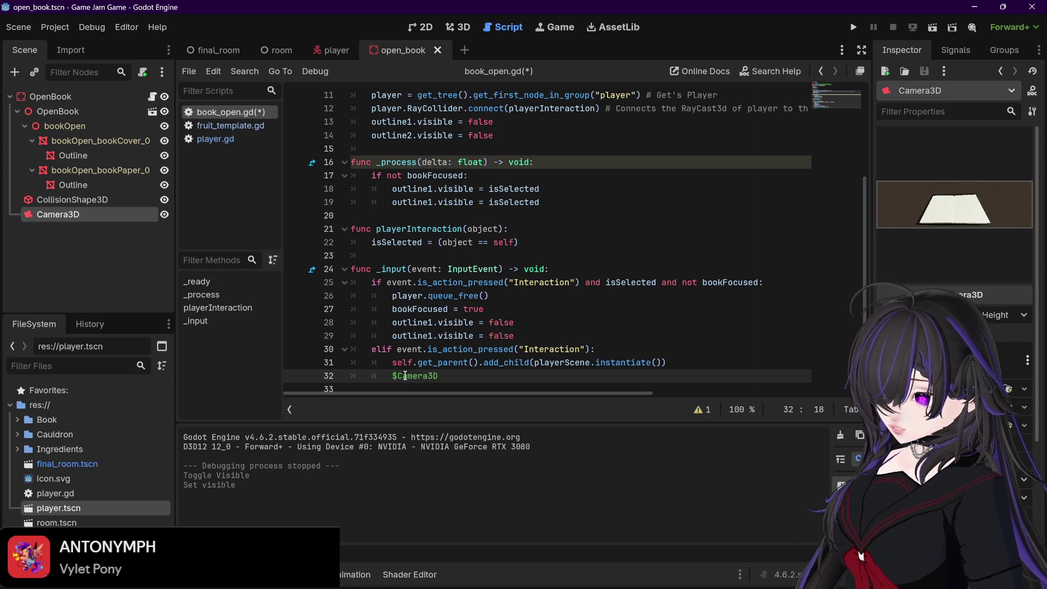
pyautogui.write('.cur')
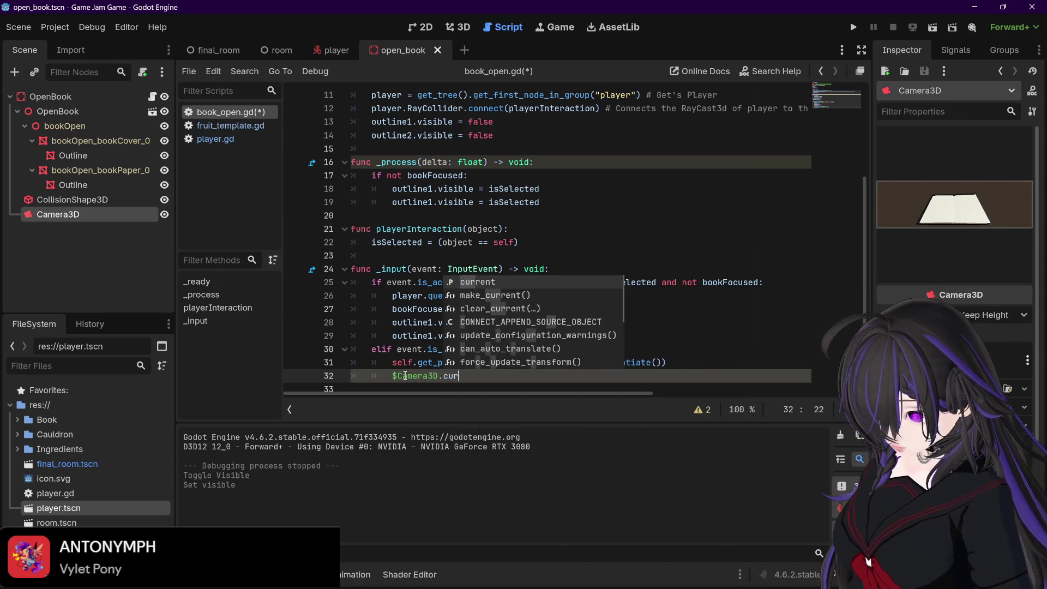
pyautogui.write('rent = false')
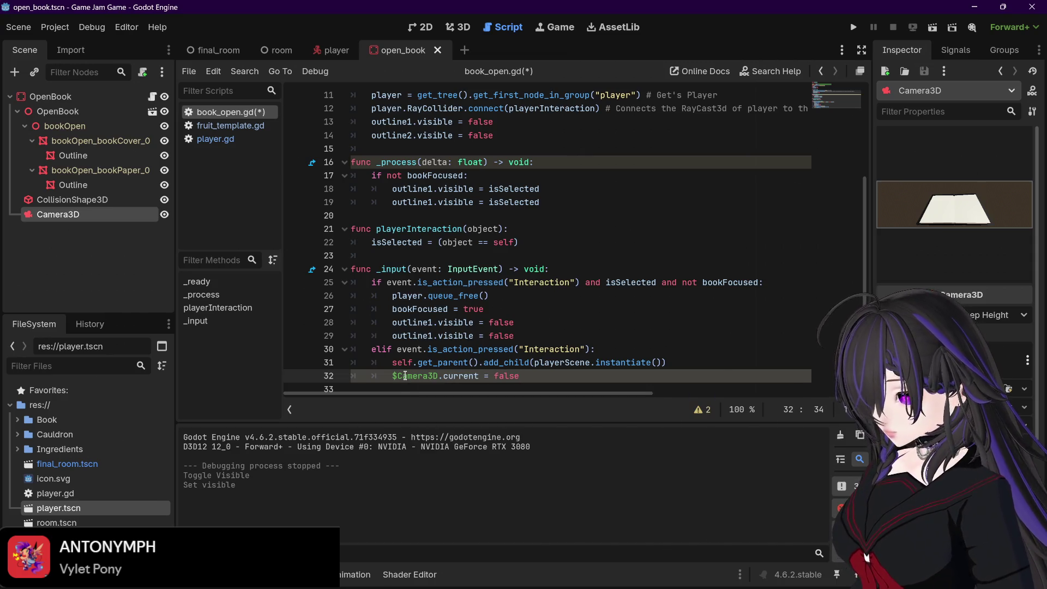
pyautogui.press('F5')
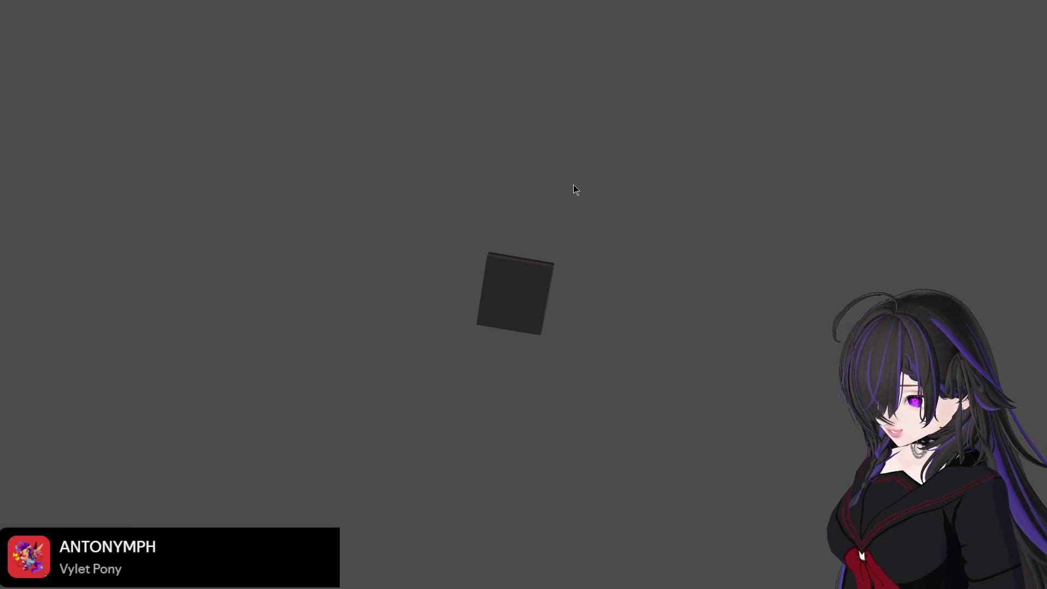
pyautogui.press('F8')
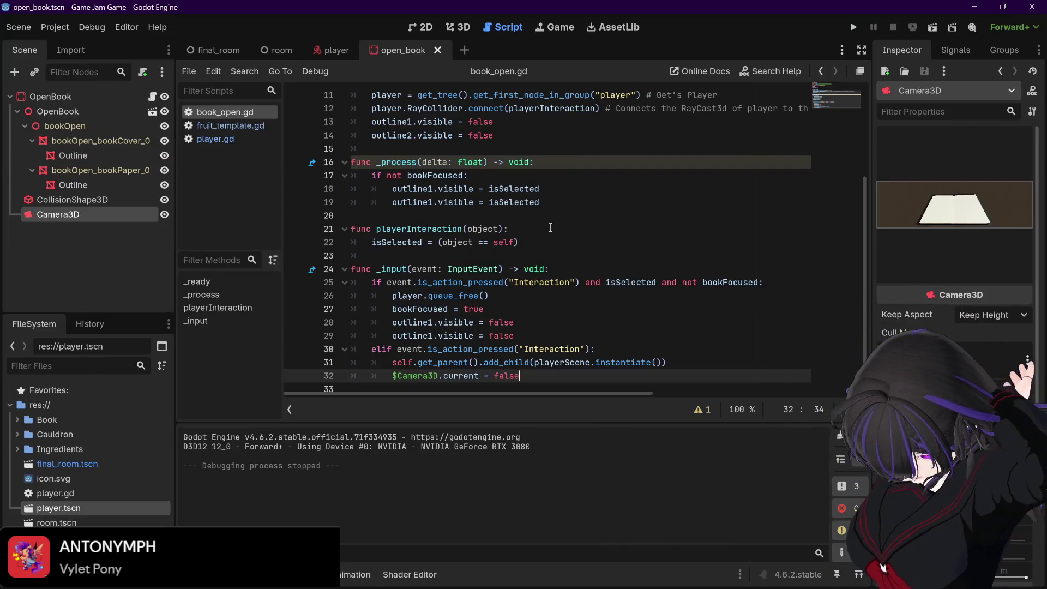
pyautogui.moveTo(472, 285)
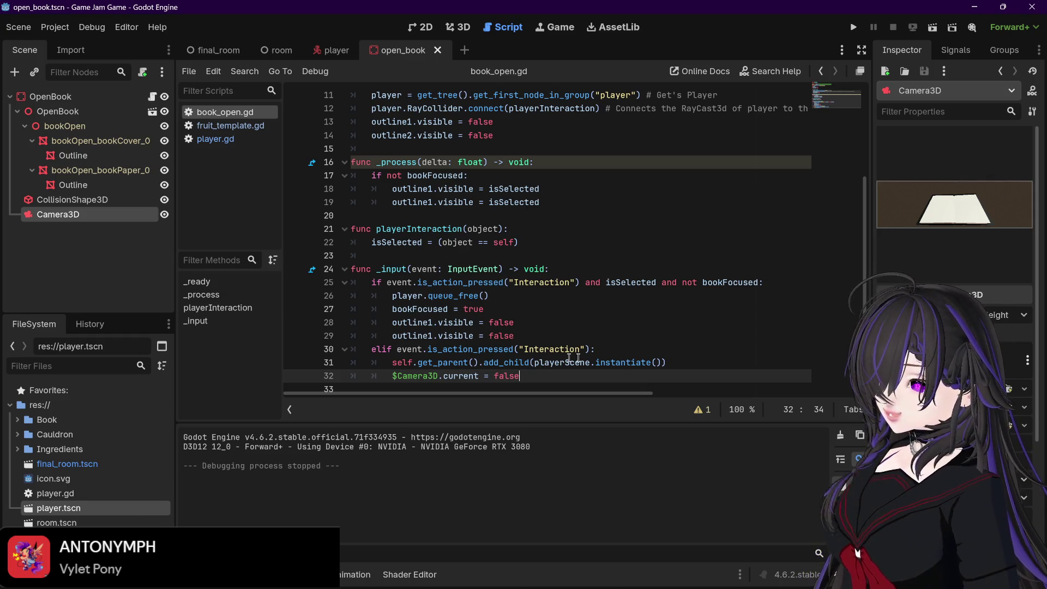
pyautogui.moveTo(438, 363)
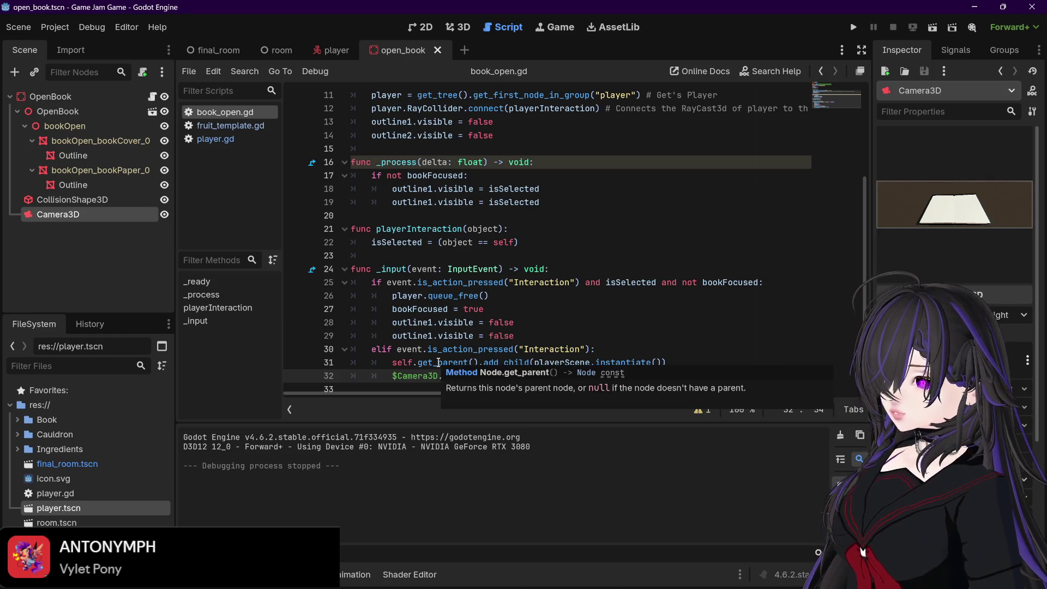
pyautogui.moveTo(392, 363); pyautogui.dragTo(709, 366)
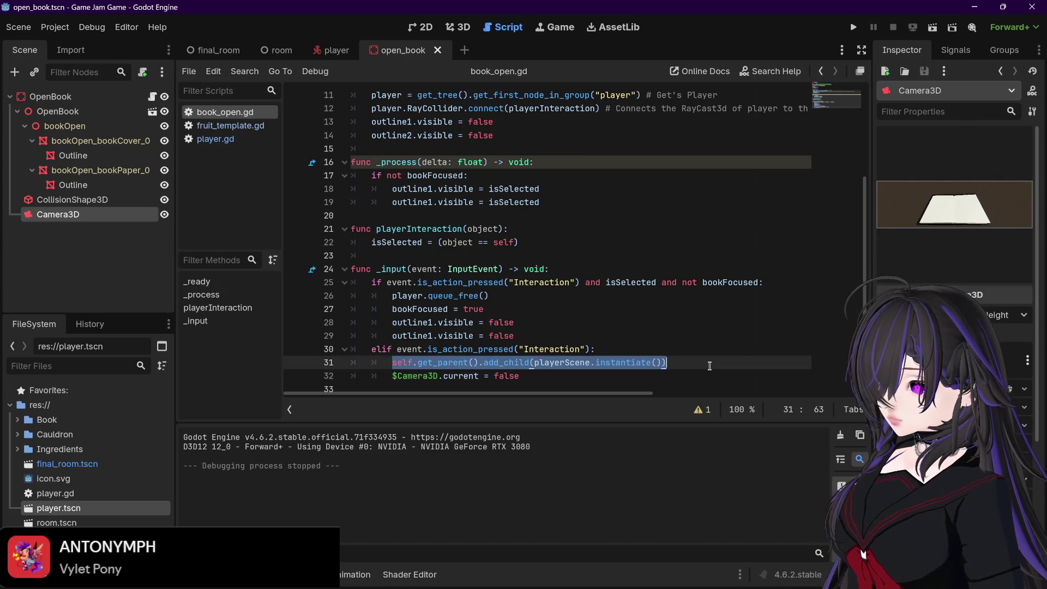
pyautogui.click(707, 365)
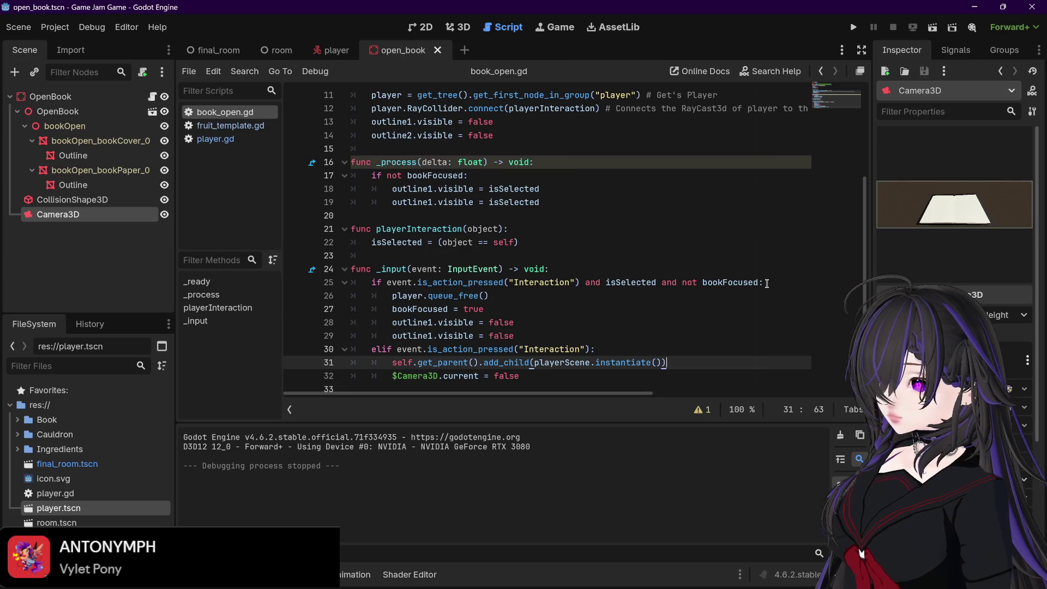
pyautogui.scroll(4, 767, 283)
pyautogui.scroll(-3, 706, 265)
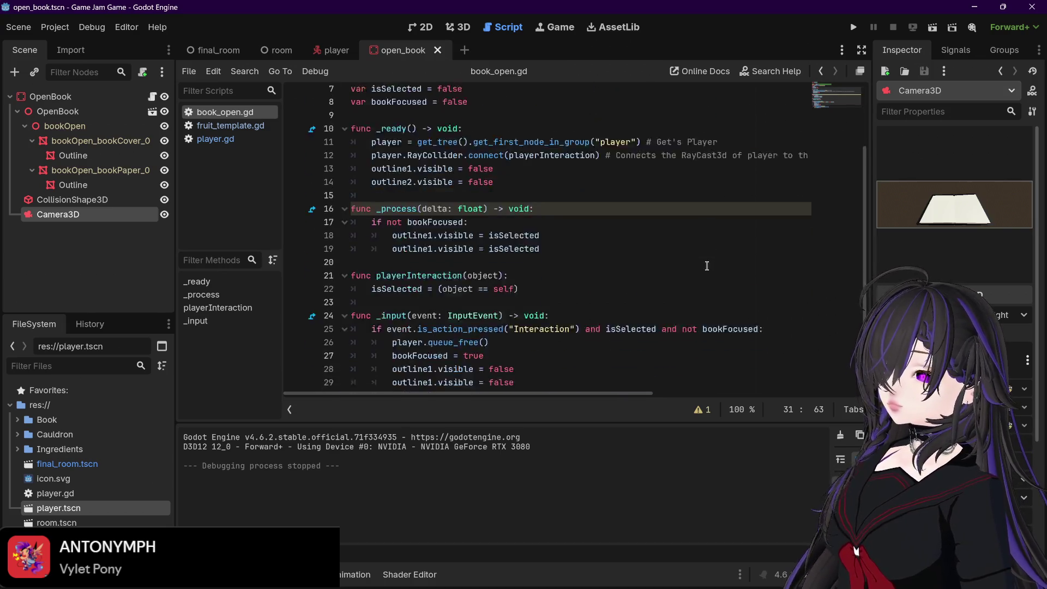
# - Insert a blank line 6 after the playerScene constant in book_open.gd
pyautogui.scroll(3, 706, 265)
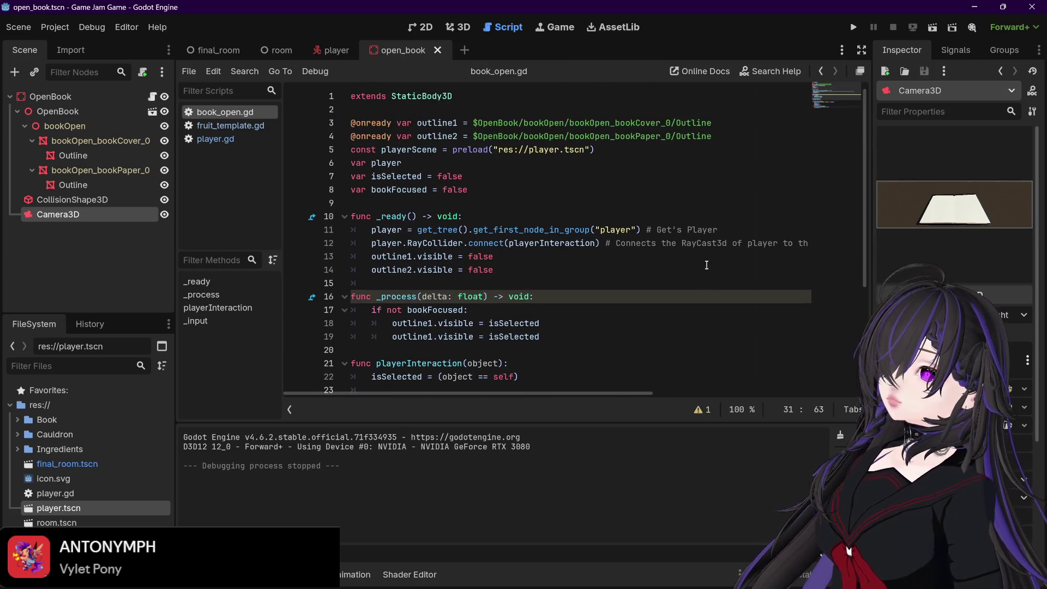
pyautogui.click(630, 148)
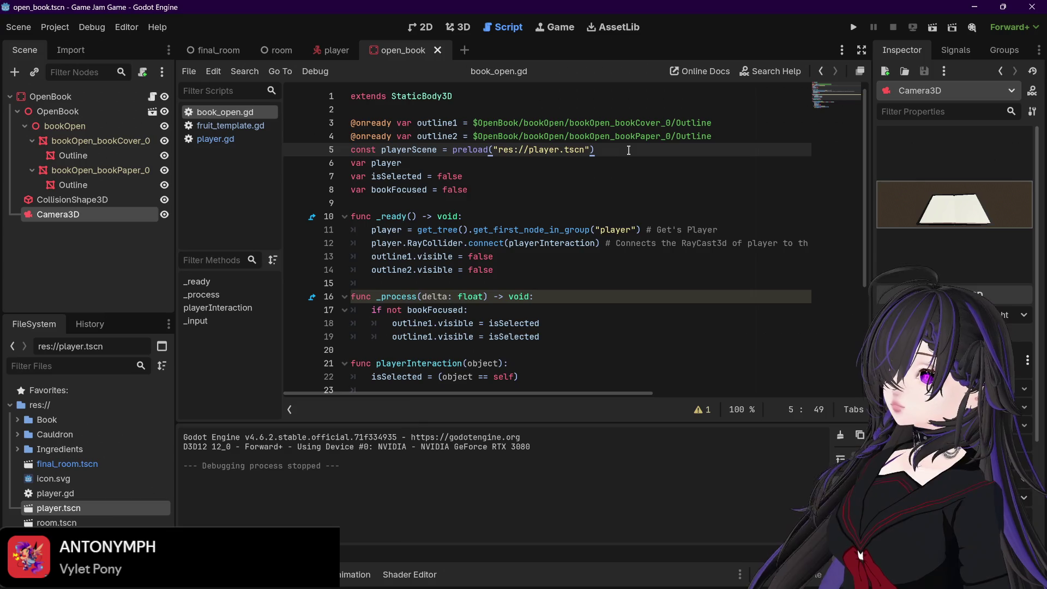
pyautogui.scroll(-2, 629, 149)
pyautogui.scroll(2, 627, 147)
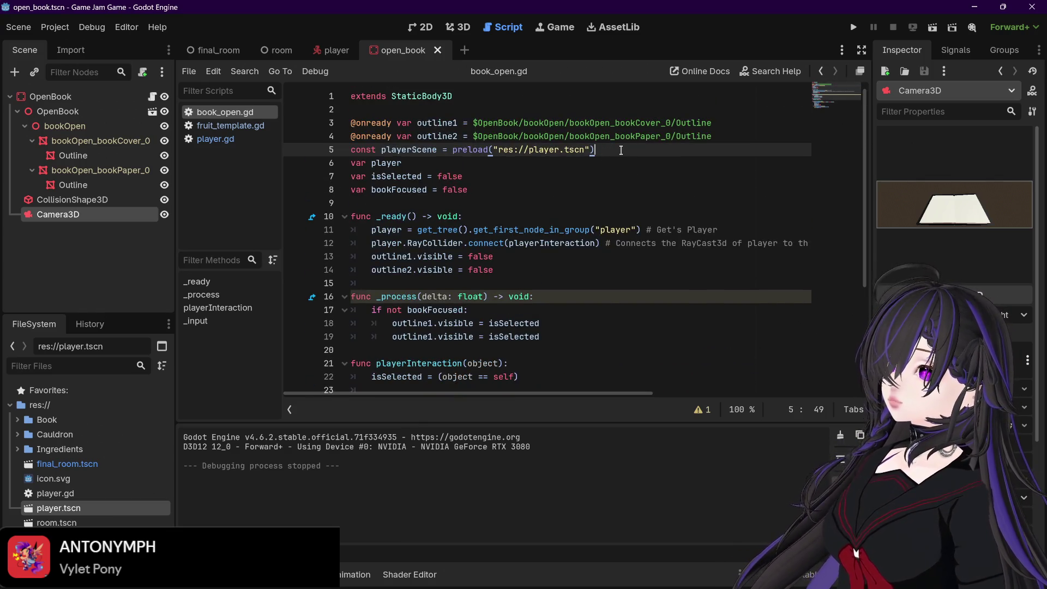
pyautogui.press('Return')
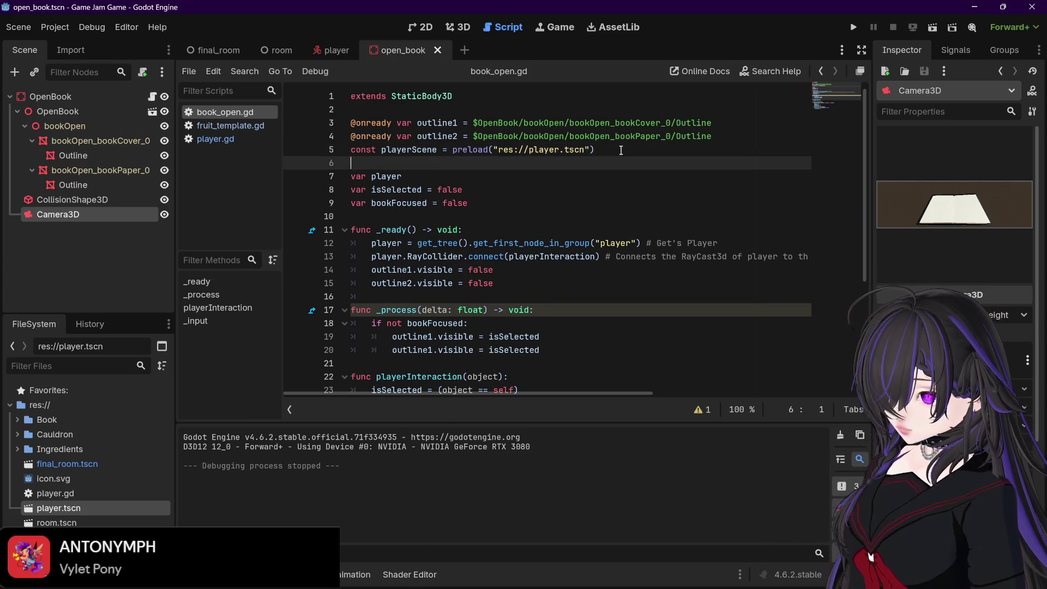
# - Declare var playerPositionPreDespawn = null on that line and select the name for copying
pyautogui.write('var player')
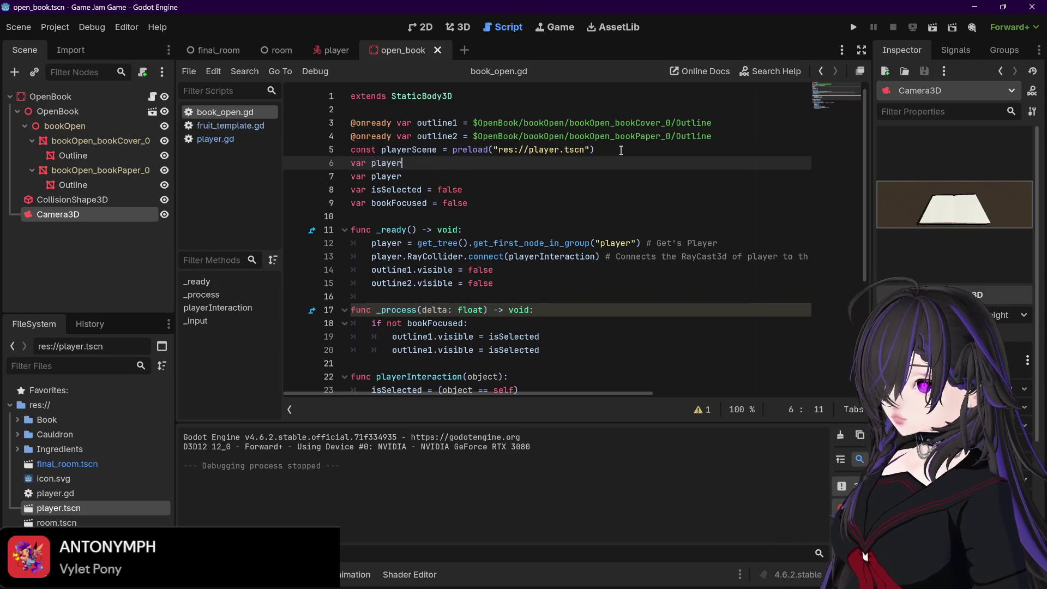
pyautogui.write('Postition')
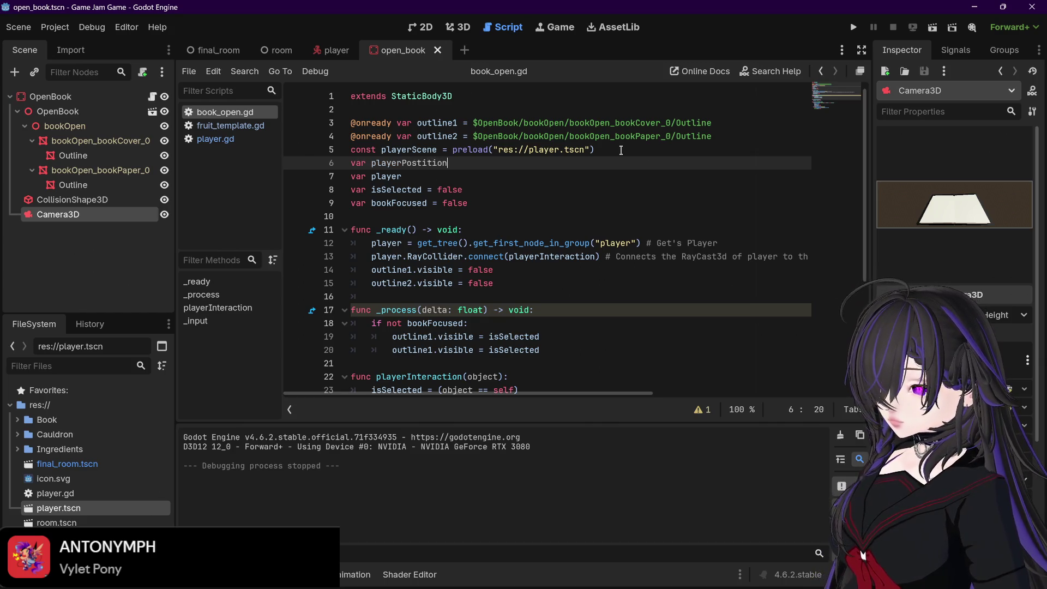
pyautogui.press('BackSpace')
pyautogui.press('BackSpace')
pyautogui.press('BackSpace')
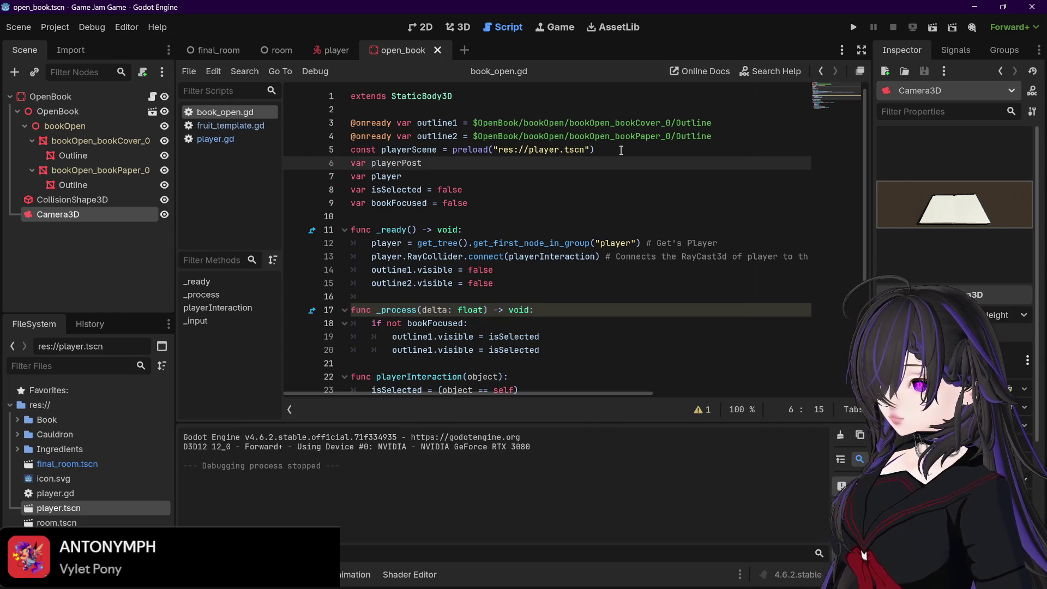
pyautogui.press('BackSpace')
pyautogui.write('ition')
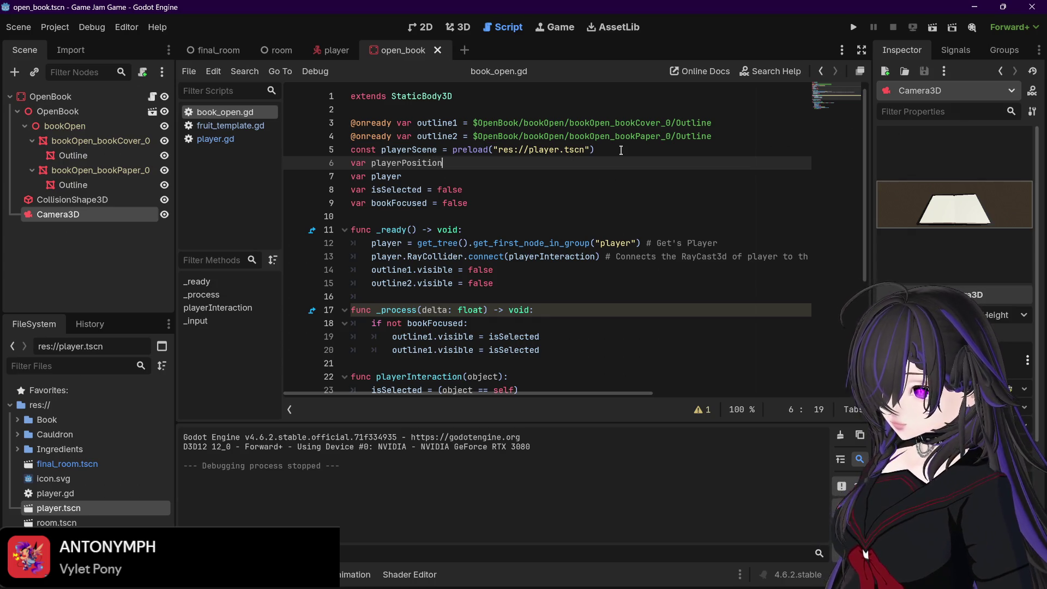
pyautogui.write('Storage')
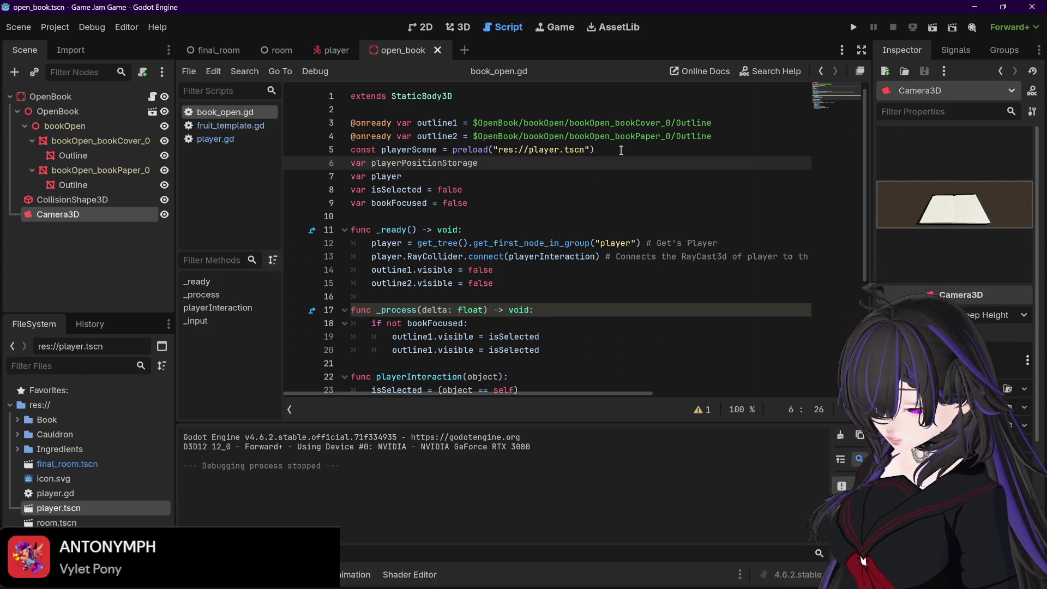
pyautogui.press('BackSpace')
pyautogui.press('BackSpace')
pyautogui.press('BackSpace')
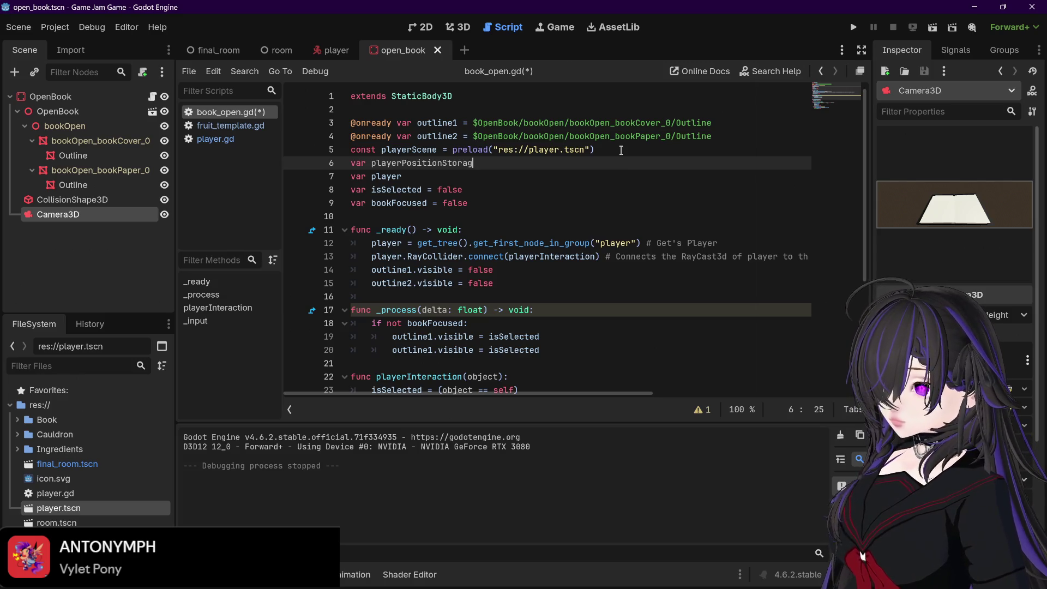
pyautogui.write('P')
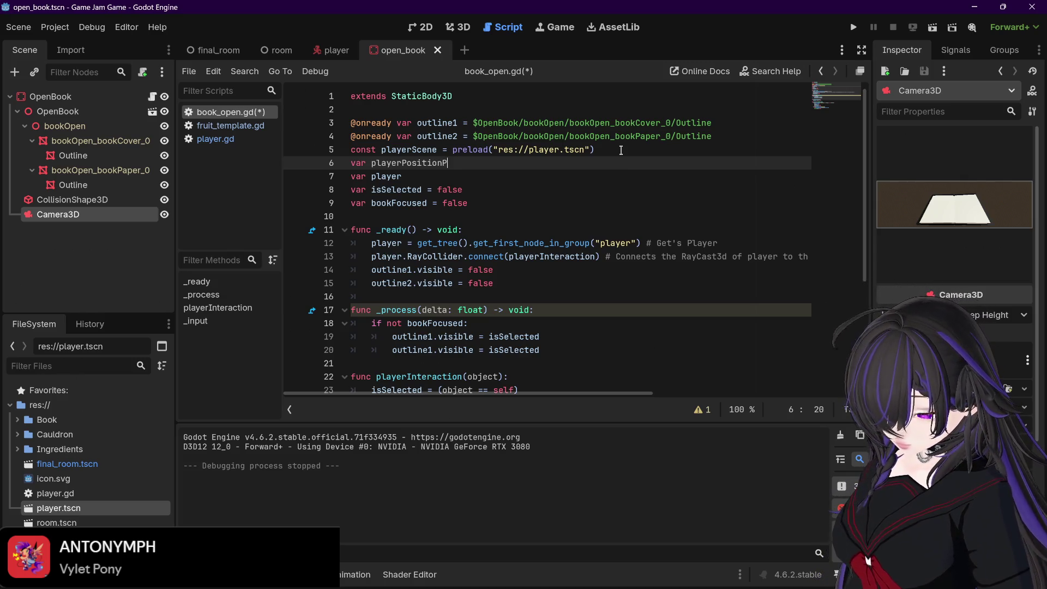
pyautogui.write('reDelete')
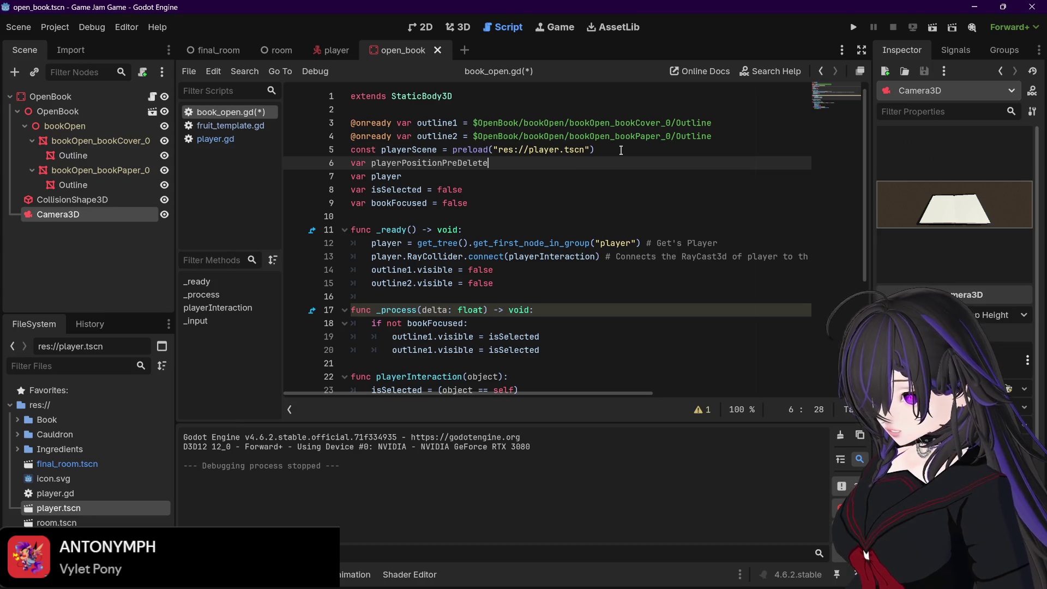
pyautogui.press('BackSpace')
pyautogui.press('BackSpace')
pyautogui.press('BackSpace')
pyautogui.press('BackSpace')
pyautogui.write('s')
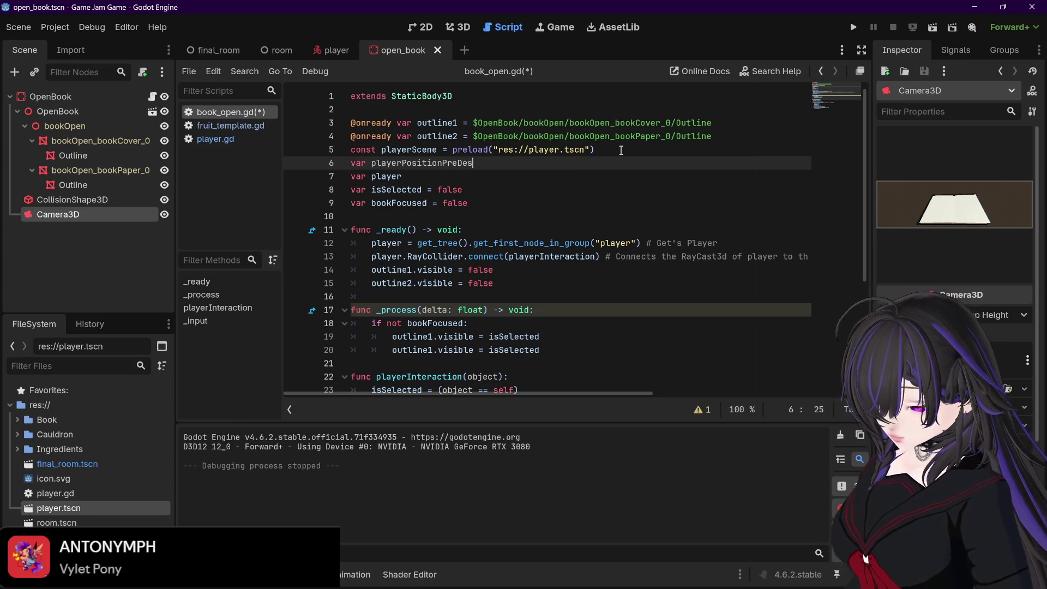
pyautogui.write('pawn')
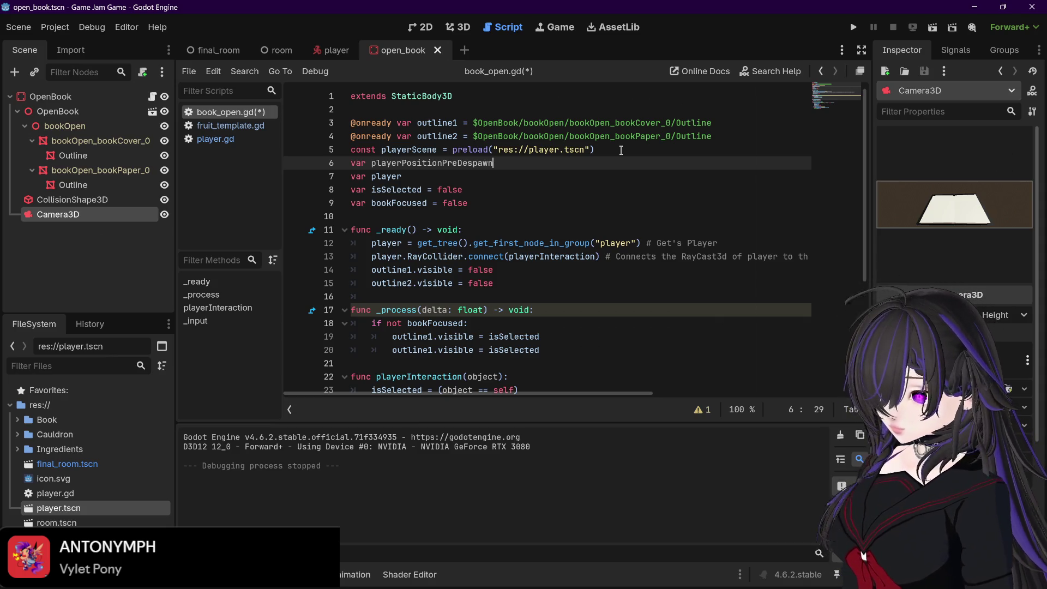
pyautogui.write(' = null')
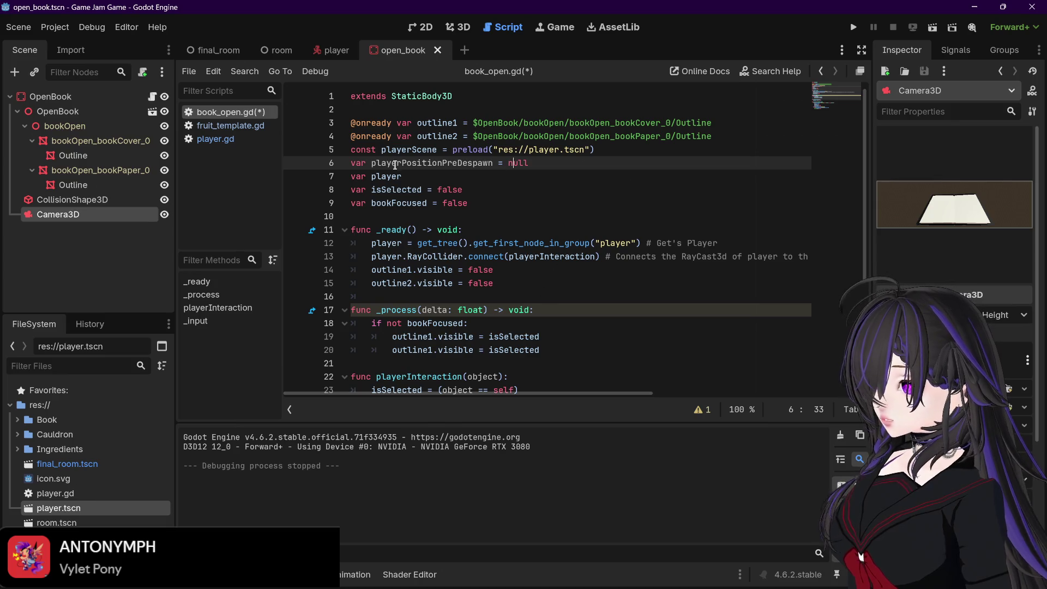
pyautogui.moveTo(372, 162); pyautogui.dragTo(493, 162)
pyautogui.hotkey('ctrl', 'c')
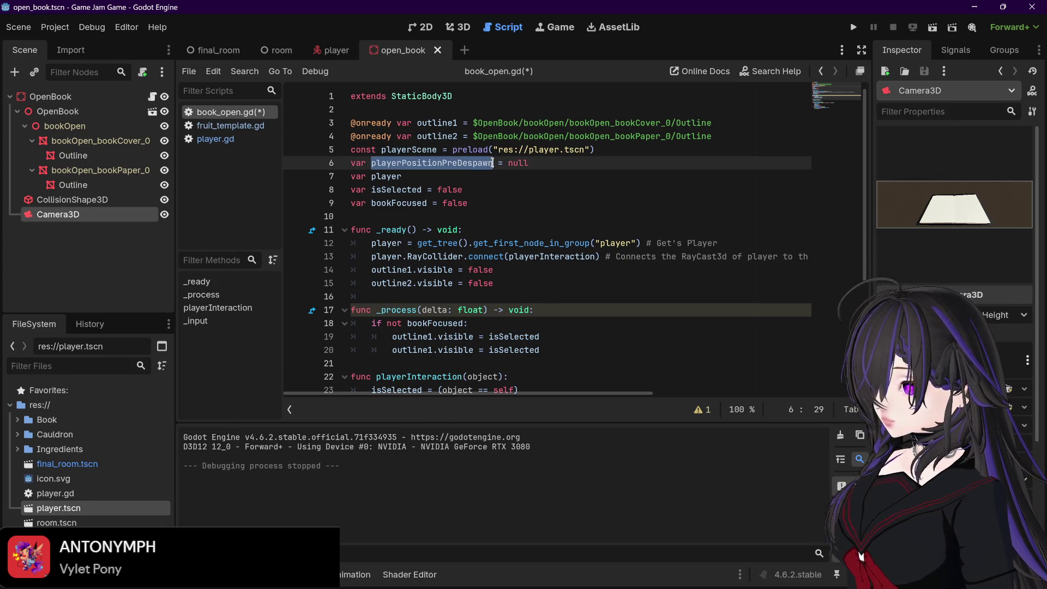
pyautogui.click(493, 177)
pyautogui.scroll(-4, 571, 204)
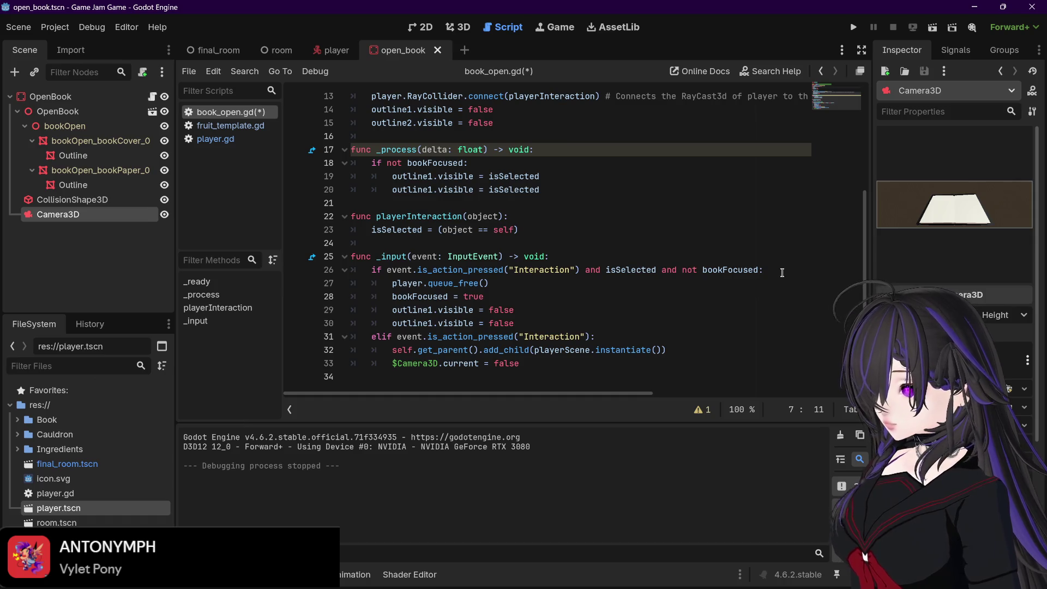
# - Add playerPositionPreDespawn = player.globalposition in the book-focus branch, fixing the 'palyer' typo
pyautogui.click(782, 272)
pyautogui.press('Return')
pyautogui.hotkey('ctrl', 'v')
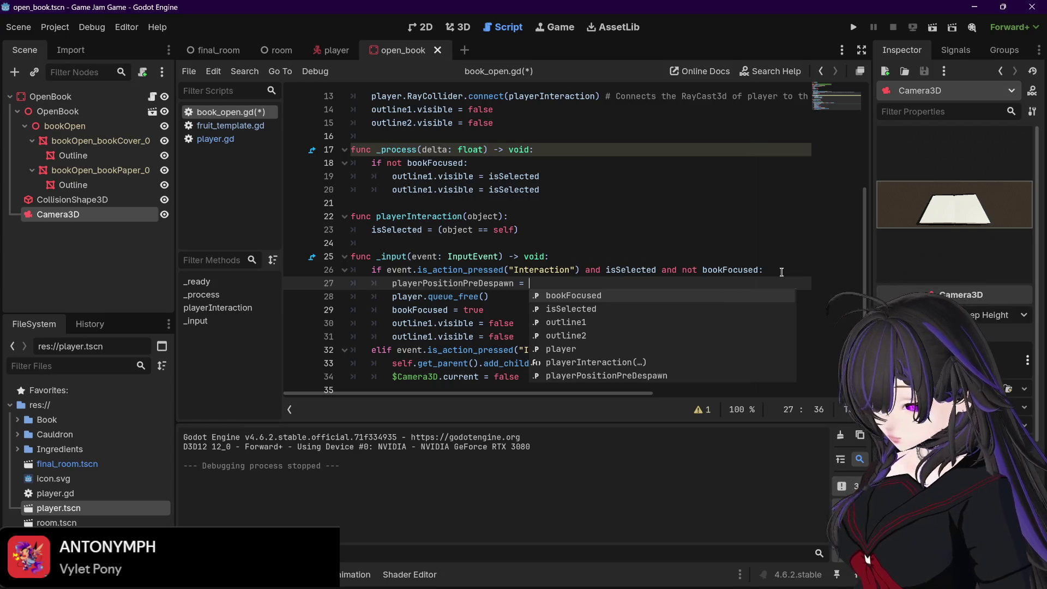
pyautogui.write('palyer.global')
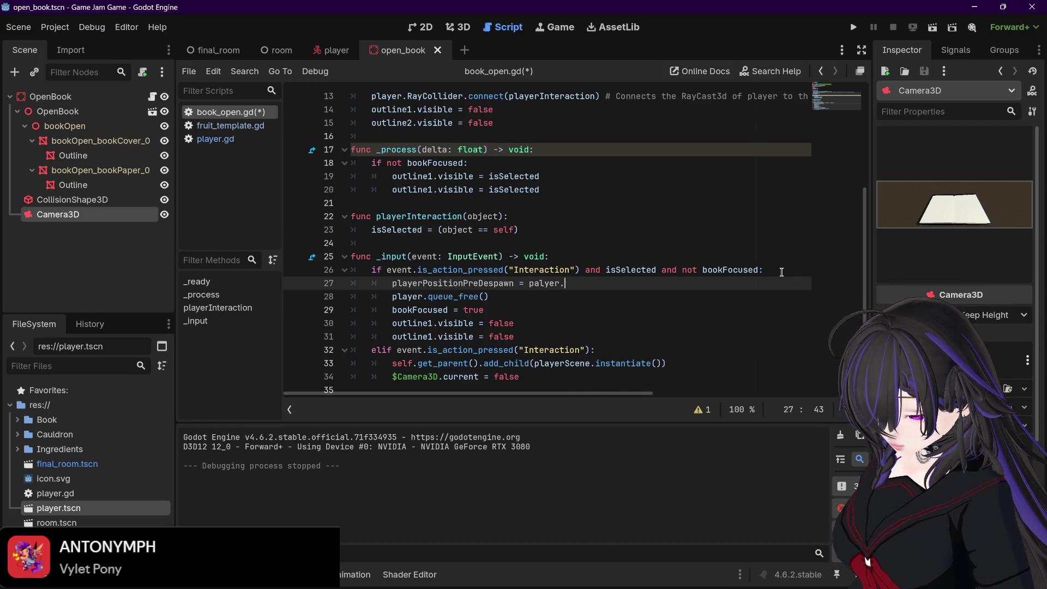
pyautogui.write('position')
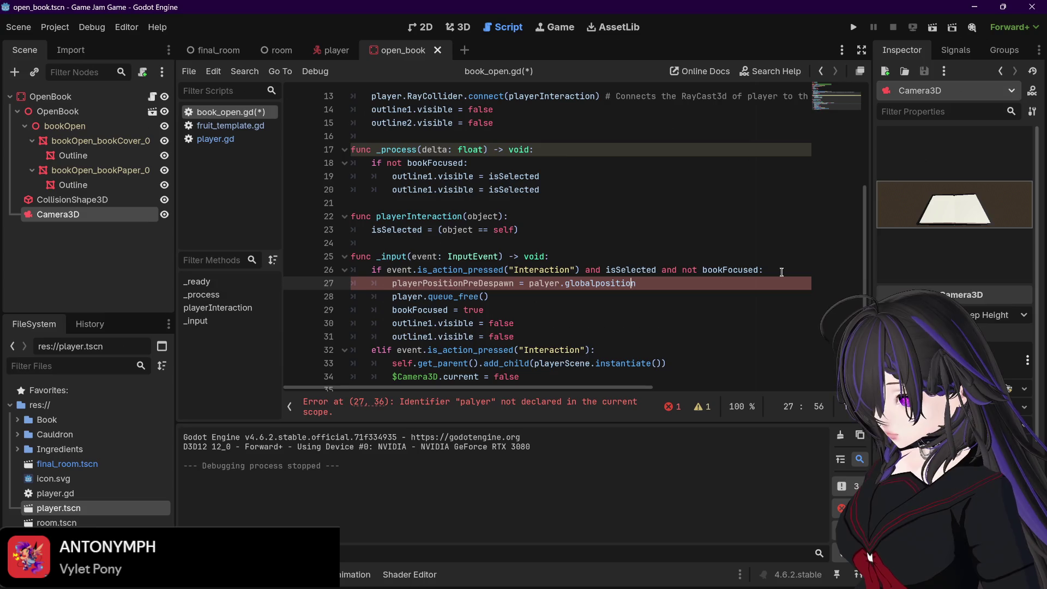
pyautogui.press('Left')
pyautogui.press('Left')
pyautogui.press('BackSpace')
pyautogui.press('Right')
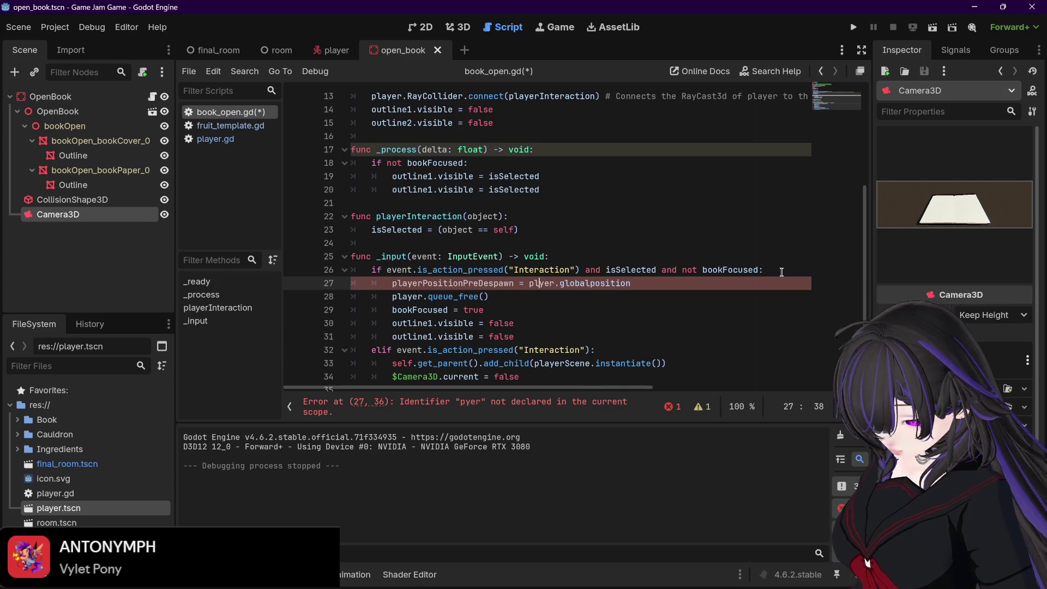
pyautogui.write('a')
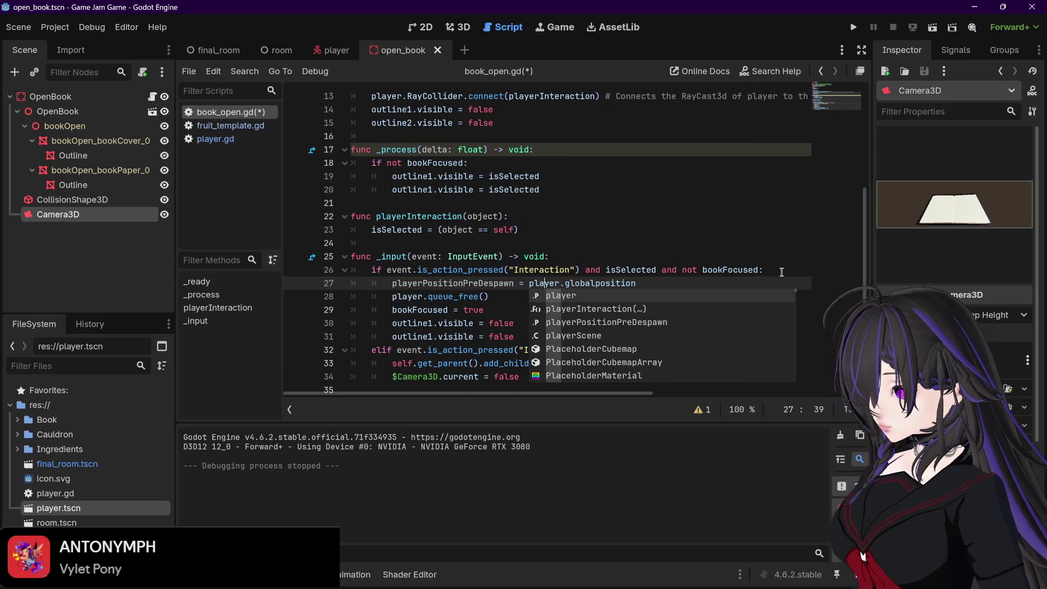
pyautogui.press('Right')
pyautogui.press('Right')
pyautogui.press('Right')
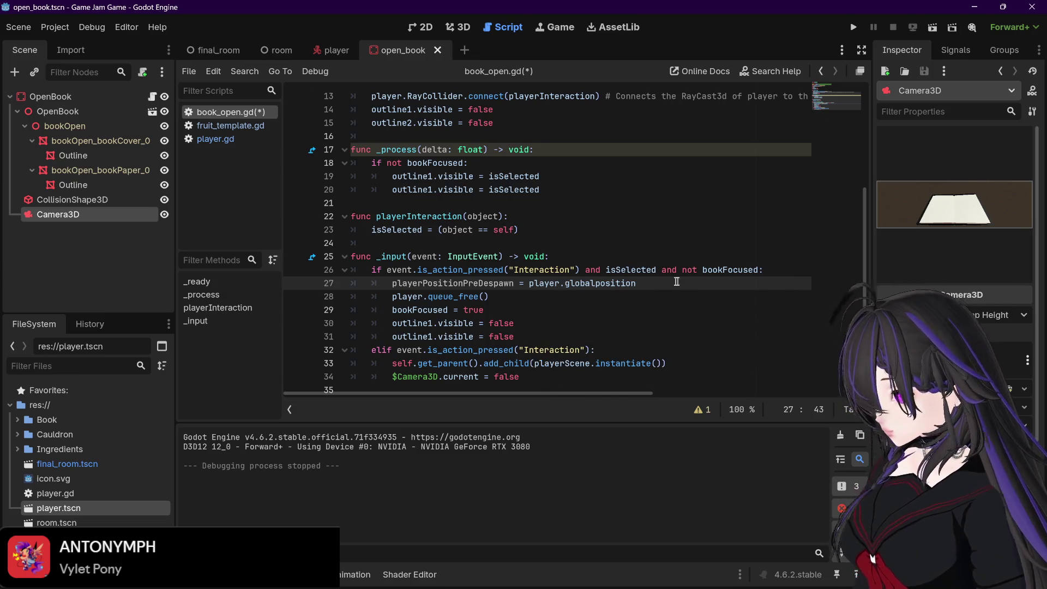
# - Retype the globalposition property on line 27, then open player.gd to compare its position code
pyautogui.moveTo(635, 283); pyautogui.dragTo(565, 283)
pyautogui.press('BackSpace')
pyautogui.write('gl')
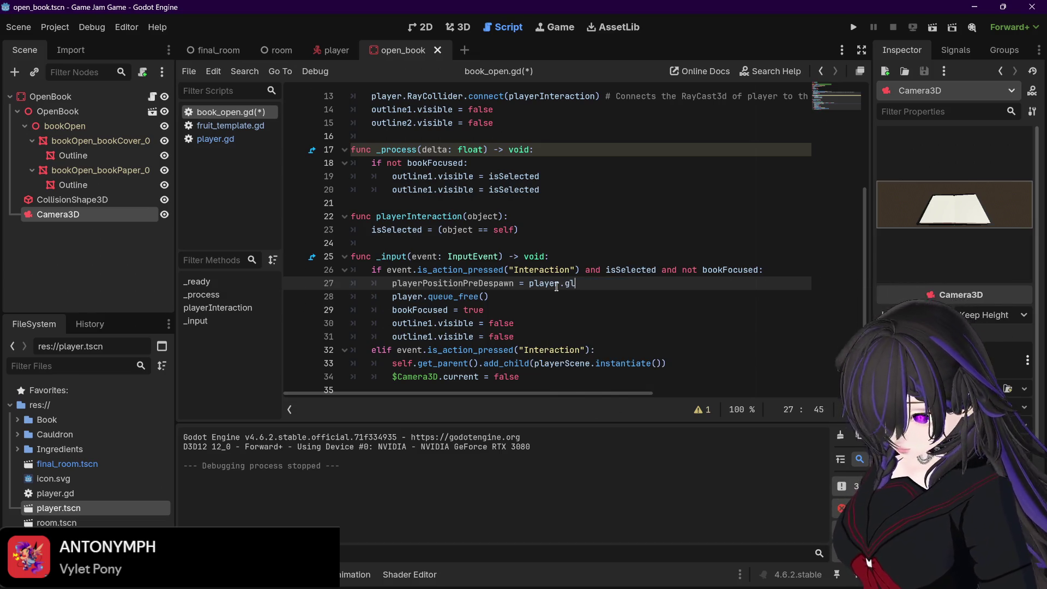
pyautogui.write('obalp')
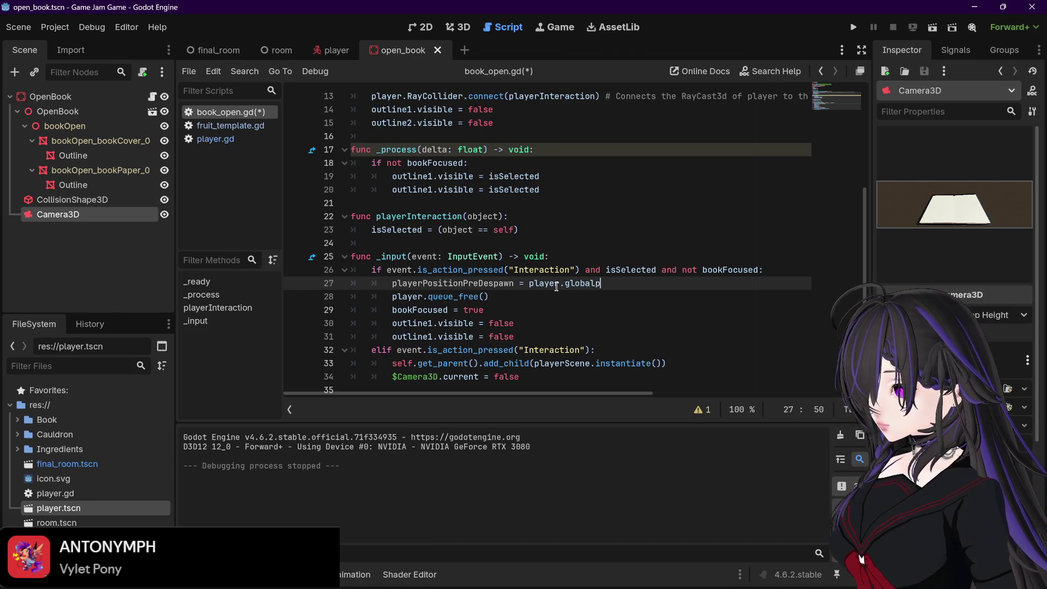
pyautogui.write('osition')
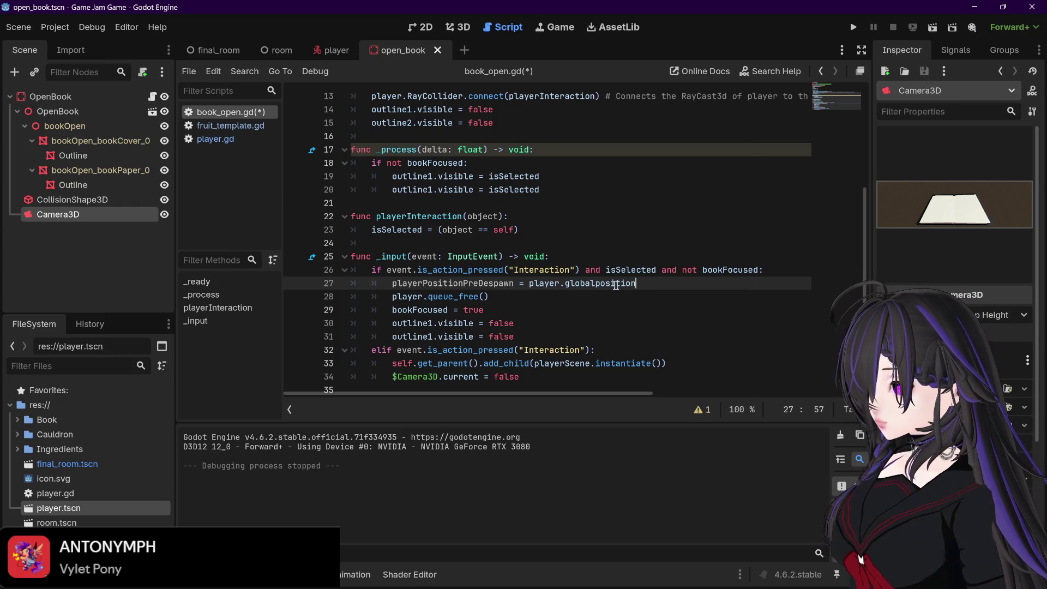
pyautogui.moveTo(529, 288)
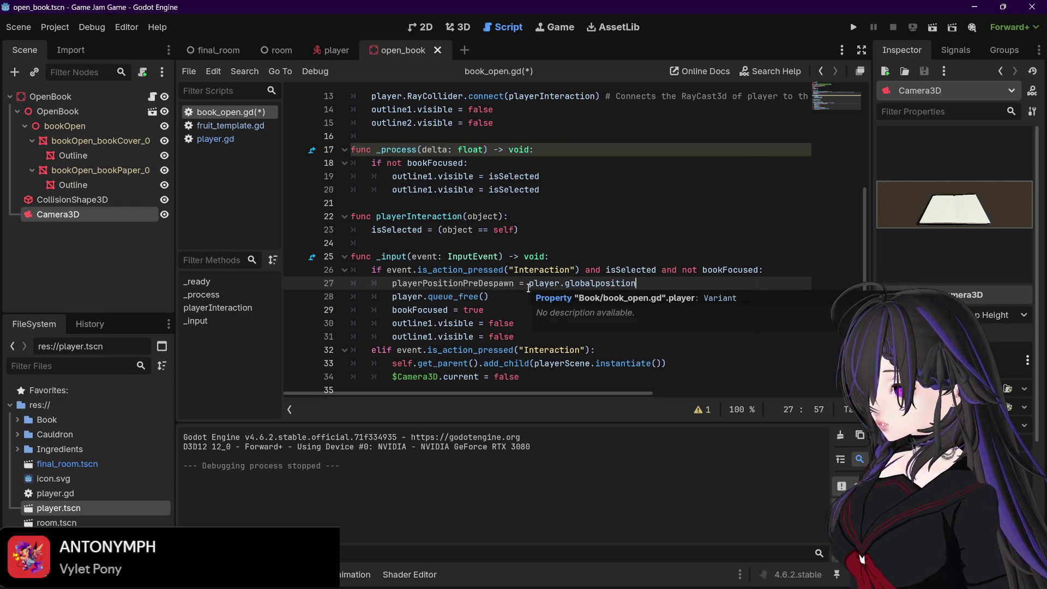
pyautogui.click(223, 139)
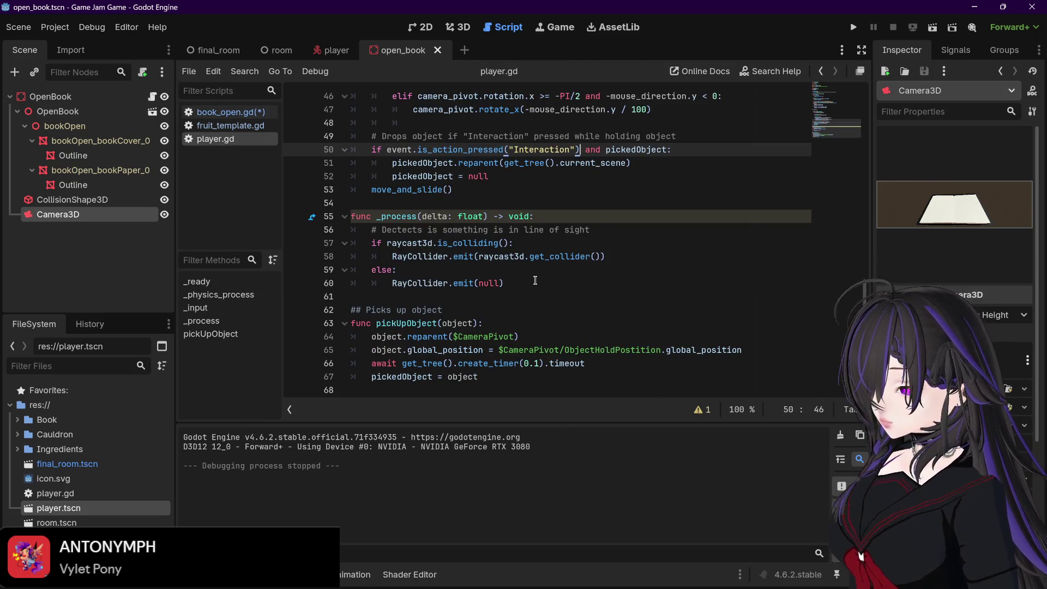
# - Check the global_position usage on player.gd line 65, then return to book_open.gd
pyautogui.click(453, 350)
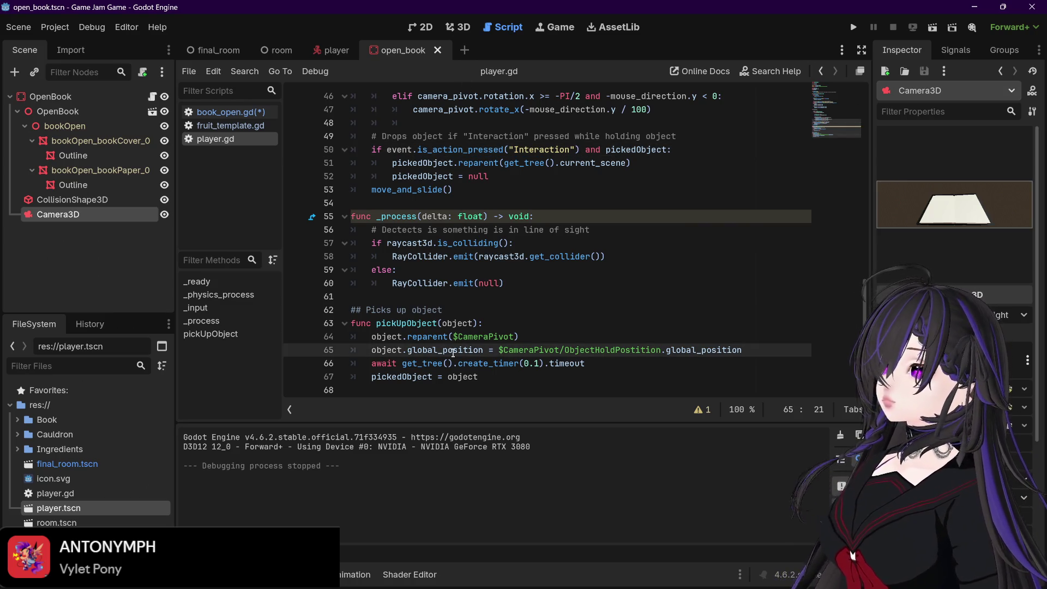
pyautogui.click(223, 112)
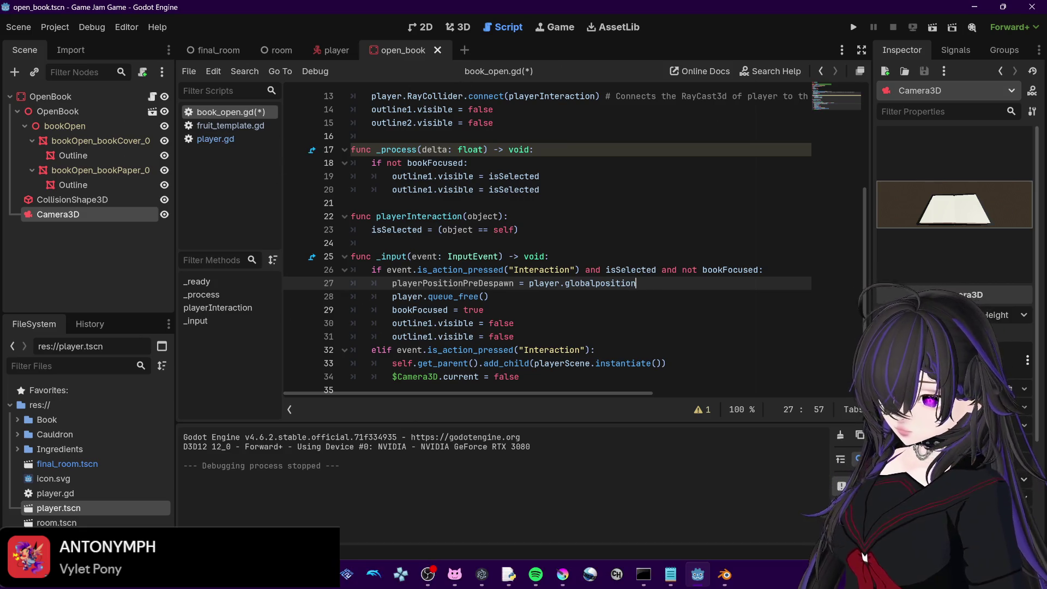
pyautogui.moveTo(401, 574)
pyautogui.click(345, 513)
pyautogui.hotkey('ctrl', 'Tab')
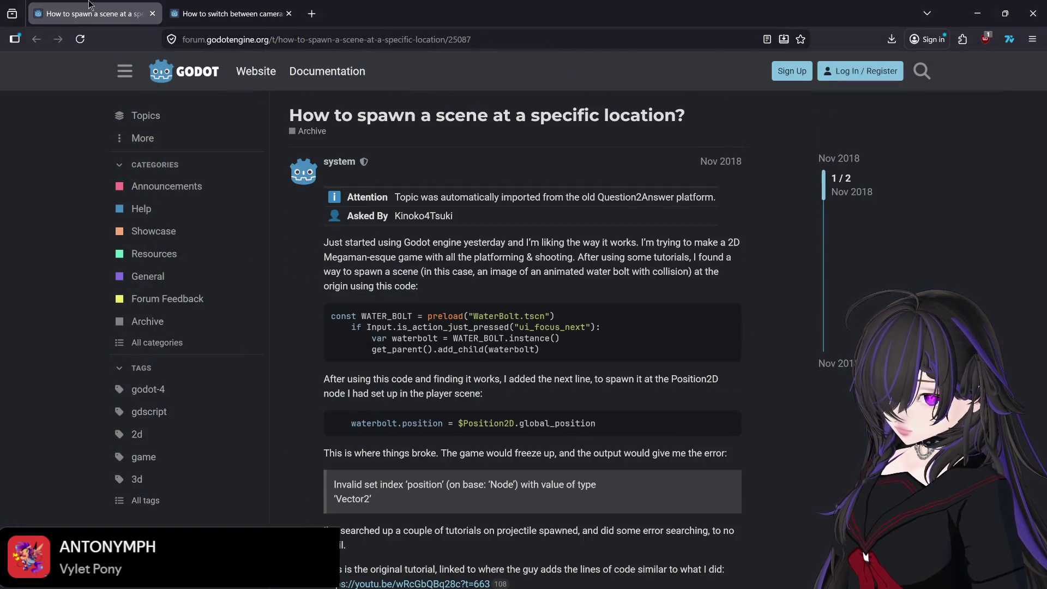
pyautogui.scroll(-8, 501, 343)
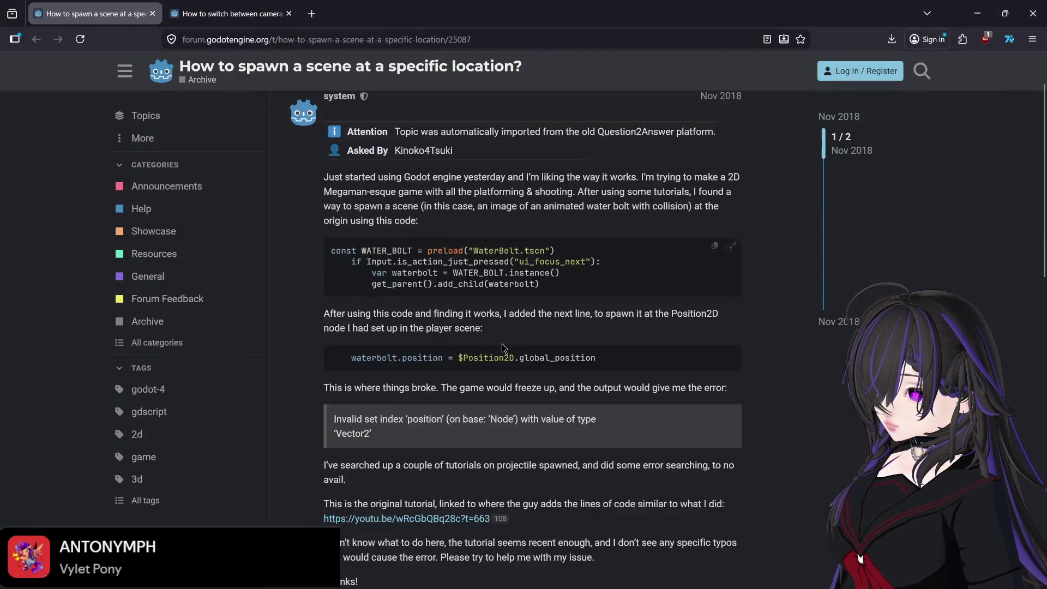
pyautogui.scroll(5, 502, 349)
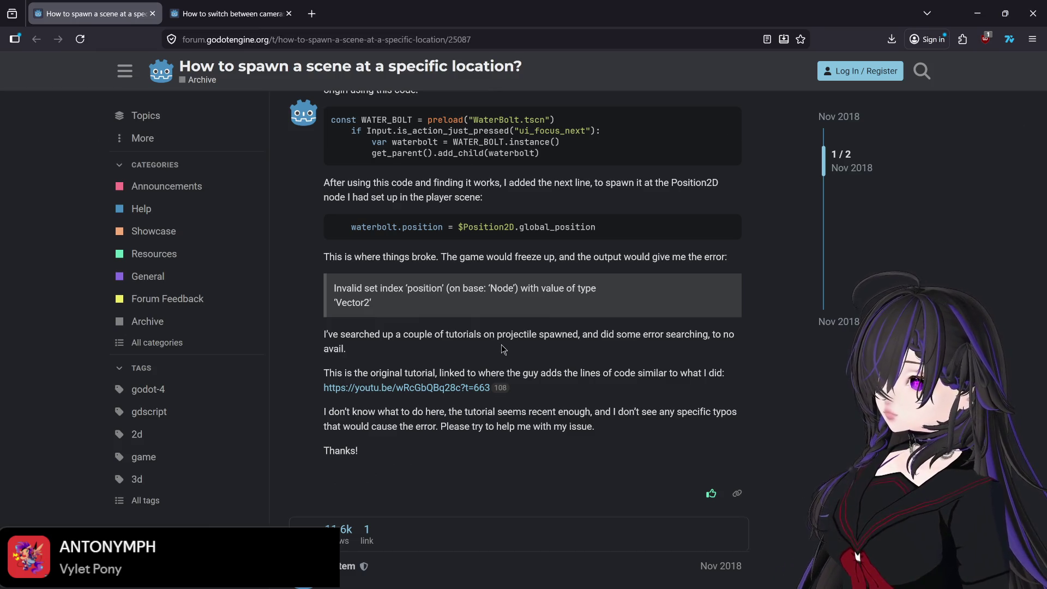
pyautogui.scroll(-6, 503, 349)
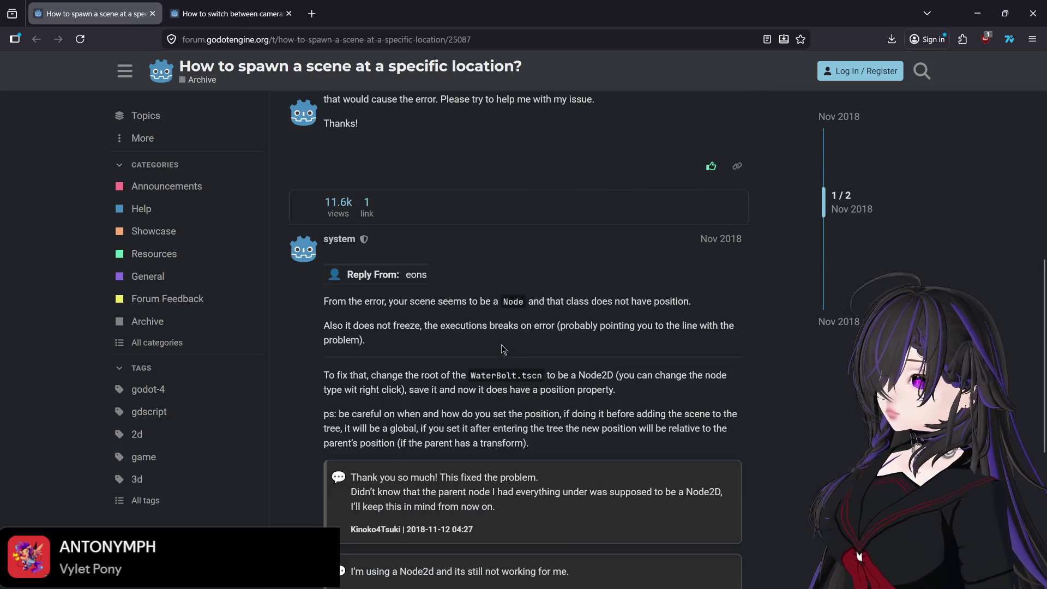
pyautogui.scroll(-3, 503, 349)
pyautogui.scroll(10, 503, 350)
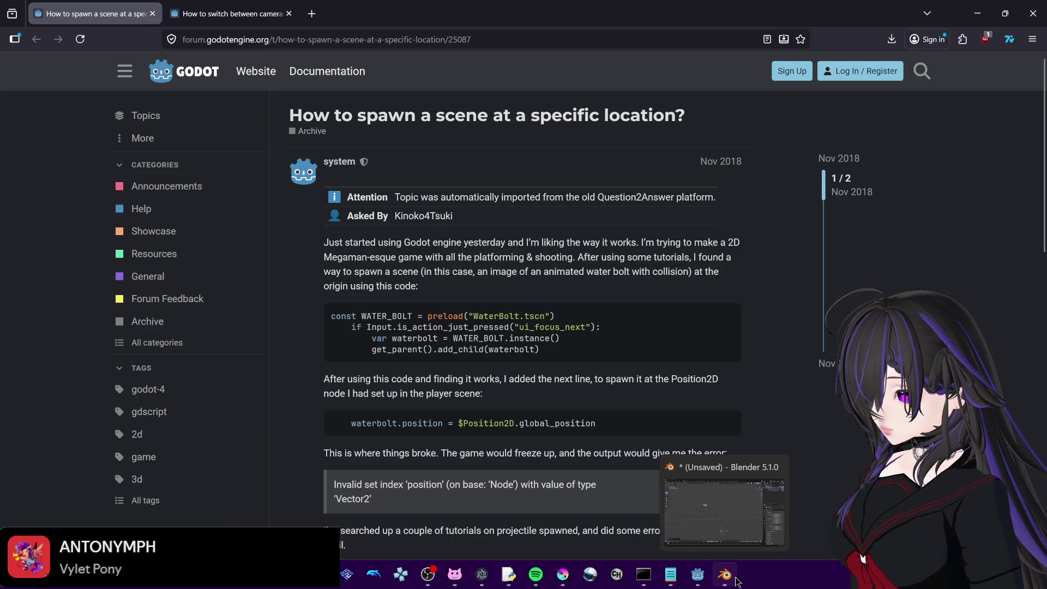
pyautogui.click(734, 579)
pyautogui.click(698, 574)
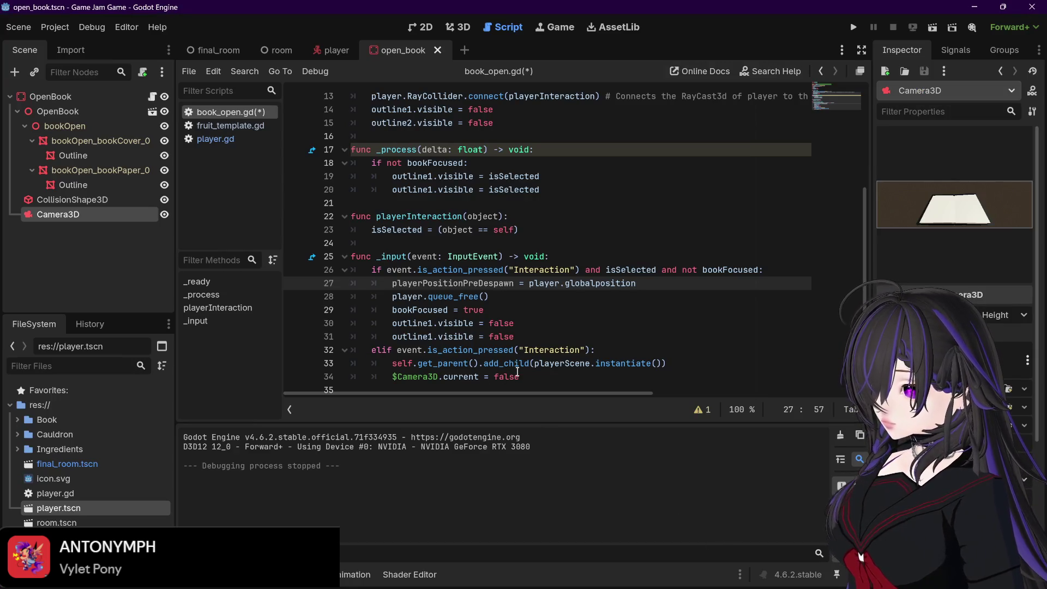
# - Store playerScene.instantiate() in a new var spawnPlayer on line 33 under the elif
pyautogui.click(611, 347)
pyautogui.press('Return')
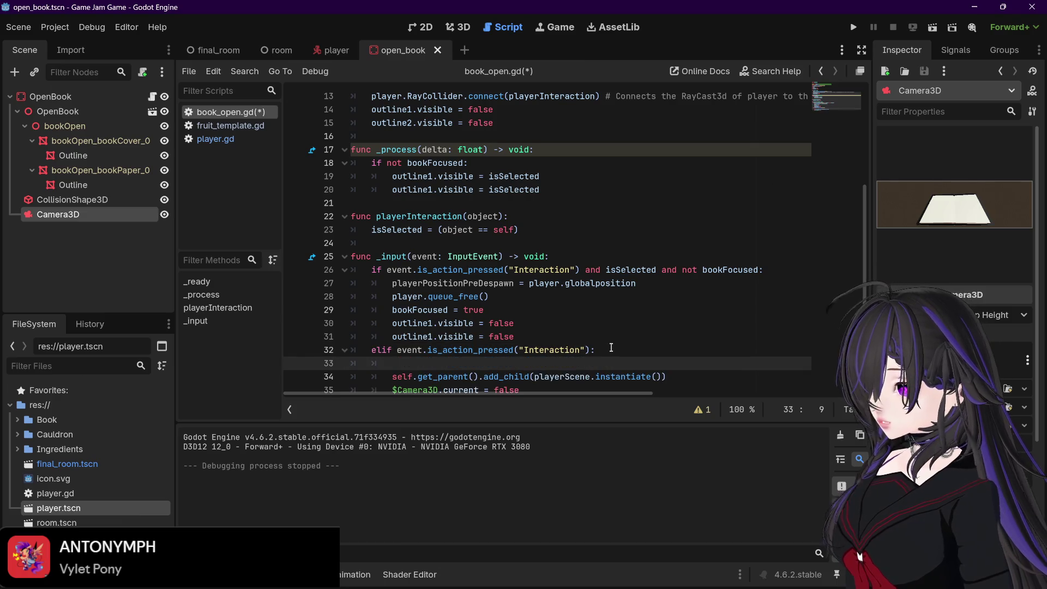
pyautogui.moveTo(375, 588)
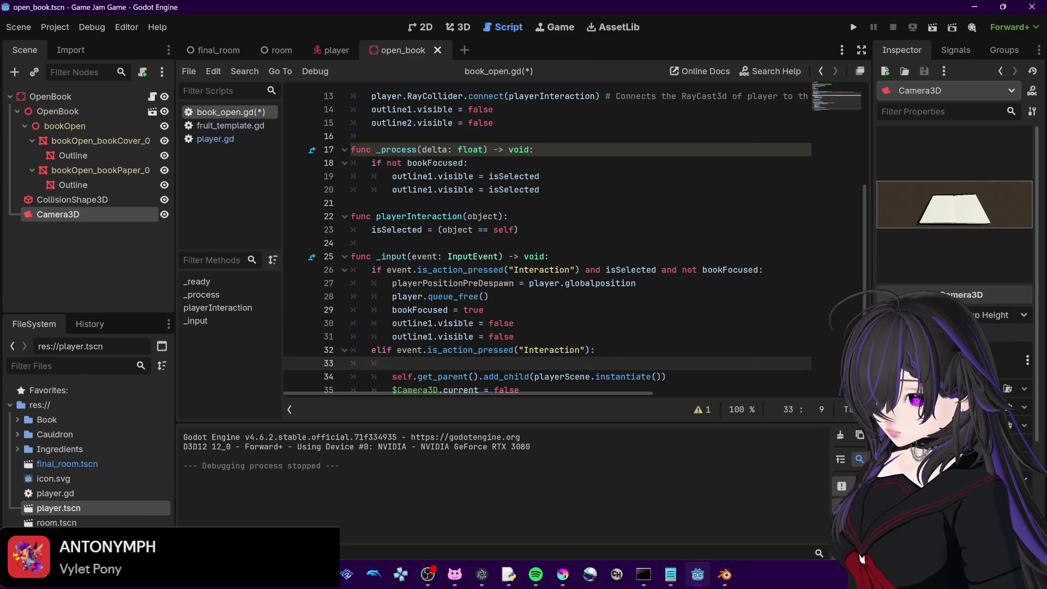
pyautogui.moveTo(211, 574)
pyautogui.moveTo(320, 508)
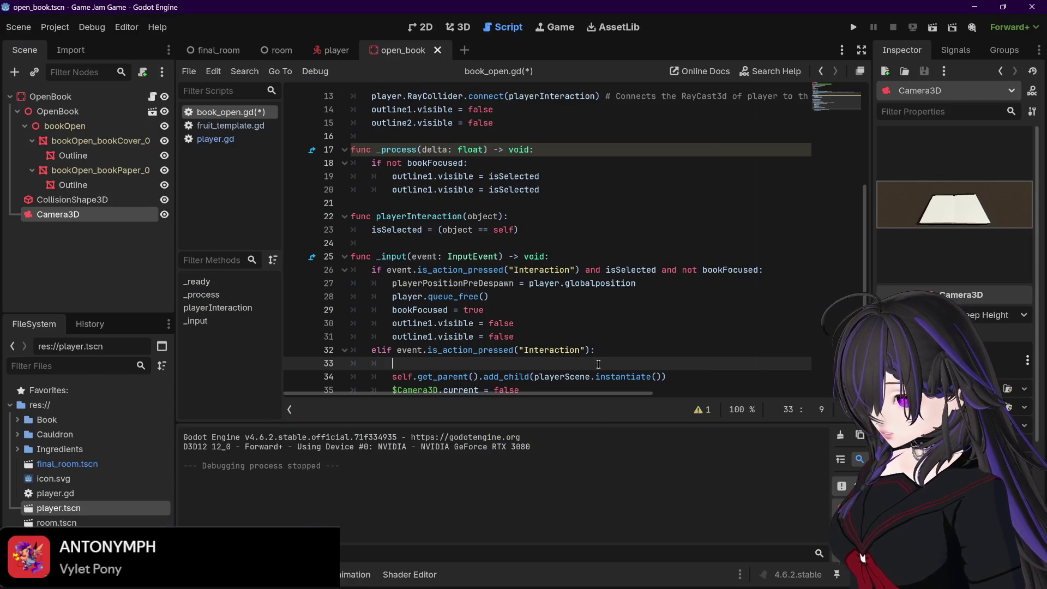
pyautogui.write('var ')
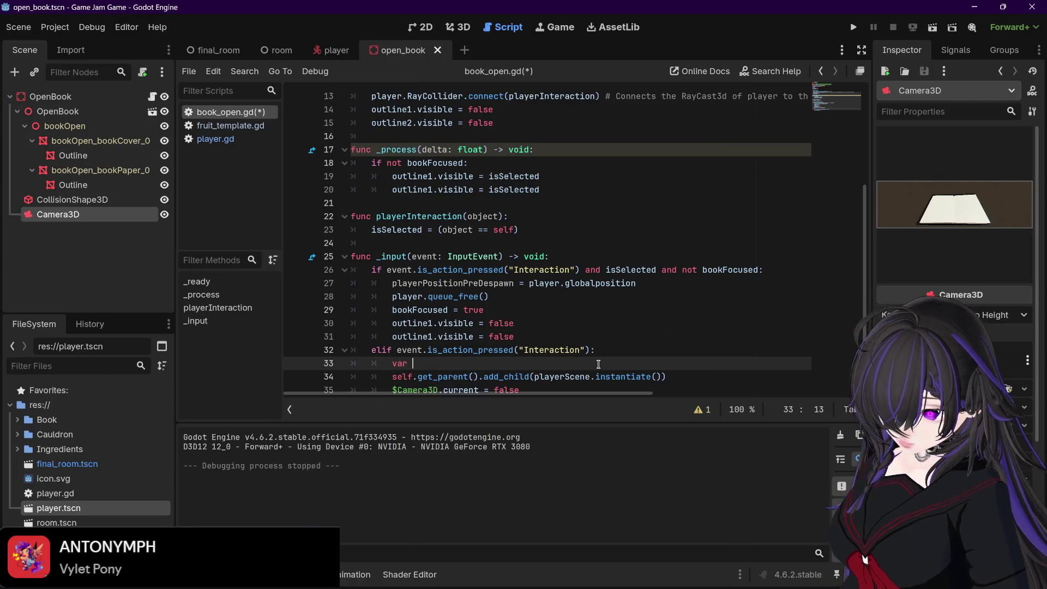
pyautogui.write('spawnPlay')
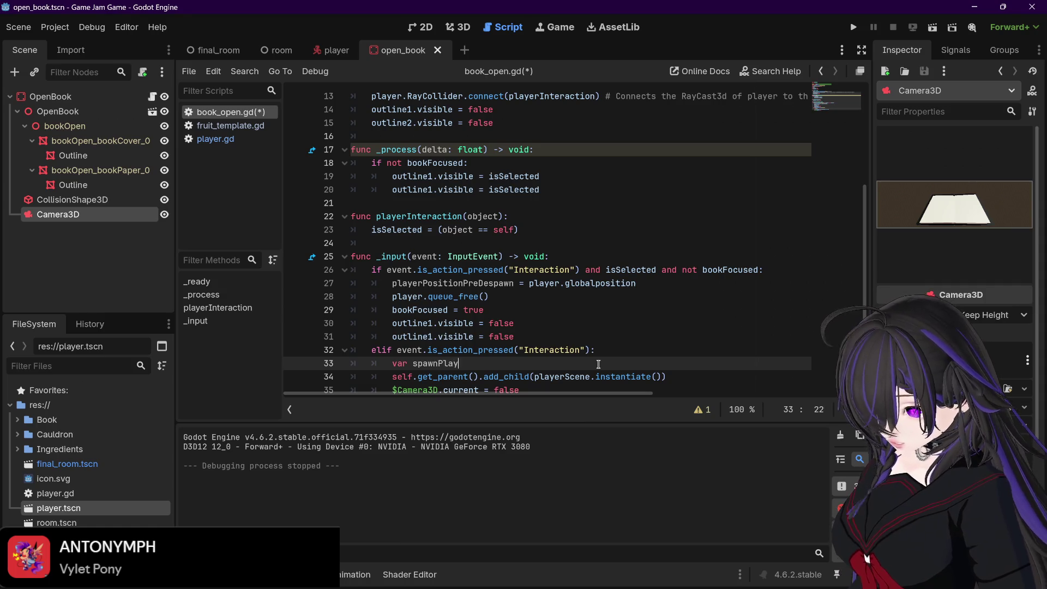
pyautogui.write('er')
pyautogui.moveTo(535, 376); pyautogui.dragTo(662, 375)
pyautogui.hotkey('ctrl', 'x')
pyautogui.click(514, 363)
pyautogui.hotkey('ctrl', 'v')
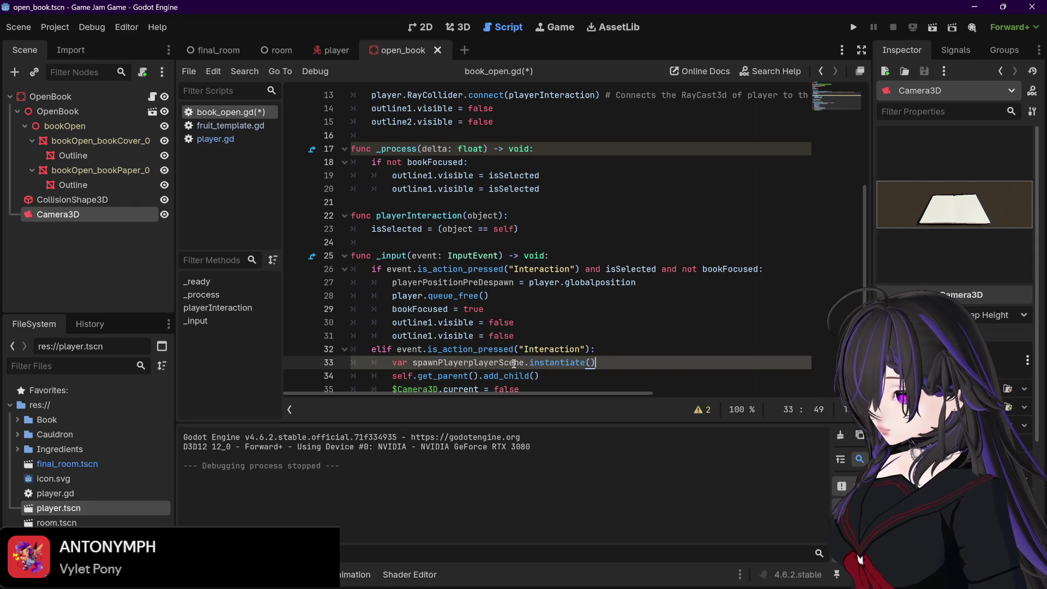
pyautogui.click(469, 363)
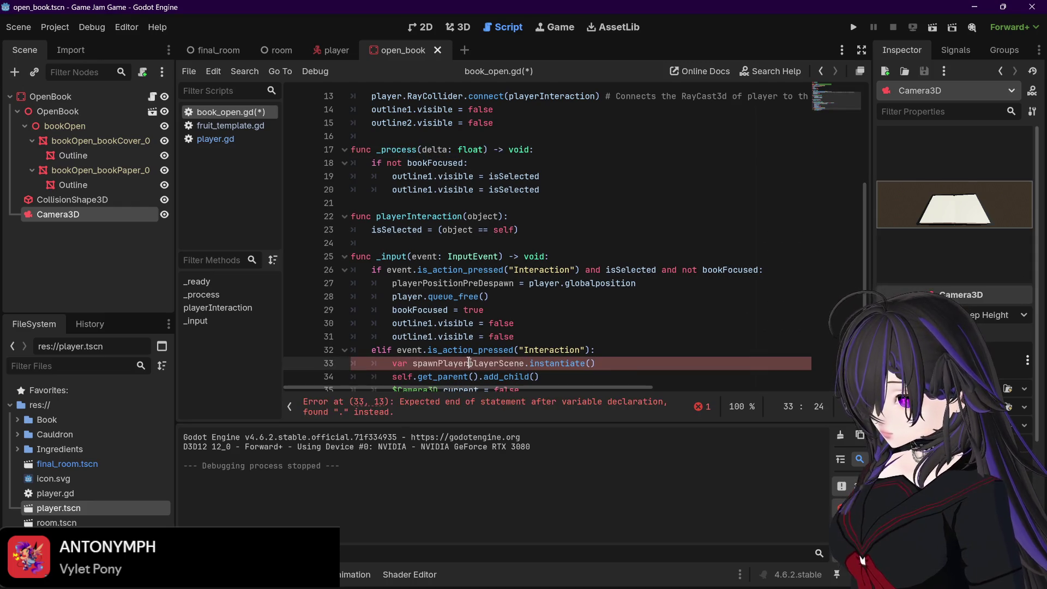
pyautogui.write('=')
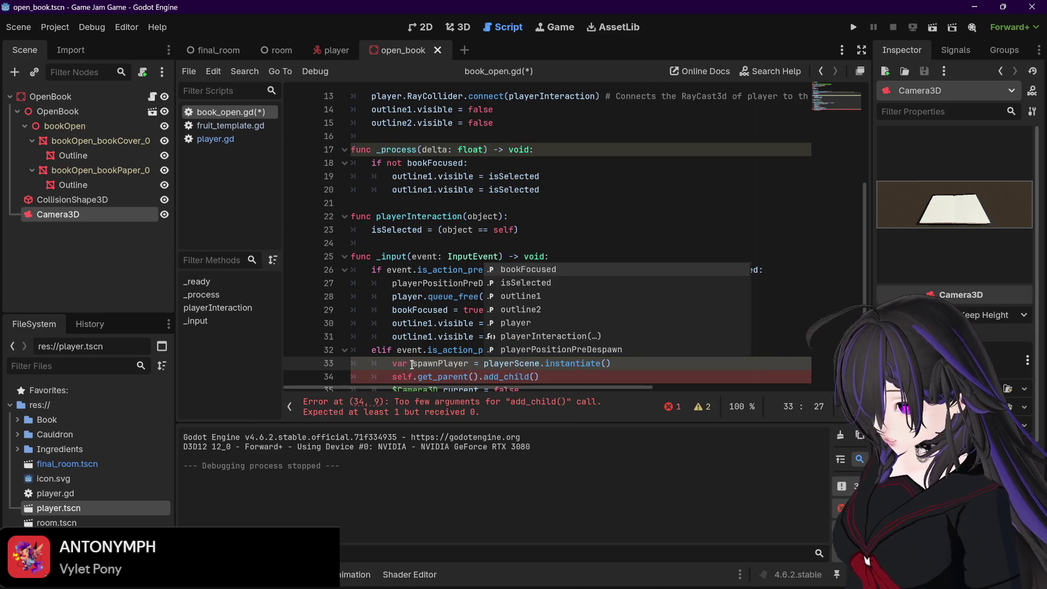
# - Pass spawnPlayer as the argument to add_child instead of the instantiate call
pyautogui.scroll(-1, 413, 329)
pyautogui.moveTo(413, 329); pyautogui.dragTo(468, 330)
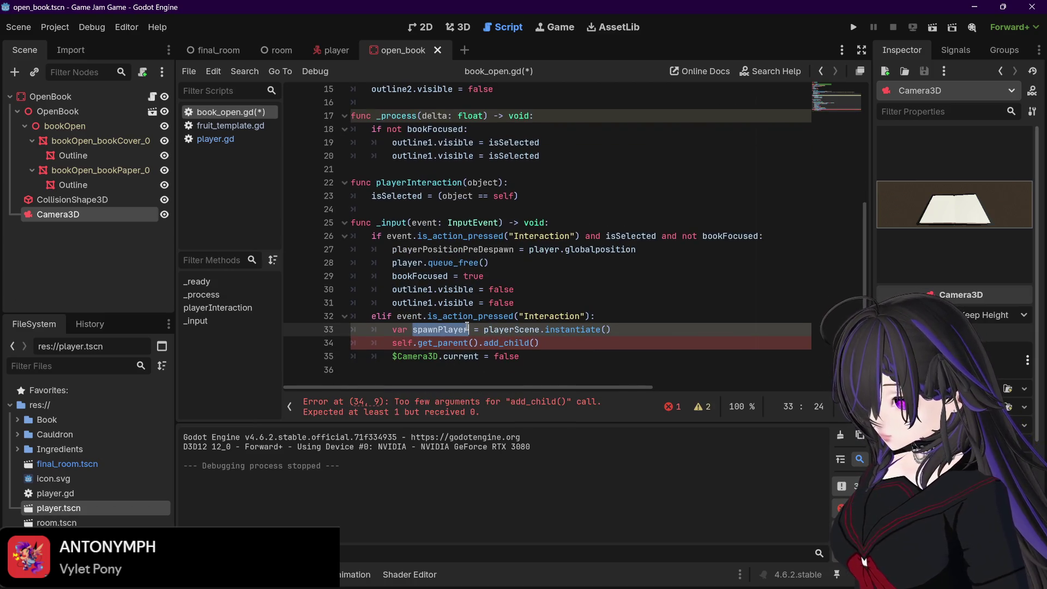
pyautogui.hotkey('ctrl', 'c')
pyautogui.click(536, 342)
pyautogui.hotkey('ctrl', 'v')
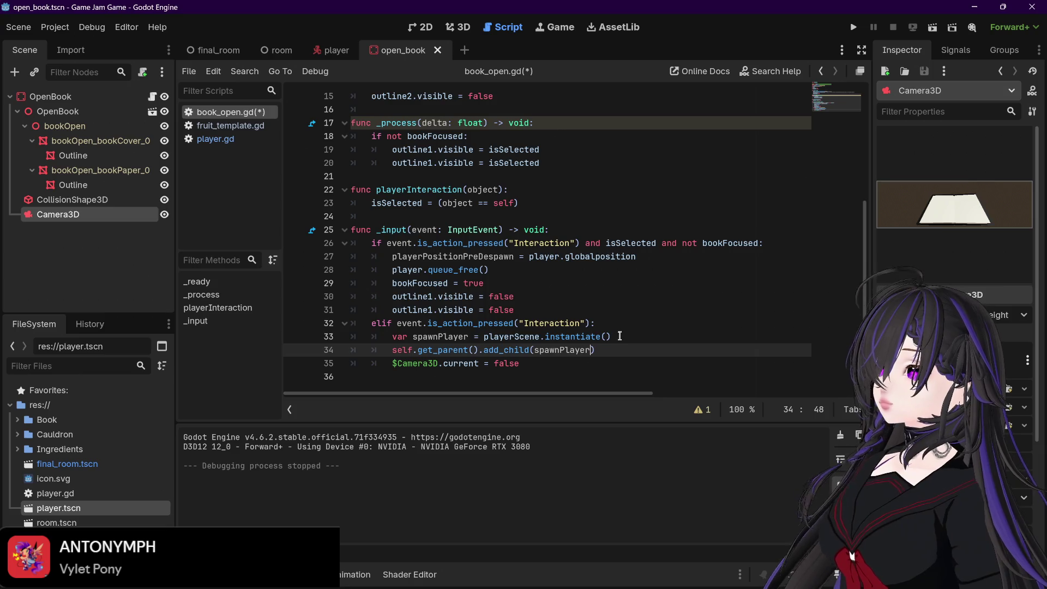
# - Set spawnPlayer.globalposition = playerPositionPreDespawn on line 34, save book_open.gd and start a playtest
pyautogui.click(620, 336)
pyautogui.press('Return')
pyautogui.hotkey('ctrl', 'v')
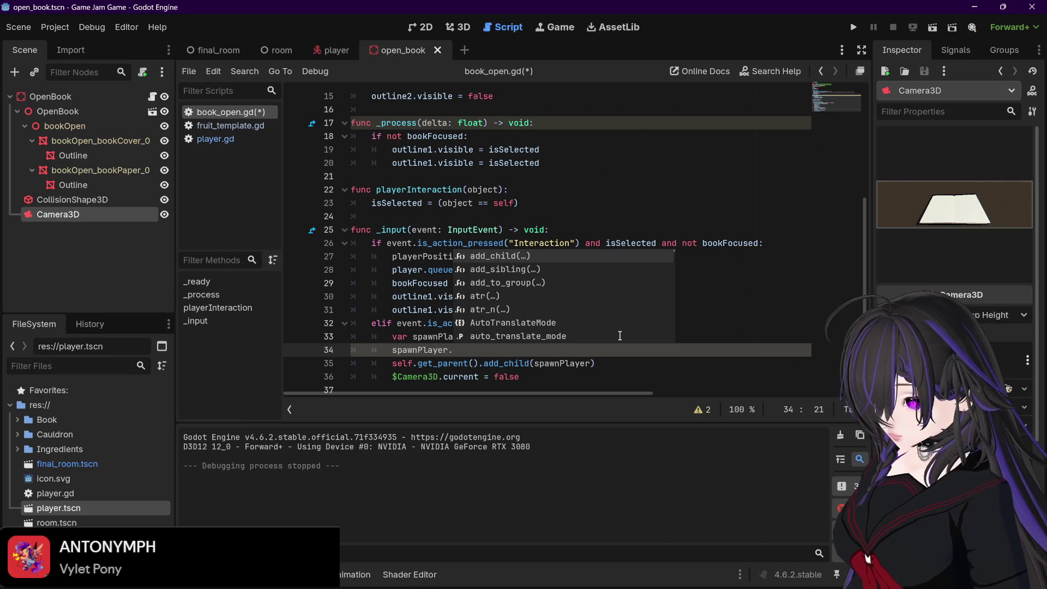
pyautogui.write('globalposition =')
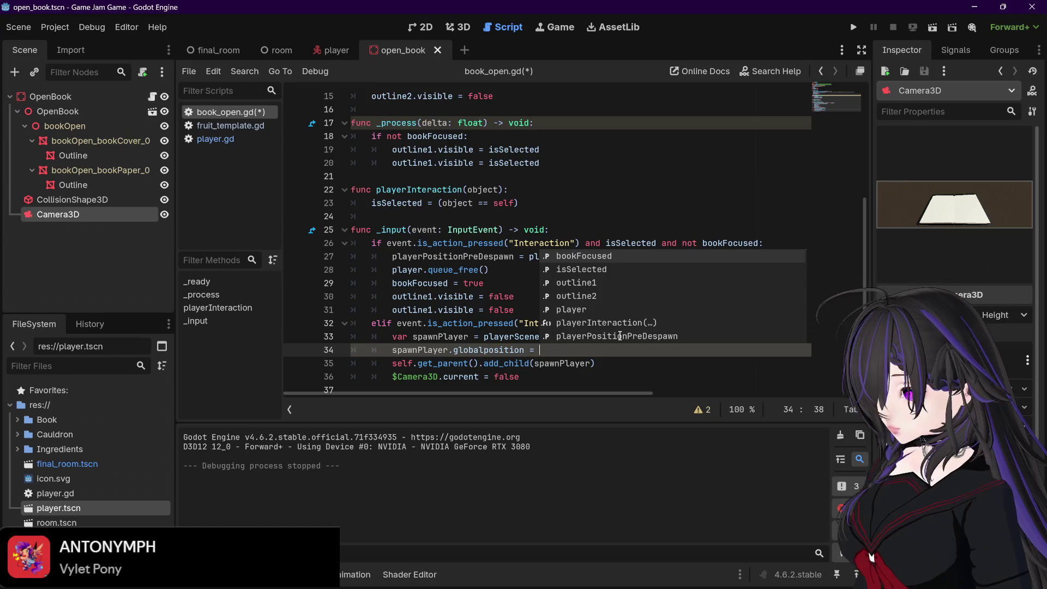
pyautogui.moveTo(392, 256); pyautogui.dragTo(515, 257)
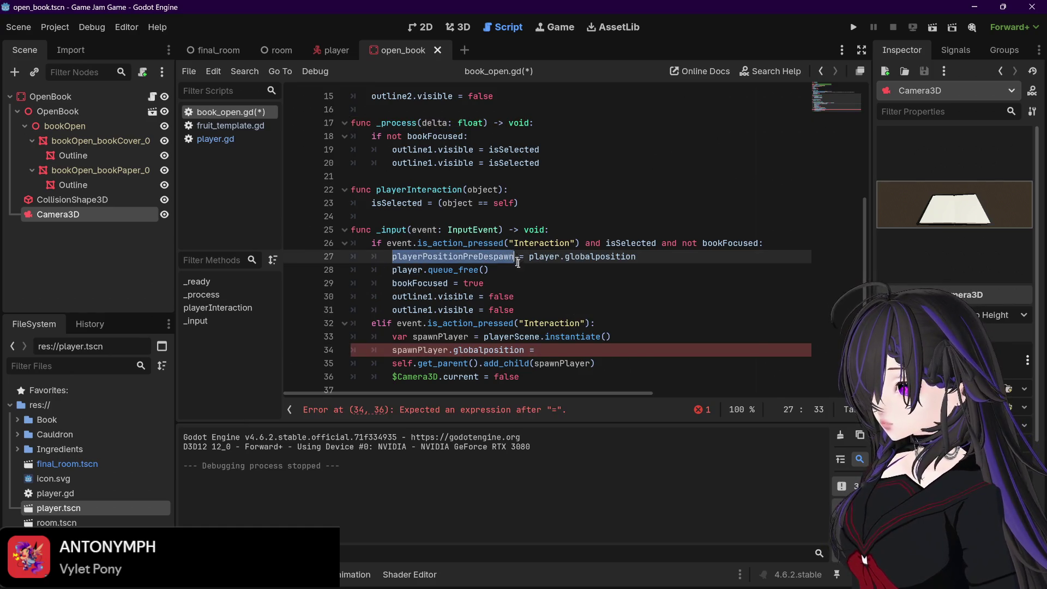
pyautogui.hotkey('ctrl', 'c')
pyautogui.click(550, 350)
pyautogui.hotkey('ctrl', 'v')
pyautogui.hotkey('ctrl', 's')
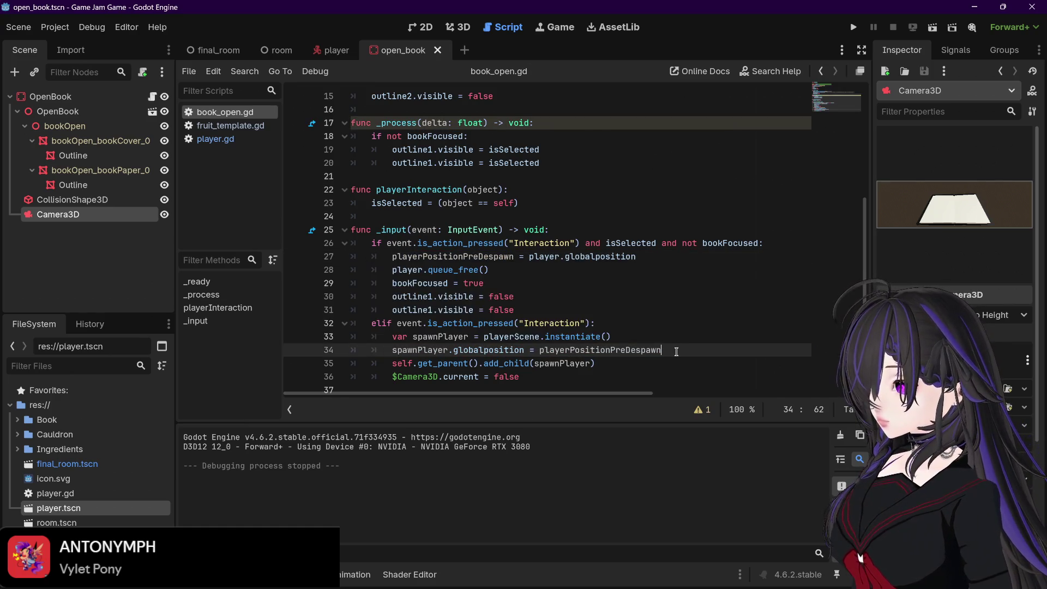
pyautogui.scroll(-1, 680, 351)
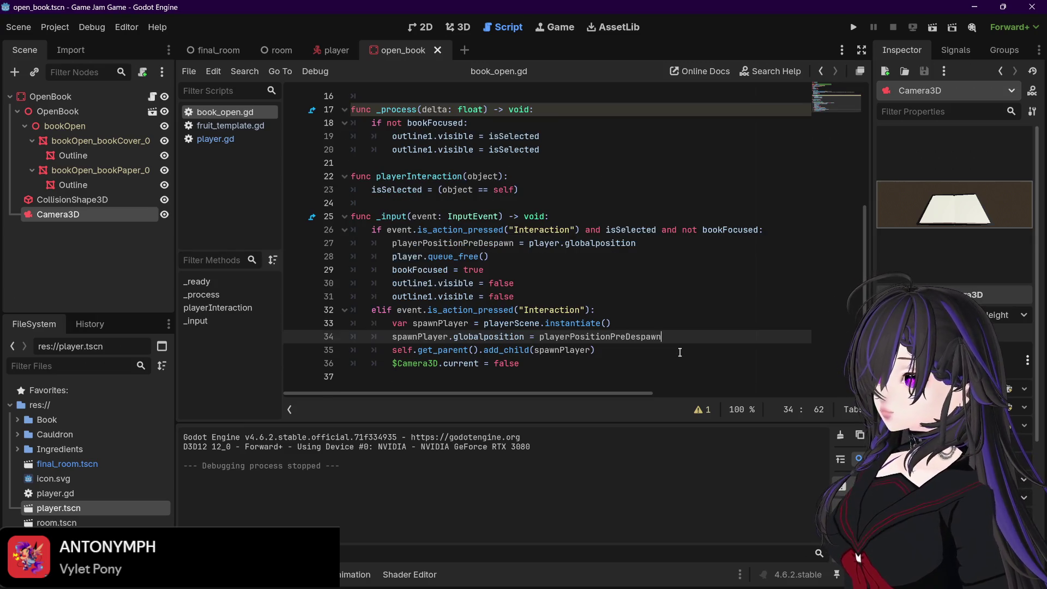
pyautogui.press('F5')
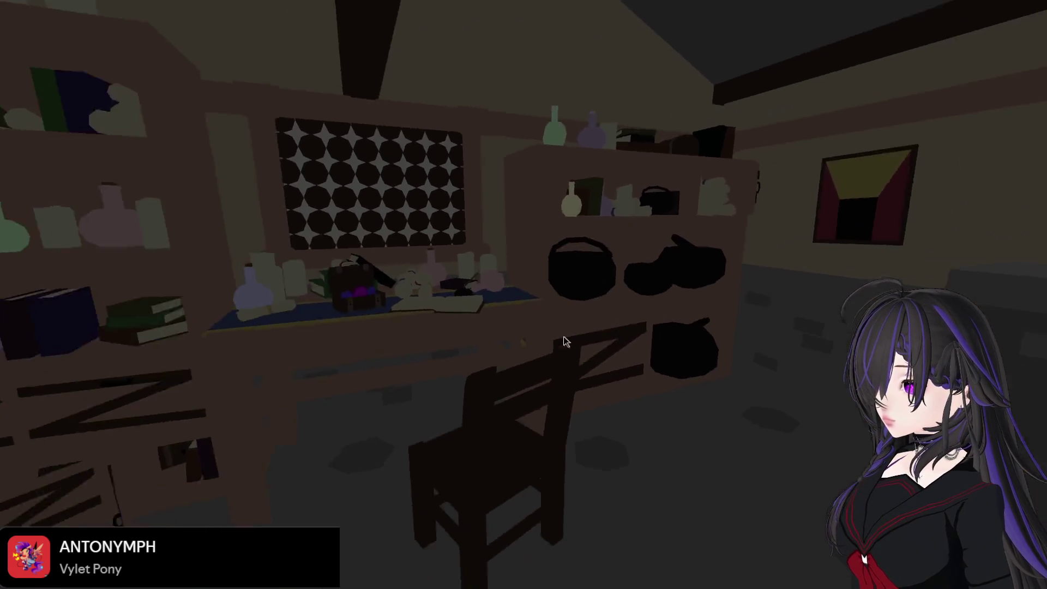
# - Interact with the book in-game, triggering the globalposition error at line 27 of book_open.gd
pyautogui.press('e')
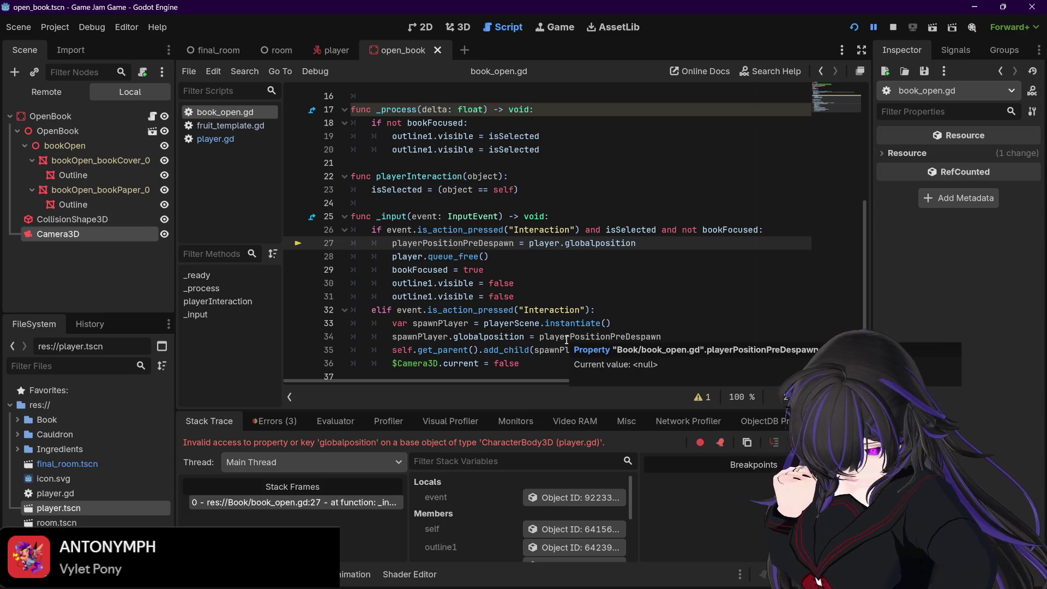
pyautogui.hotkey('ctrl', 'shift', 'Tab')
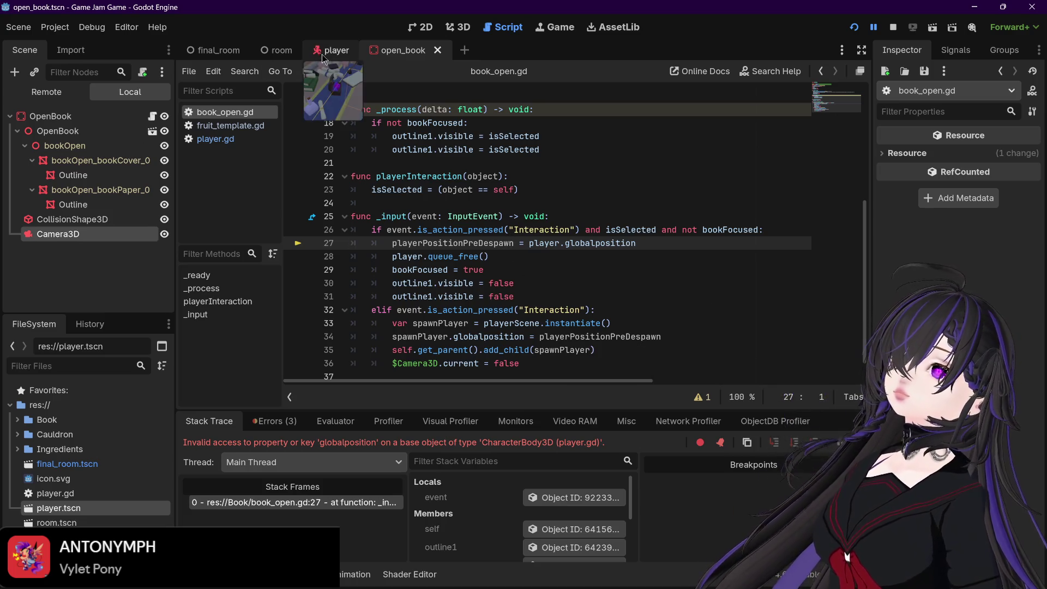
# - Check how global_position is spelled in player.gd
pyautogui.scroll(5, 495, 301)
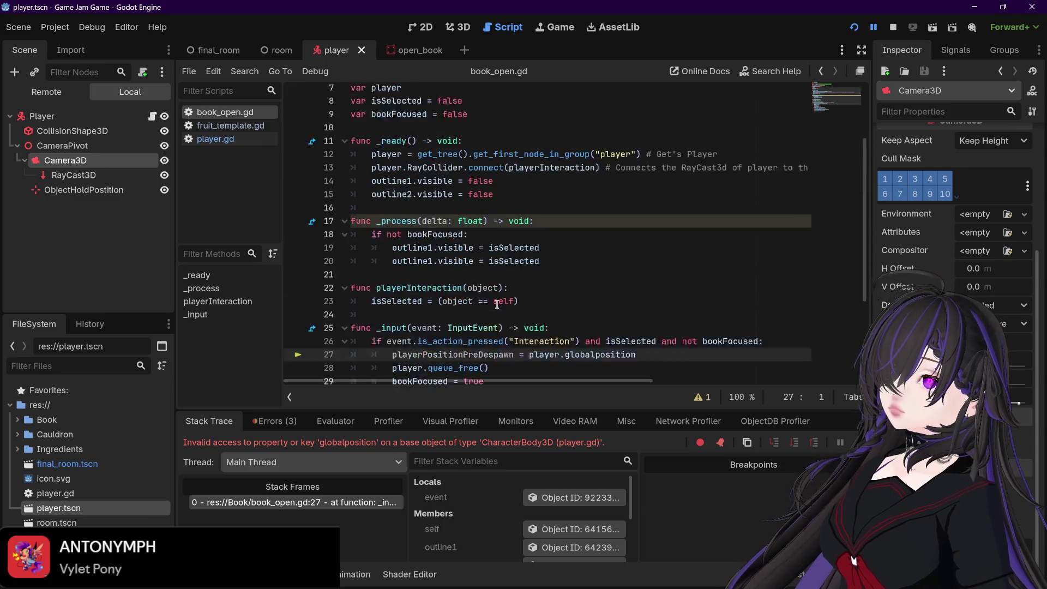
pyautogui.click(215, 139)
pyautogui.scroll(-15, 547, 276)
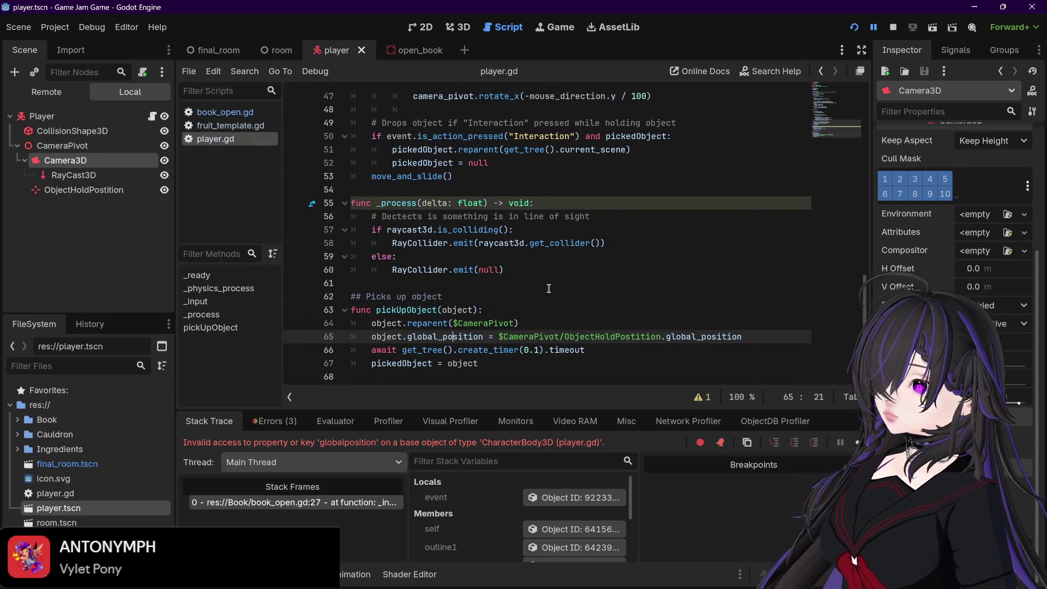
pyautogui.doubleClick(667, 337)
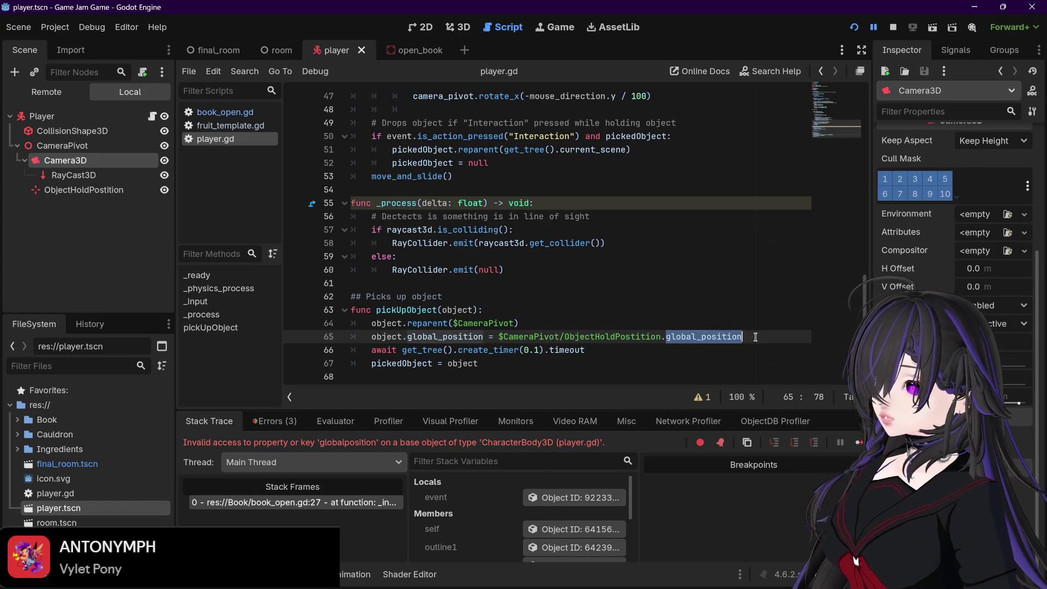
pyautogui.click(627, 310)
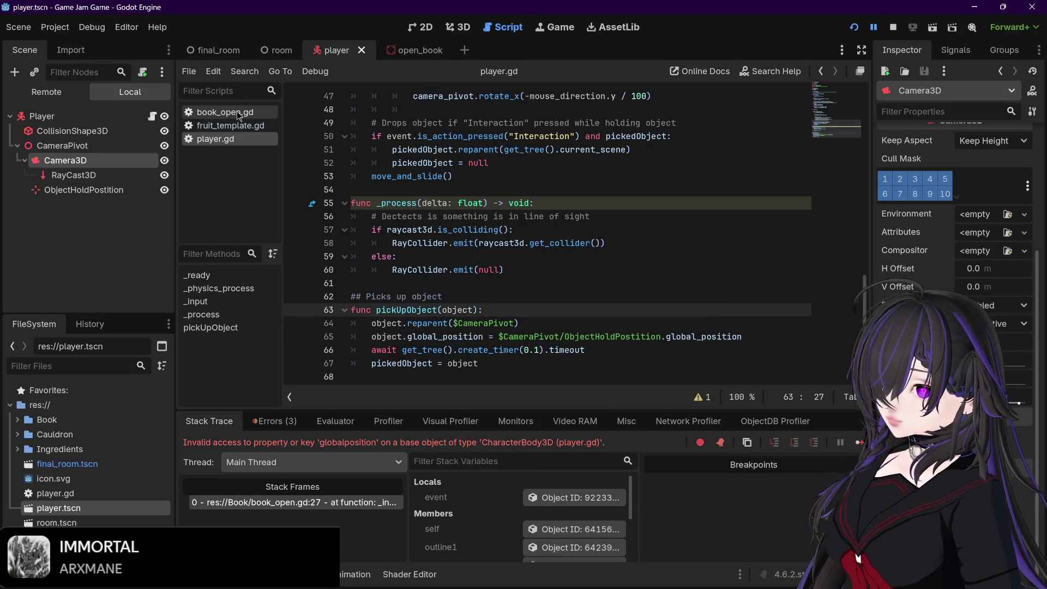
# - Change globalposition to global_position on lines 27 and 34, save, and stop debugging
pyautogui.click(225, 111)
pyautogui.scroll(-5, 470, 216)
pyautogui.scroll(-1, 554, 251)
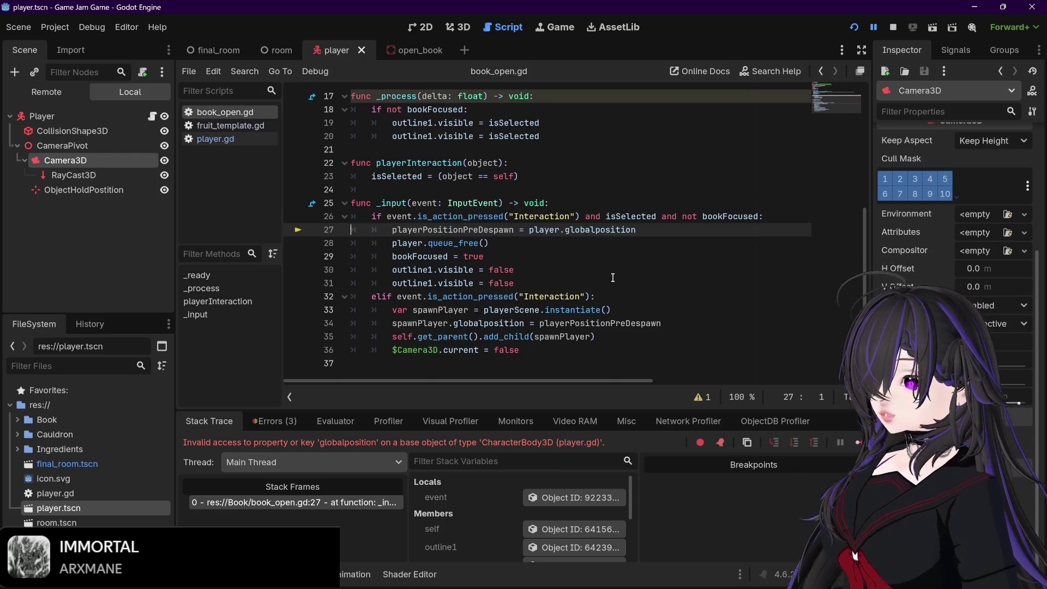
pyautogui.moveTo(636, 229); pyautogui.dragTo(564, 230)
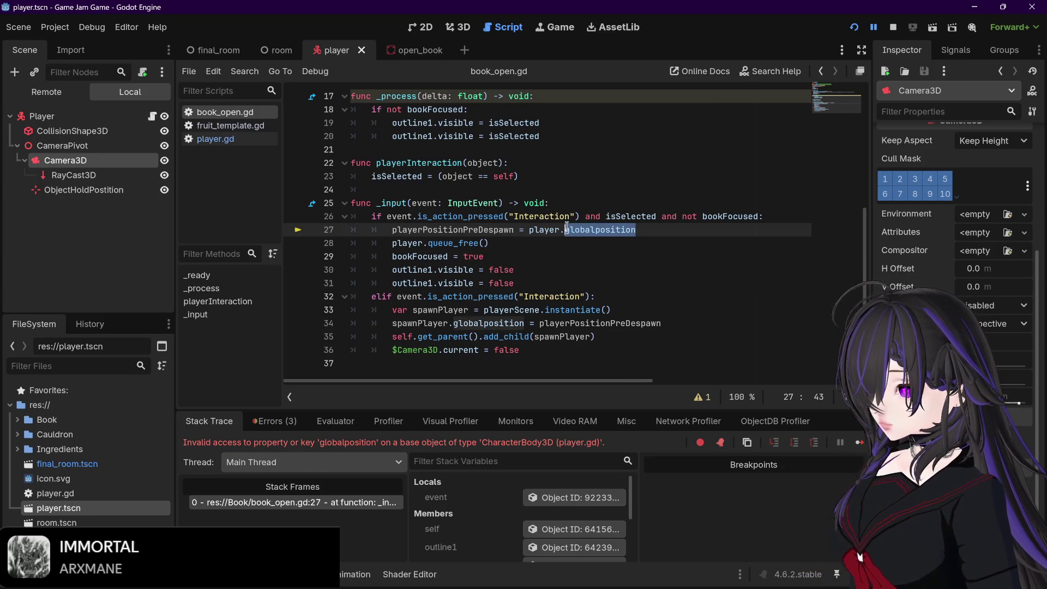
pyautogui.write('global_position')
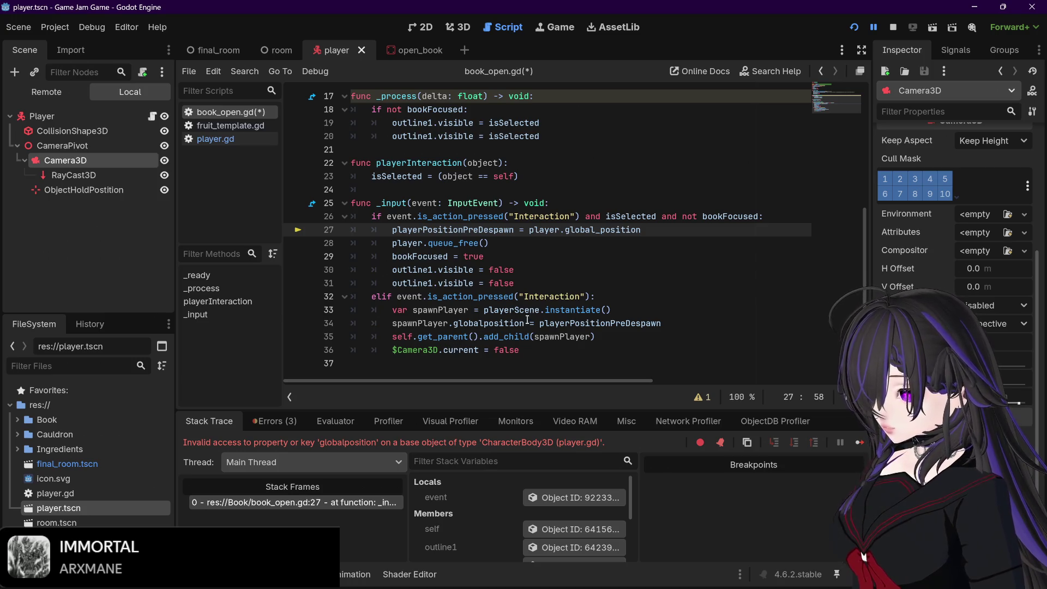
pyautogui.doubleClick(456, 323)
pyautogui.write('global_position')
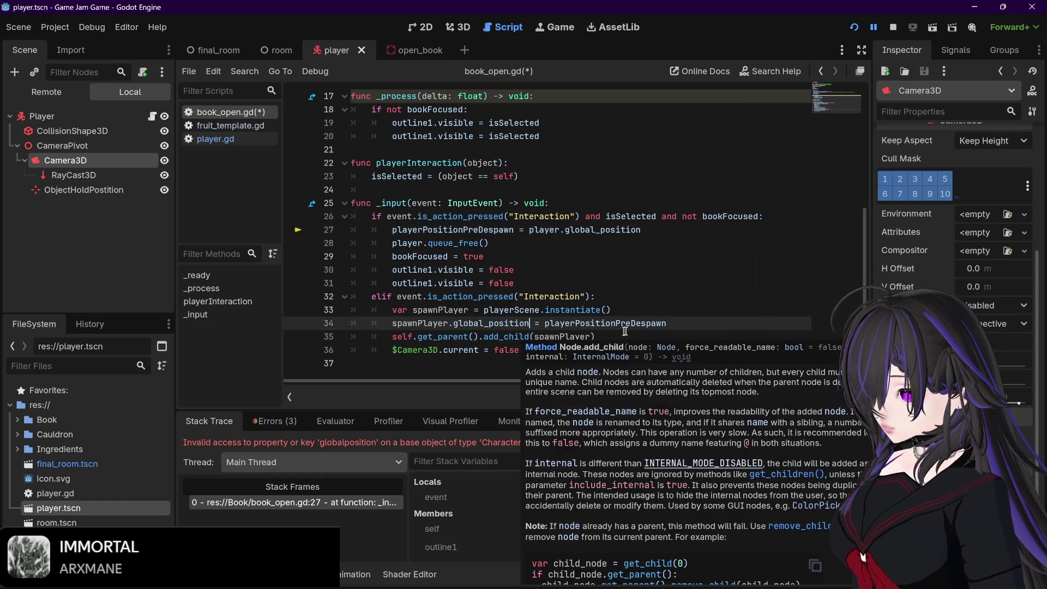
pyautogui.click(680, 324)
pyautogui.hotkey('ctrl', 's')
pyautogui.click(893, 27)
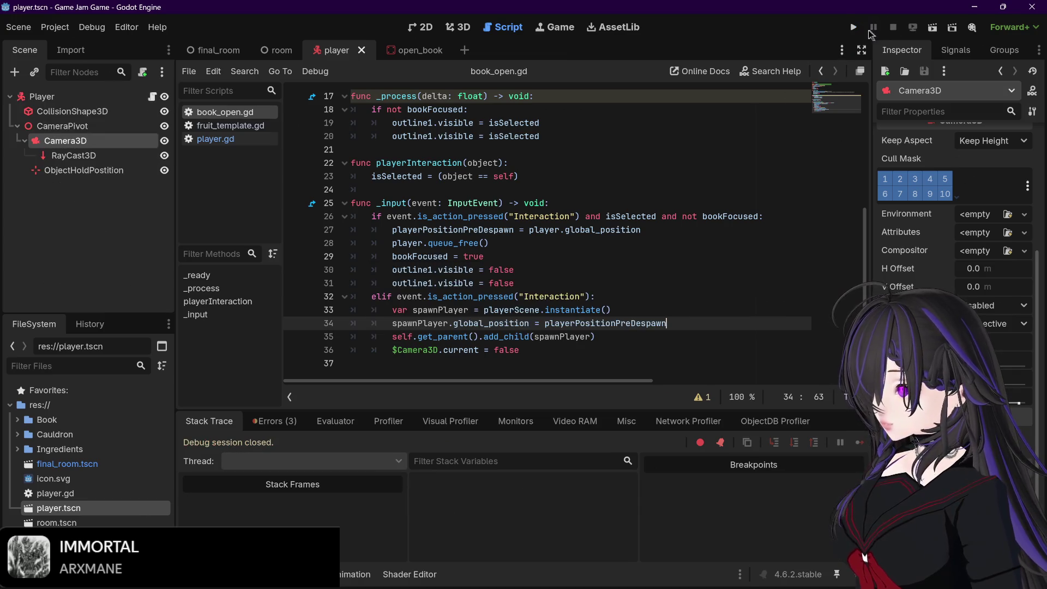
# - Run the game again to test the global_position fix, then close it
pyautogui.click(854, 27)
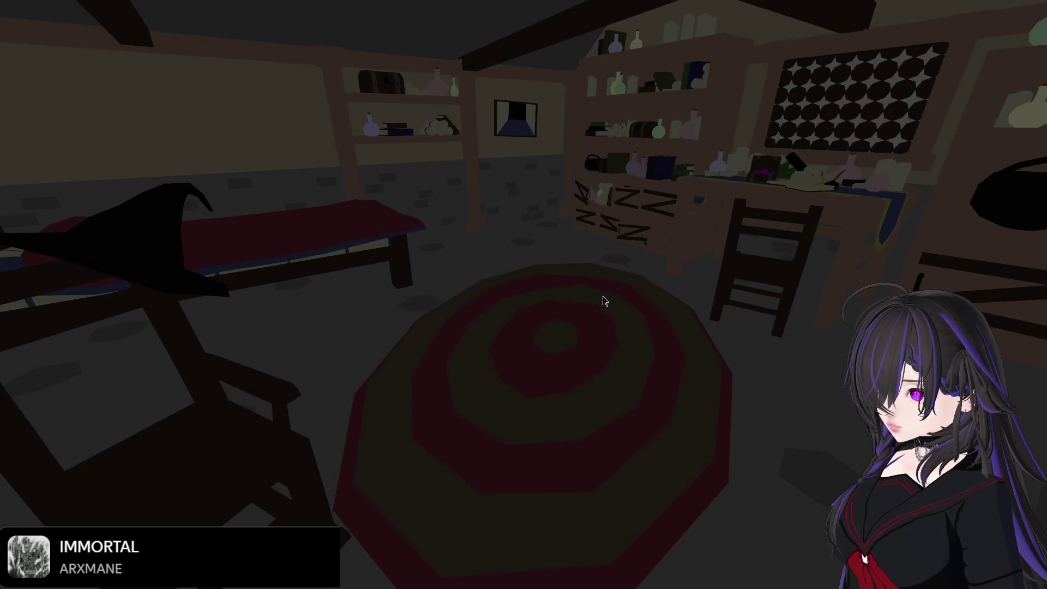
pyautogui.press('F8')
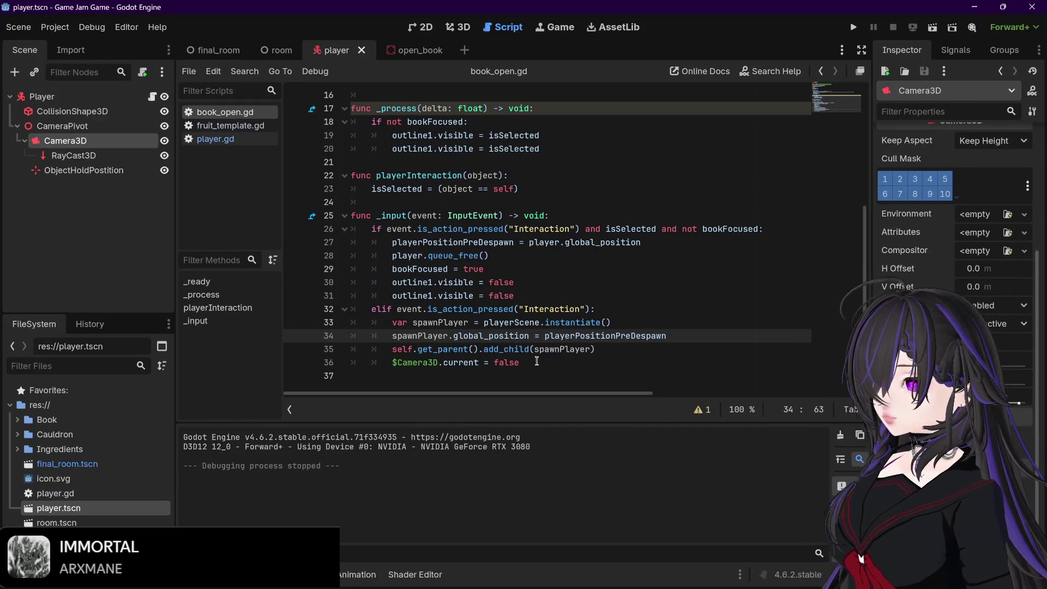
# - Add bookFocused = false as a new line 37 in book_open.gd
pyautogui.moveTo(393, 270); pyautogui.dragTo(533, 273)
pyautogui.hotkey('ctrl', 'c')
pyautogui.click(533, 361)
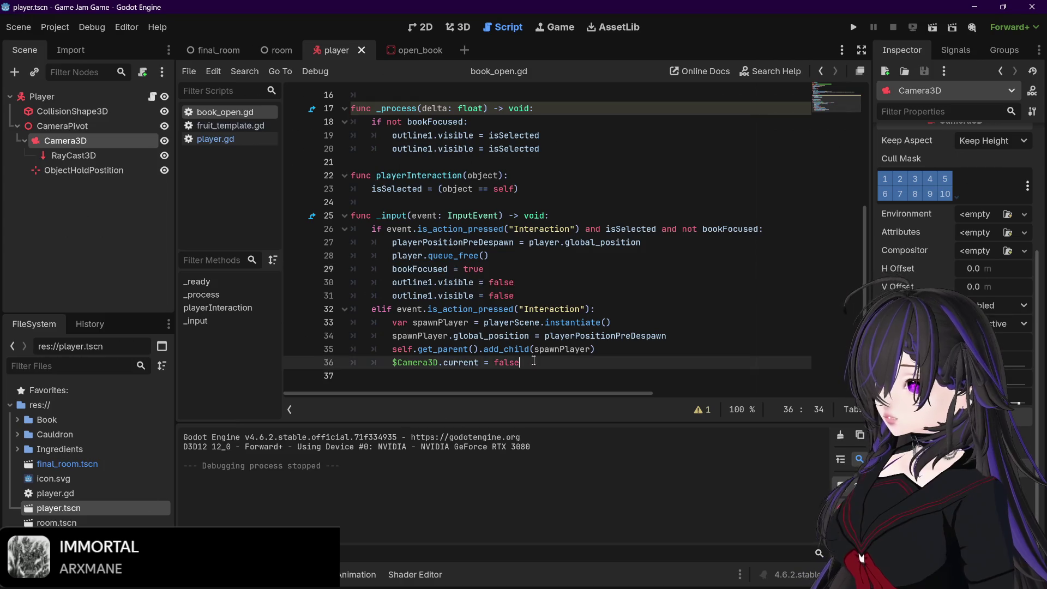
pyautogui.press('Return')
pyautogui.hotkey('ctrl', 'v')
pyautogui.press('BackSpace')
pyautogui.press('BackSpace')
pyautogui.press('BackSpace')
pyautogui.write('false')
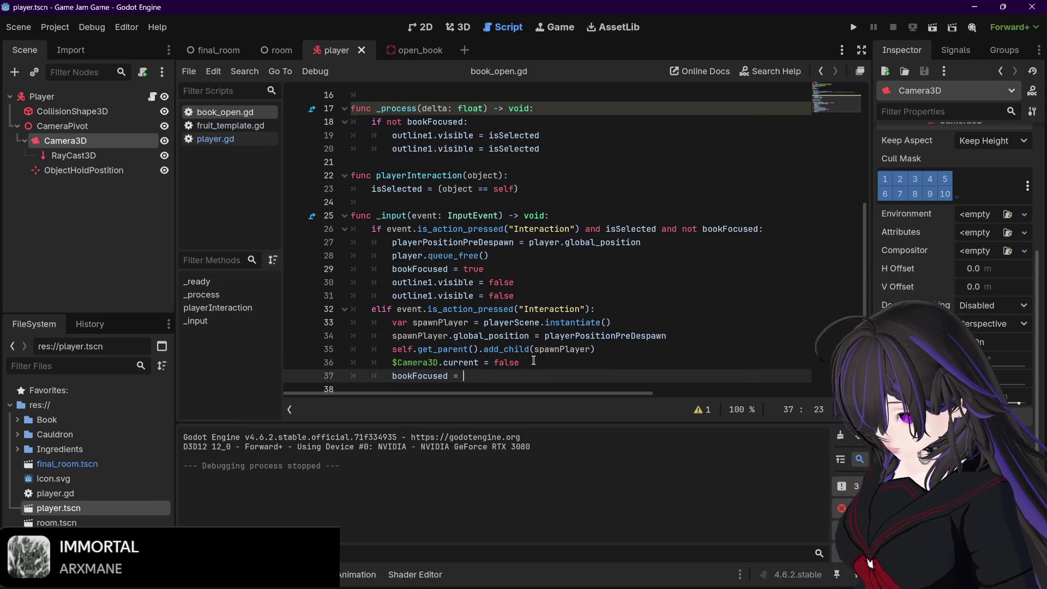
# - Relaunch the game and interact with the book to test the change
pyautogui.click(534, 361)
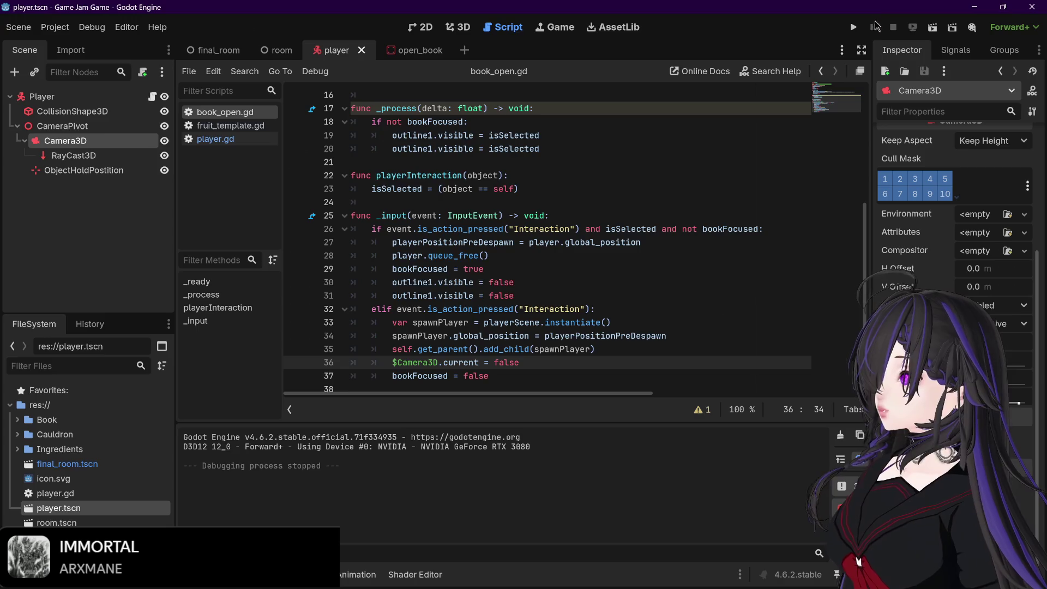
pyautogui.click(854, 26)
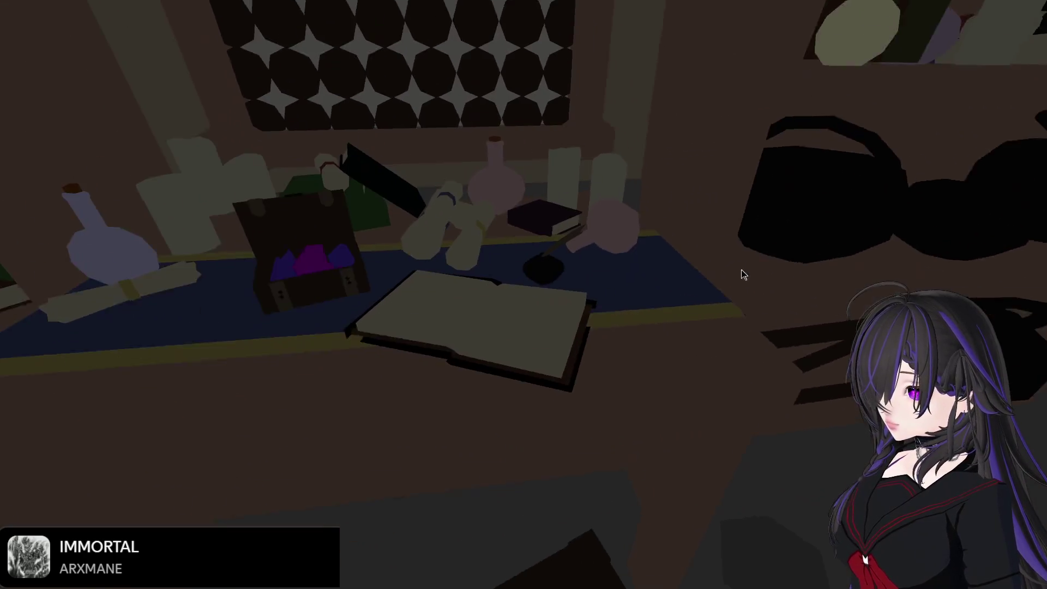
pyautogui.click(741, 270)
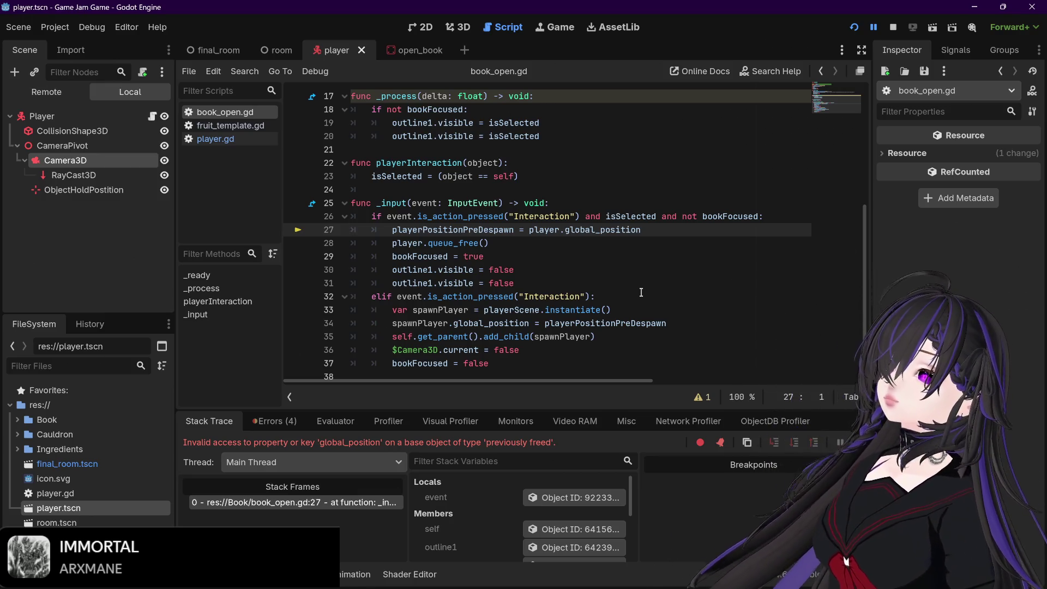
# - Move bookFocused = false to the start of the elif block and save
pyautogui.moveTo(392, 363); pyautogui.dragTo(489, 363)
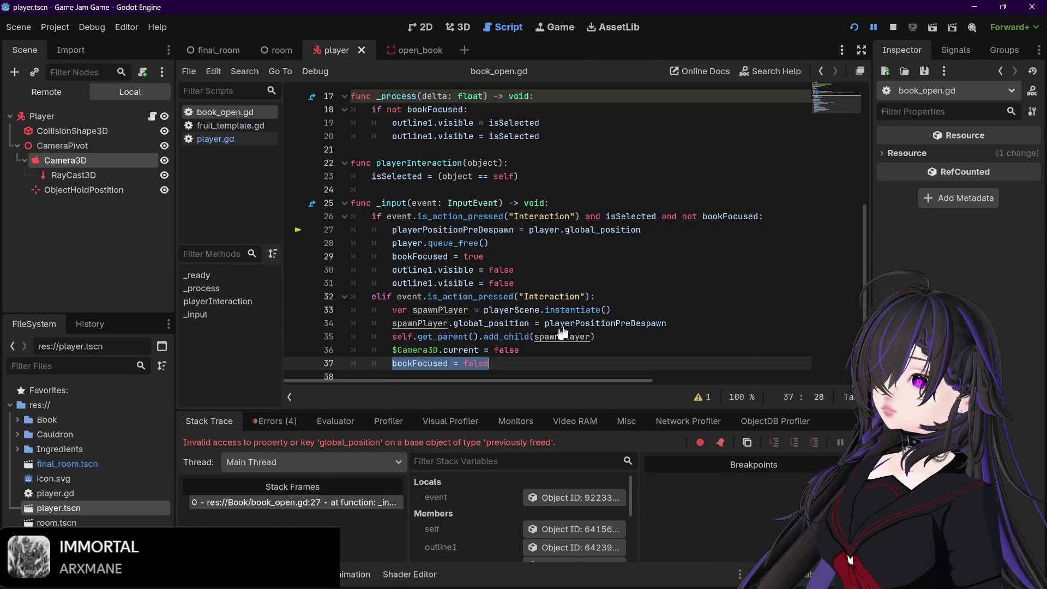
pyautogui.hotkey('ctrl', 'x')
pyautogui.click(624, 297)
pyautogui.press('Return')
pyautogui.hotkey('ctrl', 'v')
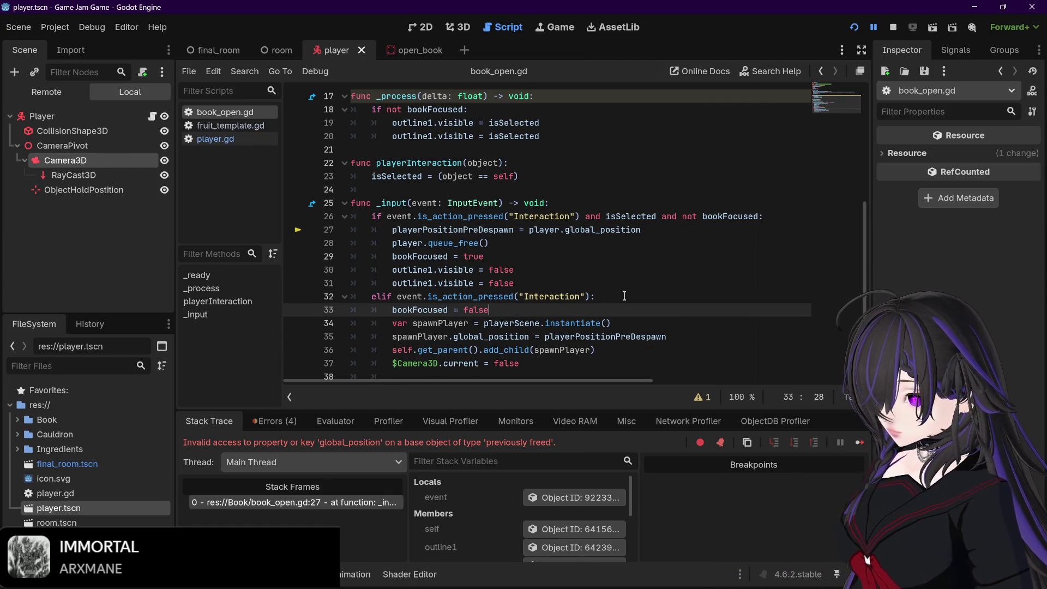
pyautogui.scroll(-1, 624, 296)
pyautogui.click(428, 349)
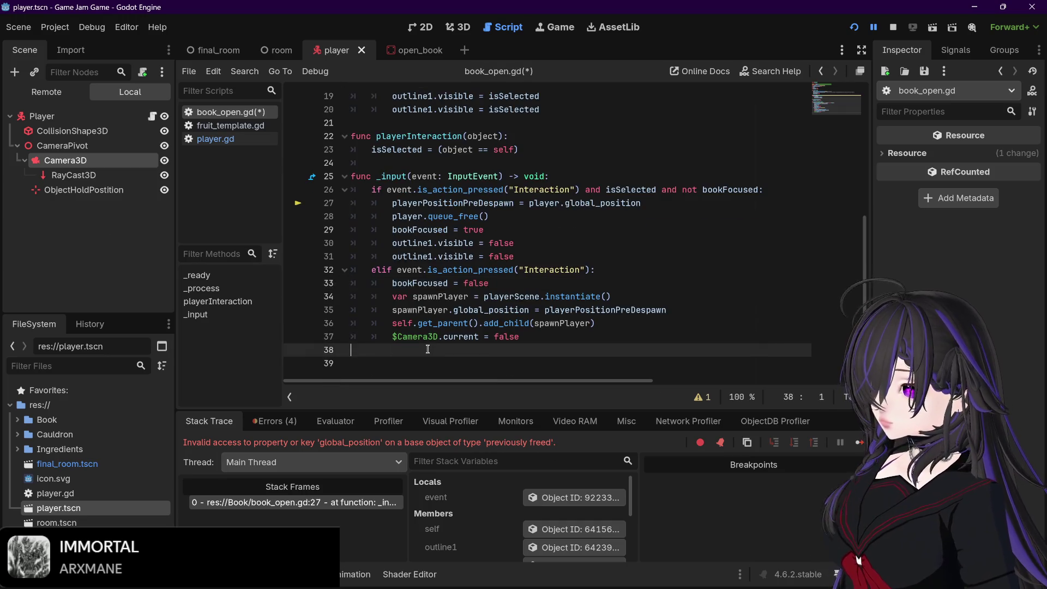
pyautogui.press('BackSpace')
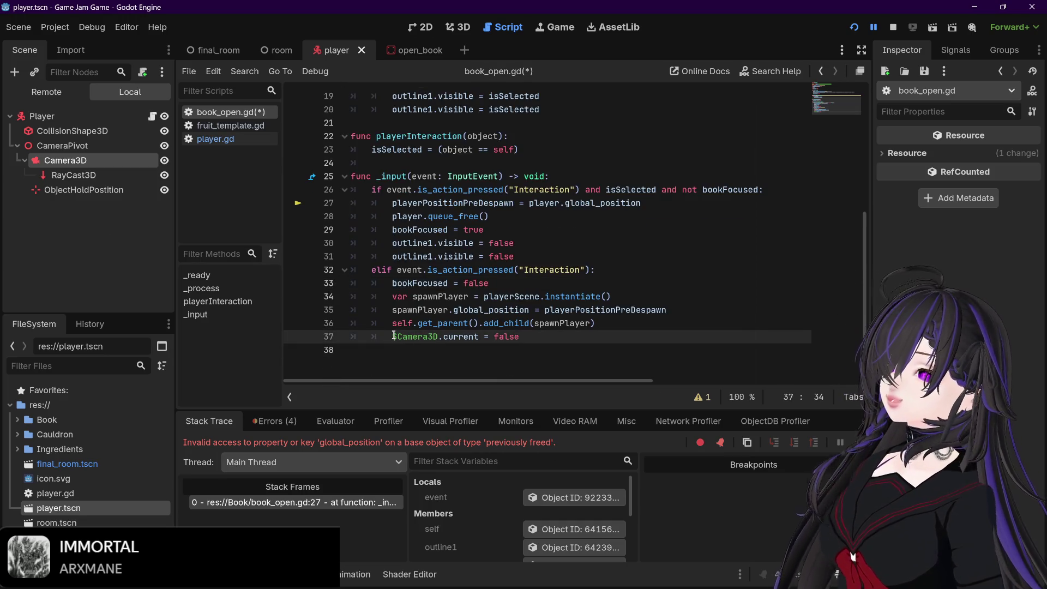
pyautogui.hotkey('ctrl', 's')
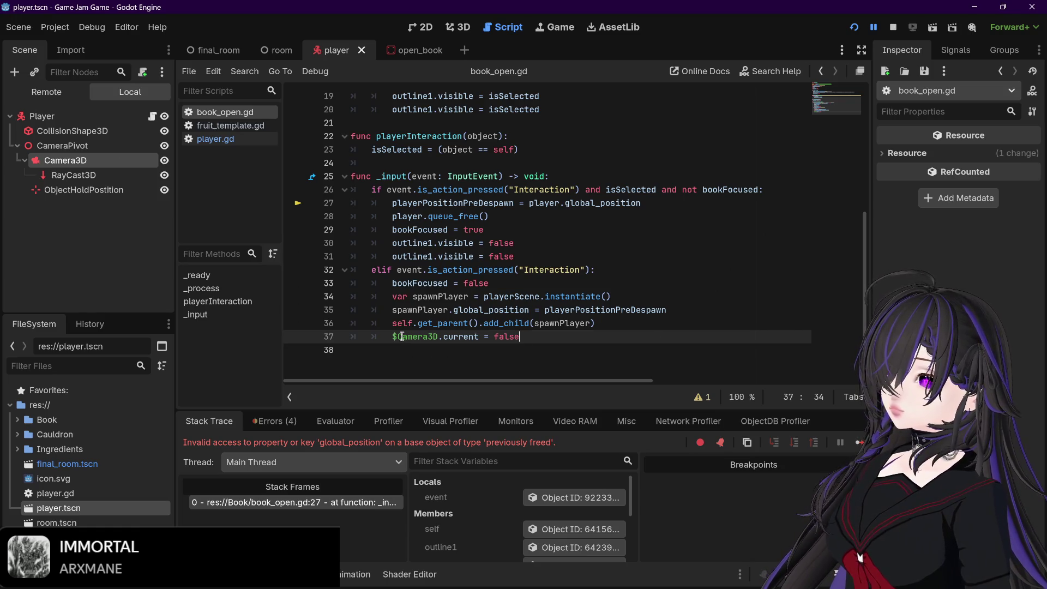
# - Add $Camera3D.current = true on line 29 after player.queue_free(), save, and restart the game
pyautogui.moveTo(394, 336); pyautogui.dragTo(478, 336)
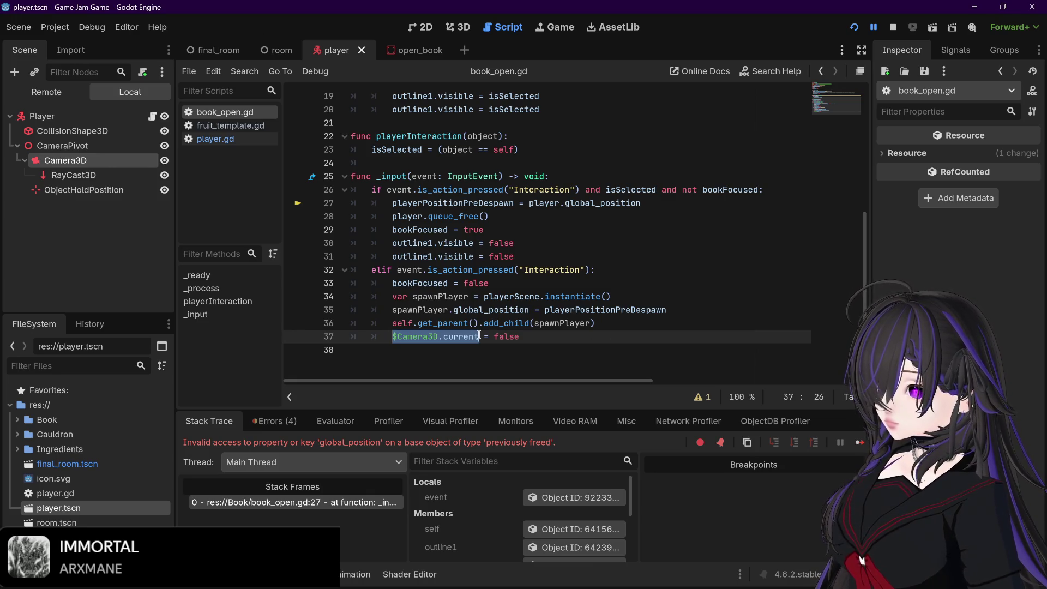
pyautogui.moveTo(478, 335); pyautogui.dragTo(530, 335)
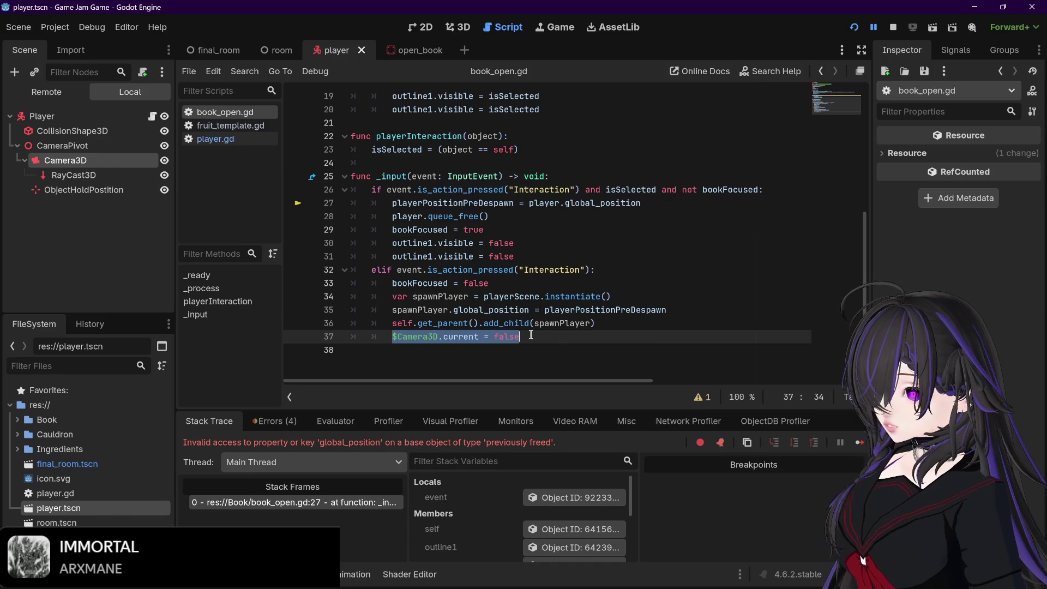
pyautogui.click(515, 217)
pyautogui.press('Return')
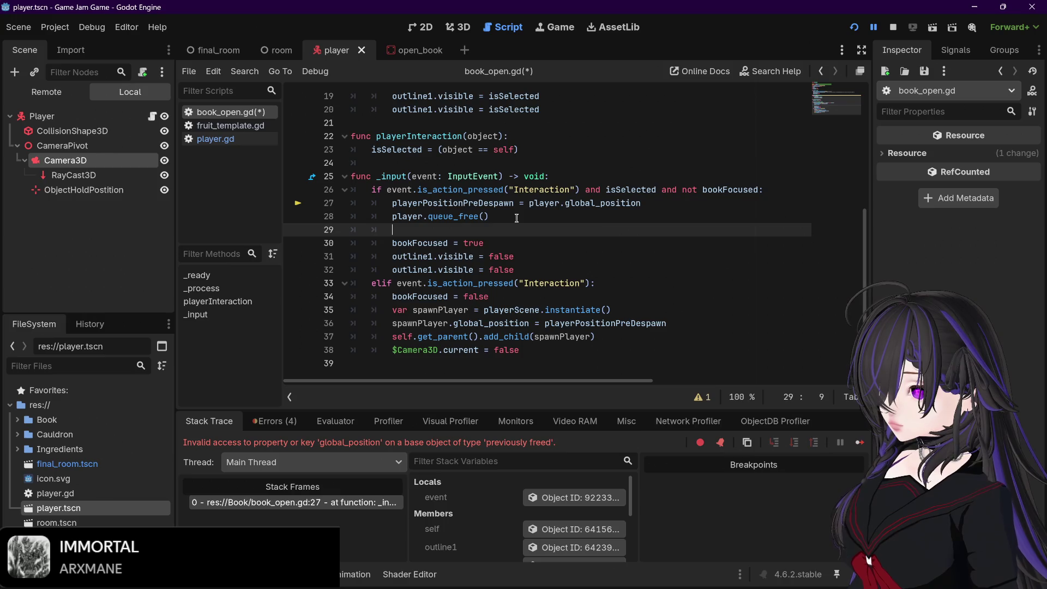
pyautogui.hotkey('ctrl', 'v')
pyautogui.press('BackSpace')
pyautogui.press('BackSpace')
pyautogui.press('BackSpace')
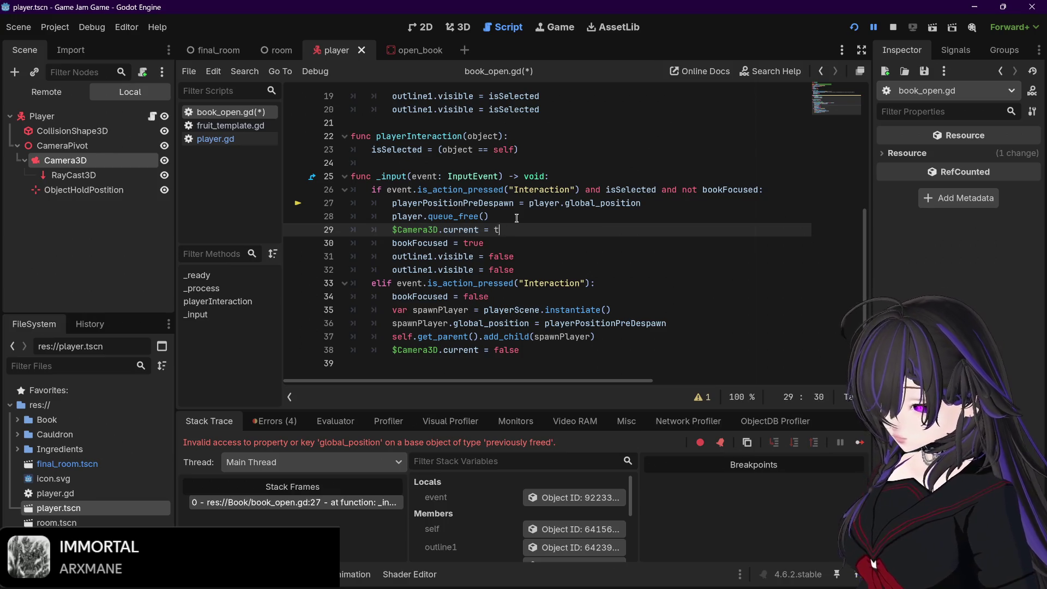
pyautogui.write('rue')
pyautogui.click(516, 218)
pyautogui.hotkey('ctrl', 's')
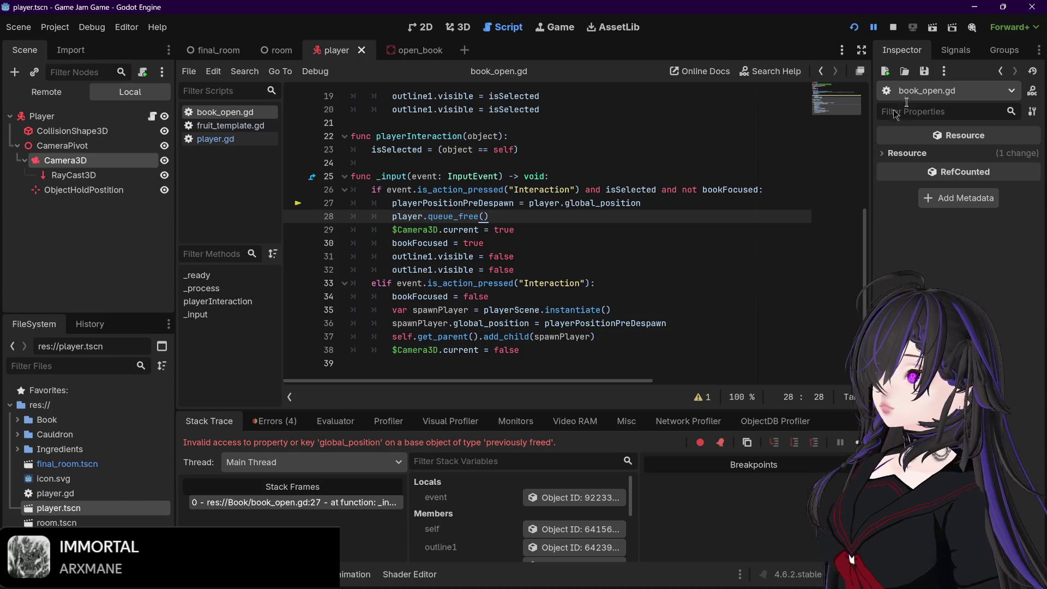
pyautogui.click(893, 26)
pyautogui.click(852, 28)
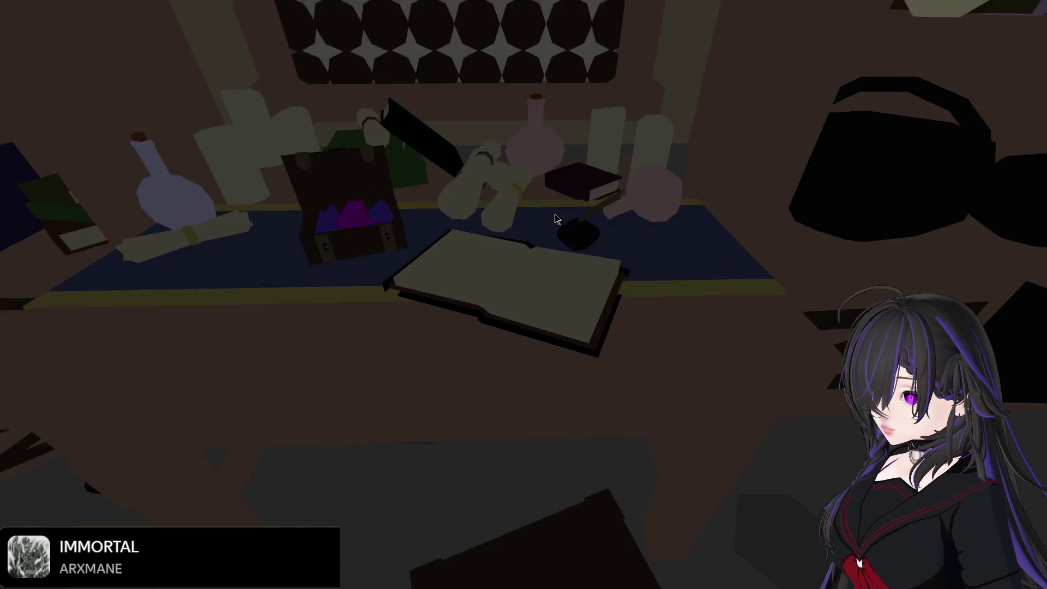
# - Interact with the book in-game, hitting the 'previously freed' global_position error at line 27
pyautogui.press('e')
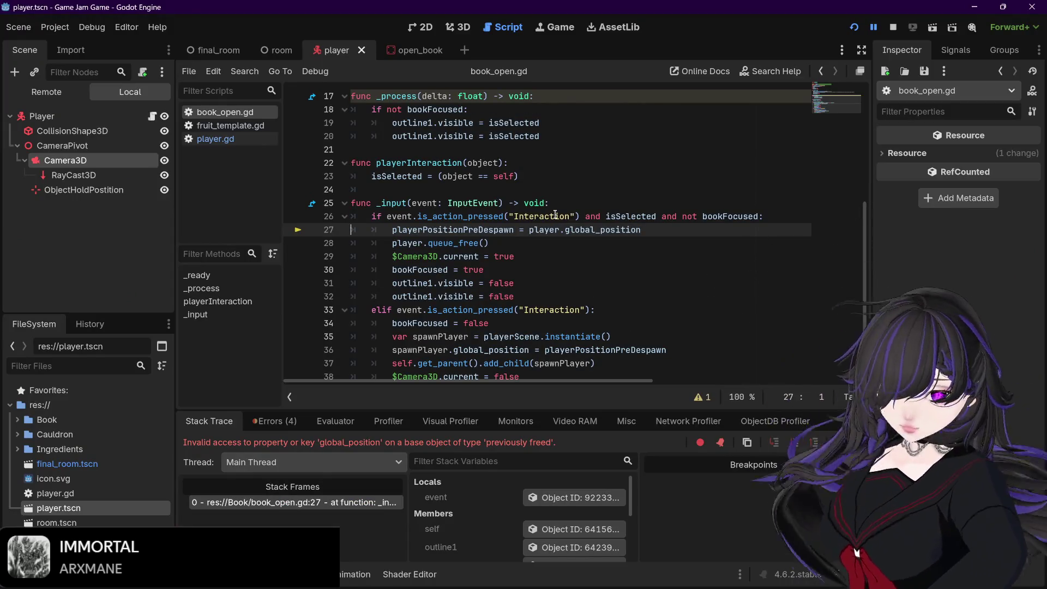
pyautogui.scroll(-1, 628, 225)
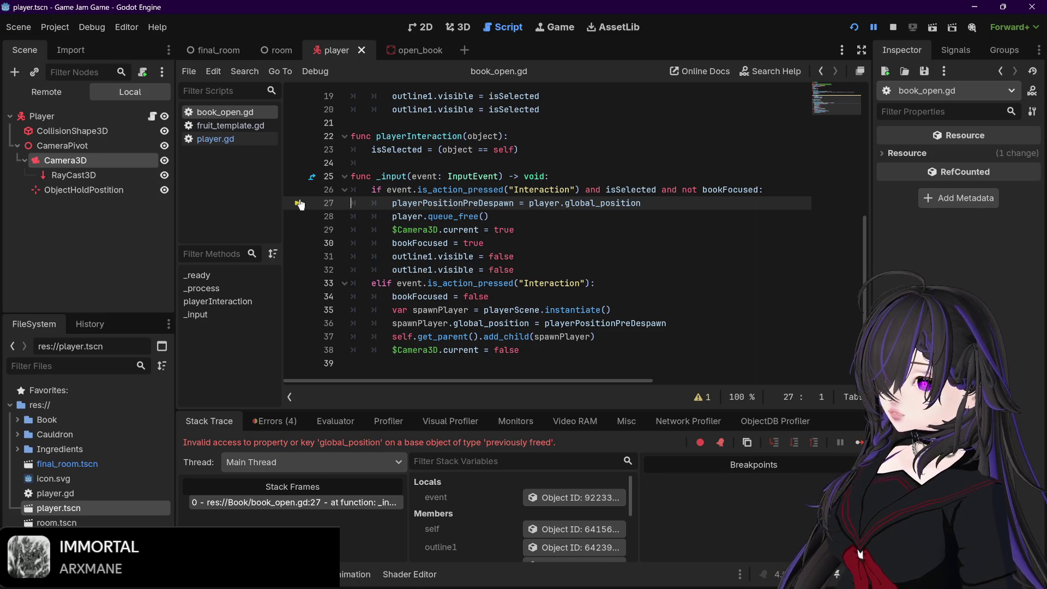
# - Stop the game and comment out player.queue_free() on line 28
pyautogui.press('F8')
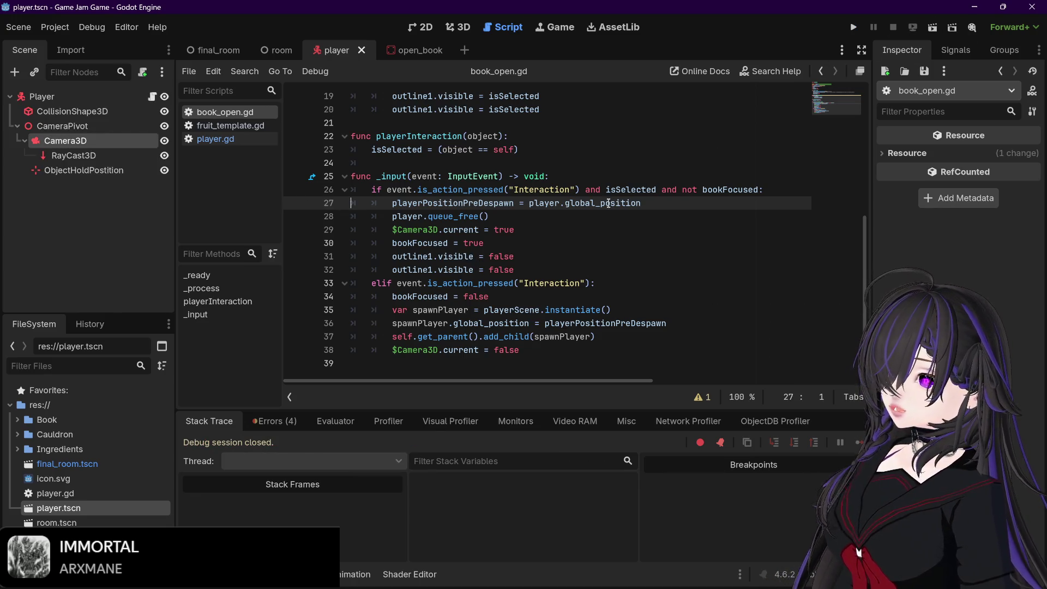
pyautogui.moveTo(391, 203); pyautogui.dragTo(666, 198)
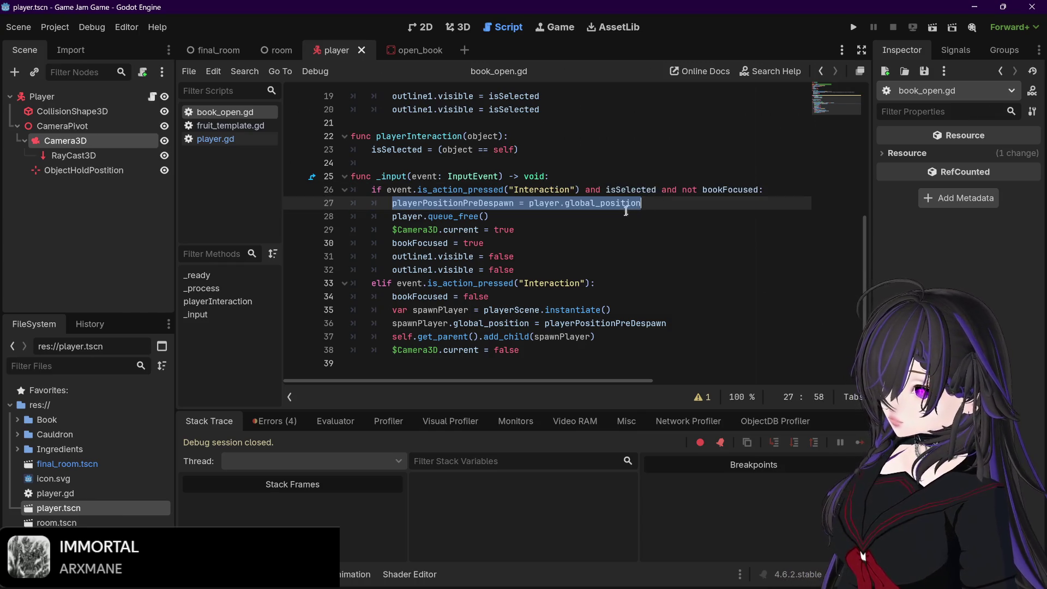
pyautogui.scroll(6, 632, 207)
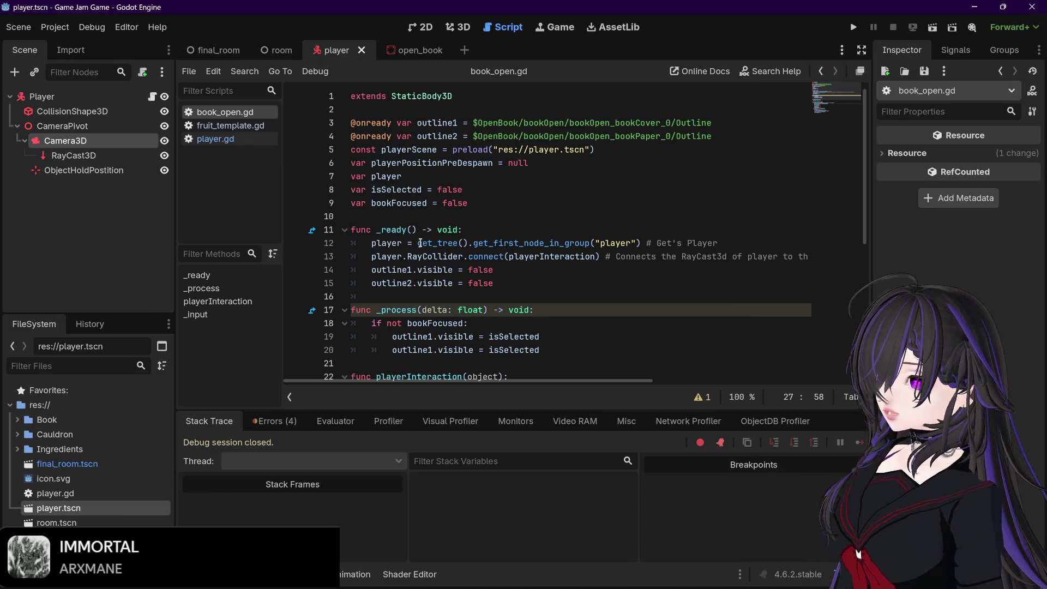
pyautogui.moveTo(420, 242)
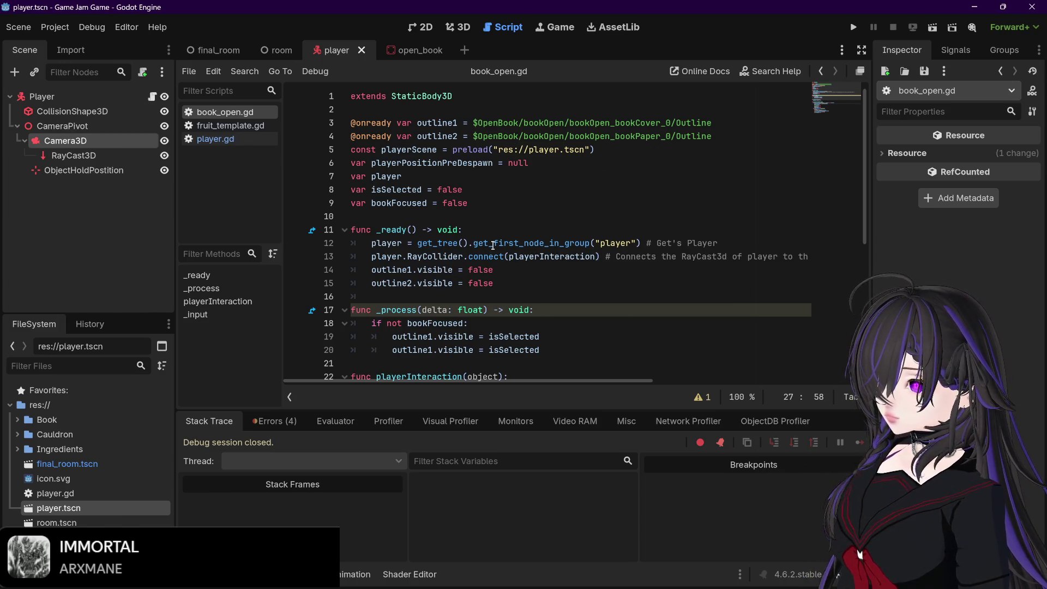
pyautogui.moveTo(604, 247)
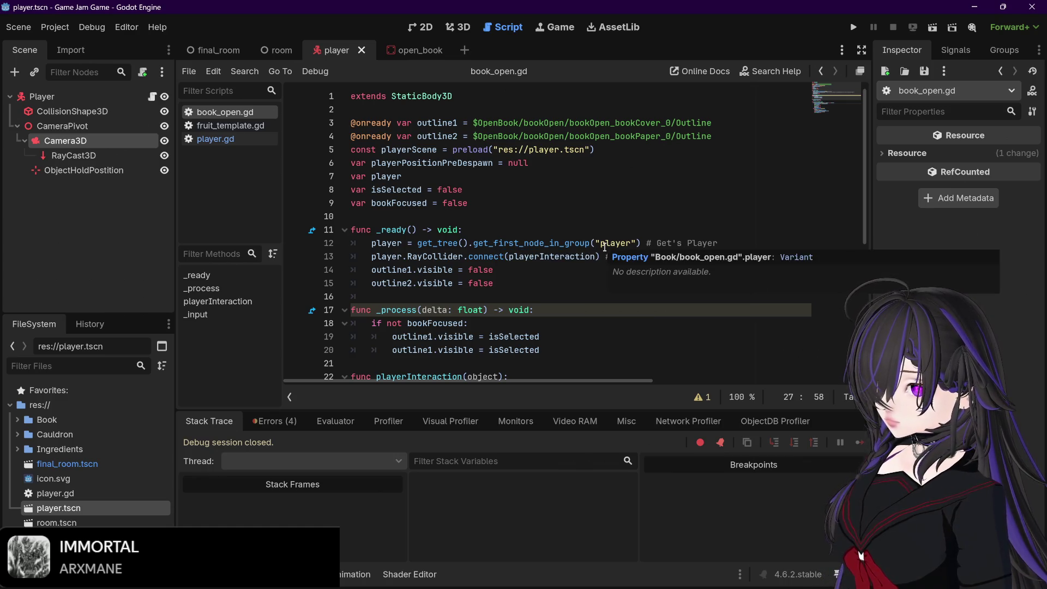
pyautogui.scroll(-6, 558, 316)
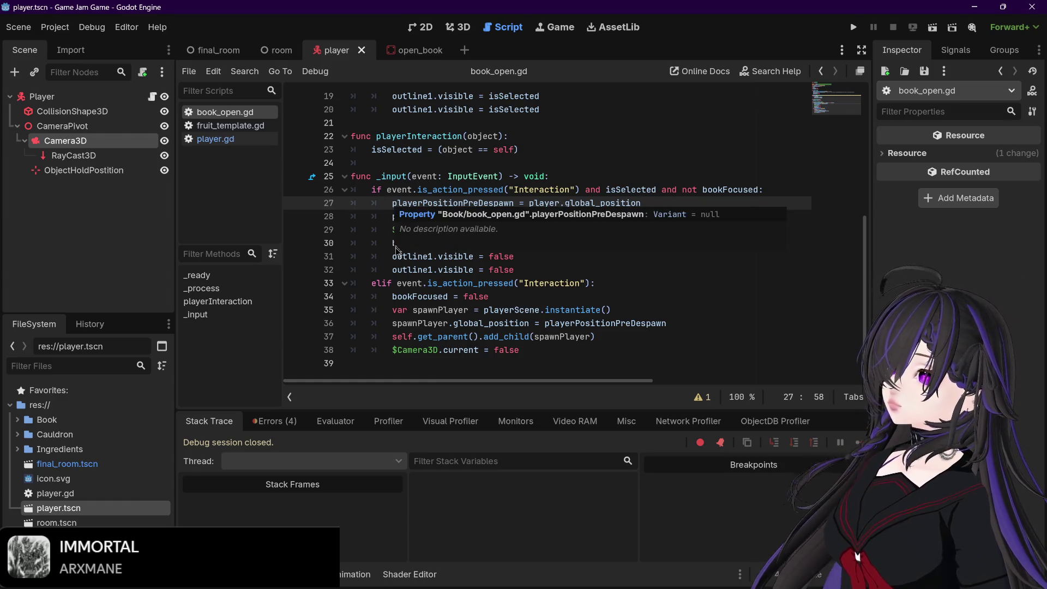
pyautogui.click(392, 219)
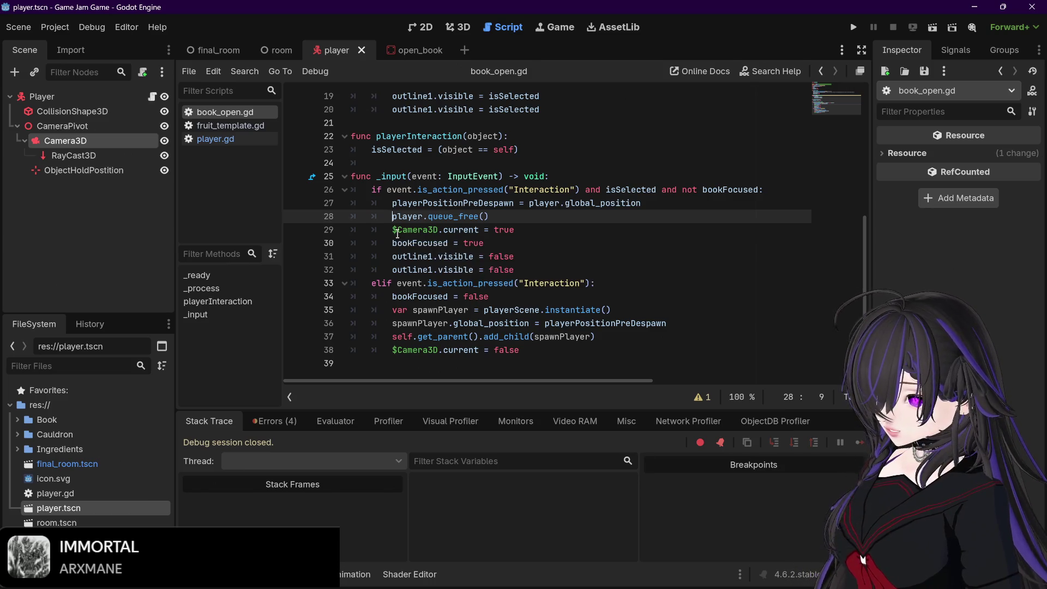
pyautogui.write('#')
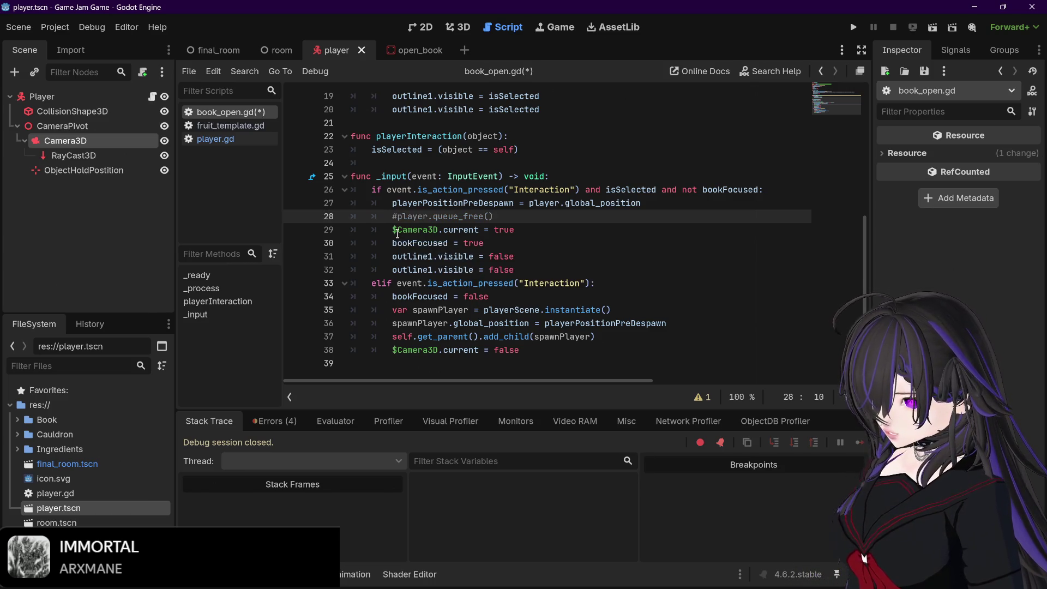
pyautogui.moveTo(397, 233)
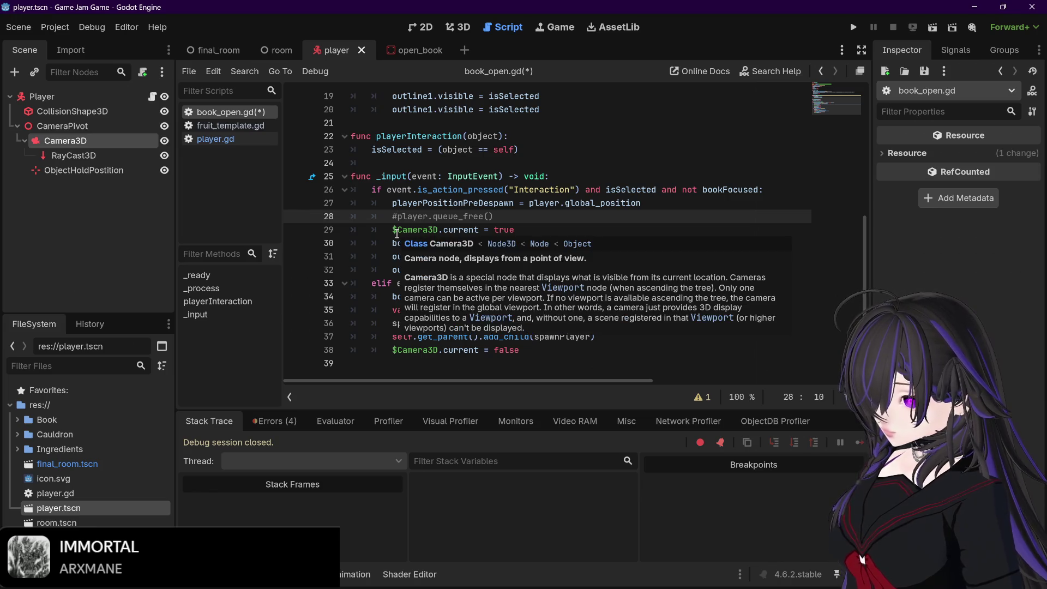
# - Comment out the respawn lines 35–37, save book_open.gd, and run the project
pyautogui.click(394, 310)
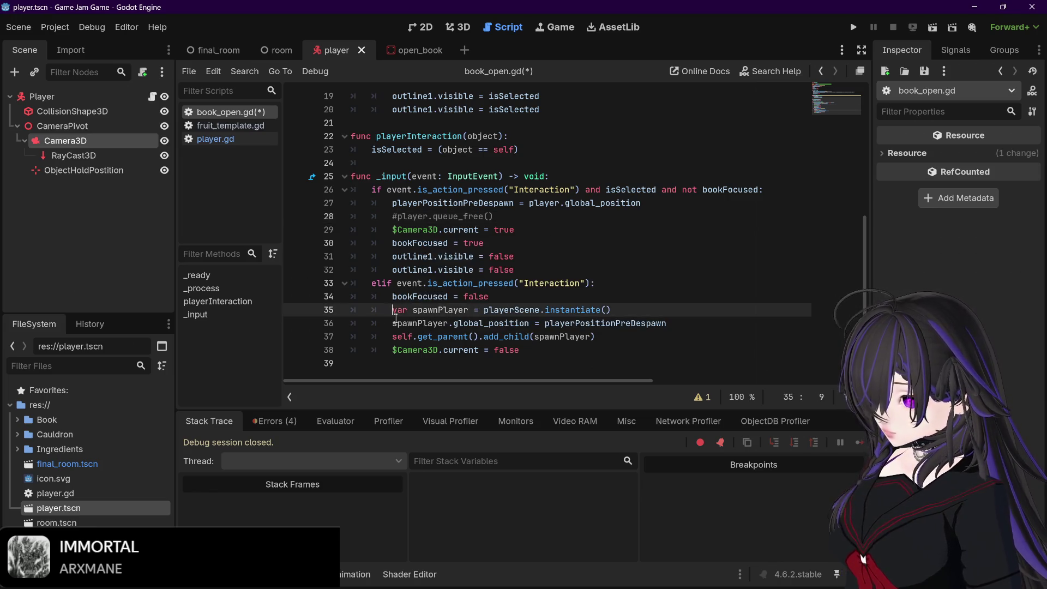
pyautogui.write('#')
pyautogui.press('Down')
pyautogui.press('Home')
pyautogui.write('#')
pyautogui.press('Down')
pyautogui.press('Home')
pyautogui.write('#')
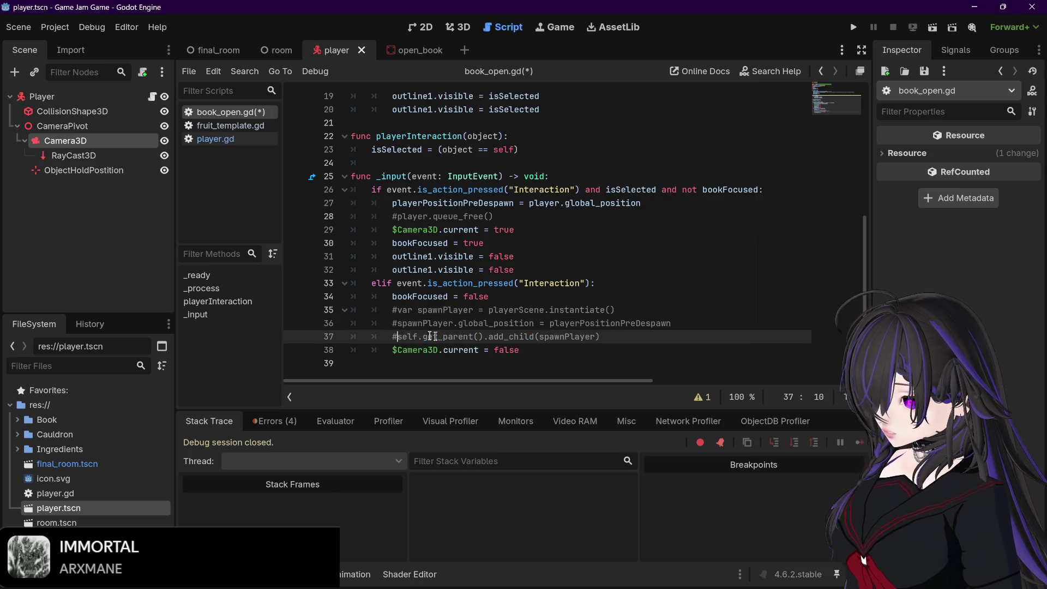
pyautogui.click(605, 337)
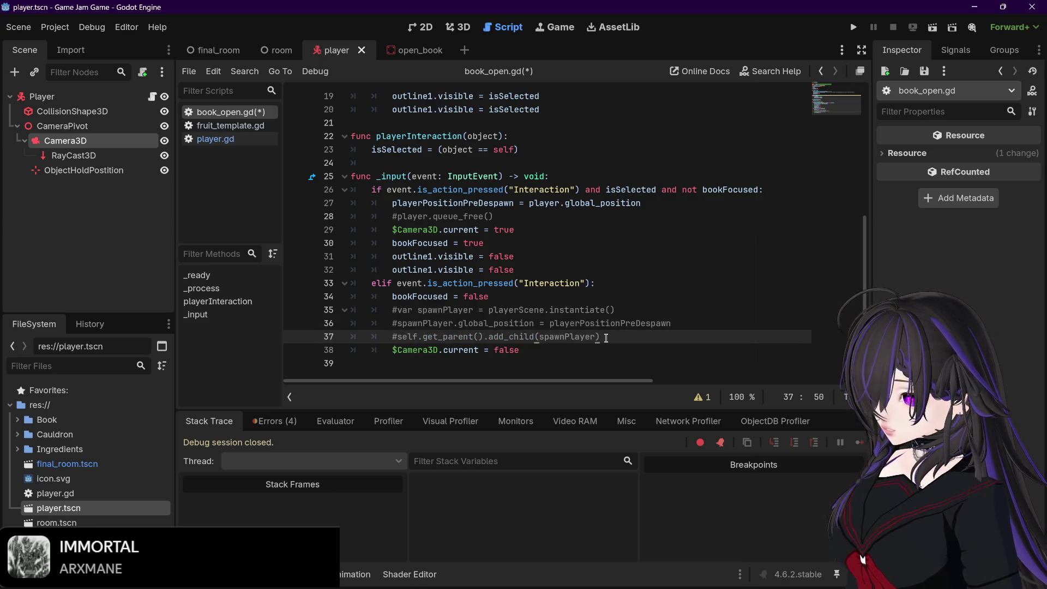
pyautogui.hotkey('ctrl', 's')
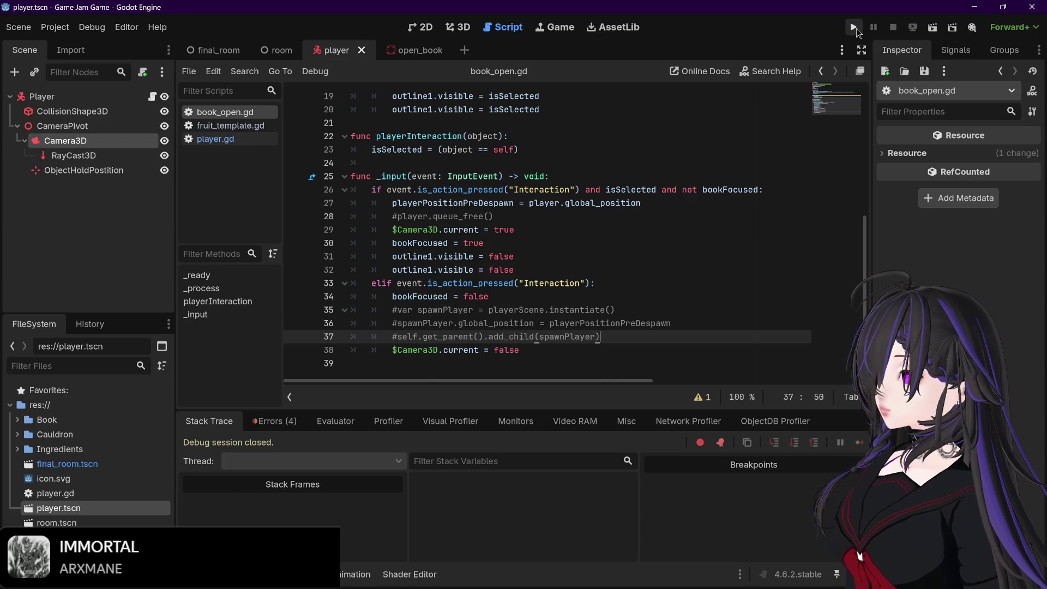
pyautogui.click(854, 27)
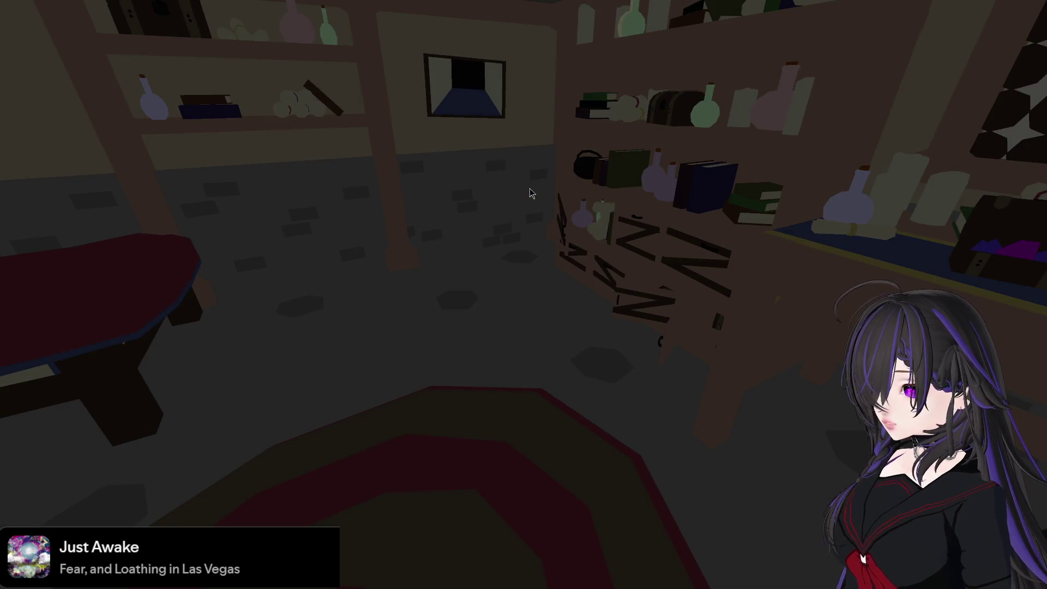
# - Quit the playtest with F8 and return to book_open.gd
pyautogui.press('F8')
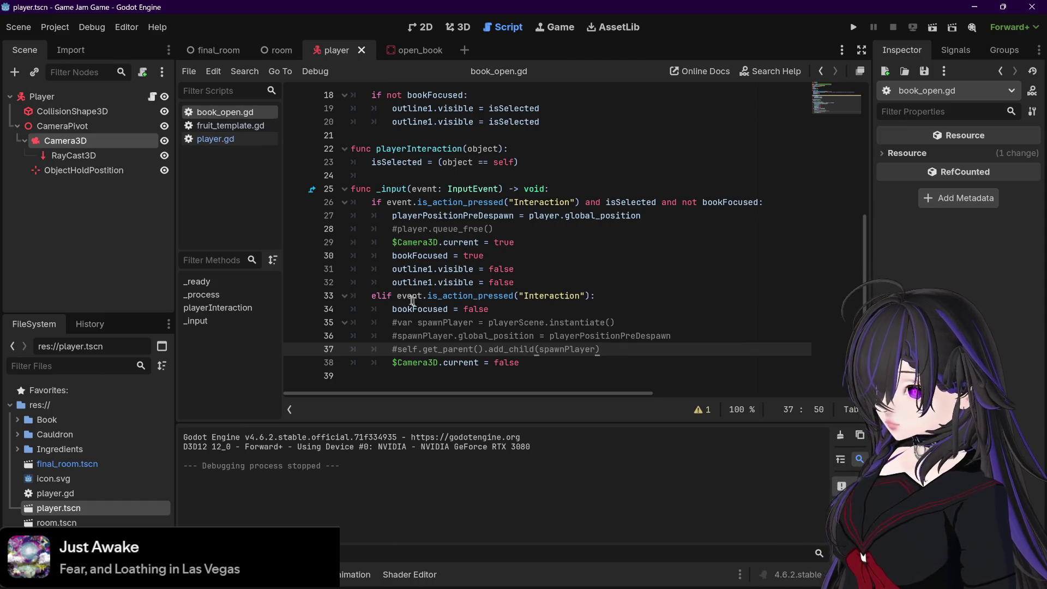
pyautogui.moveTo(392, 242); pyautogui.dragTo(516, 243)
pyautogui.click(523, 282)
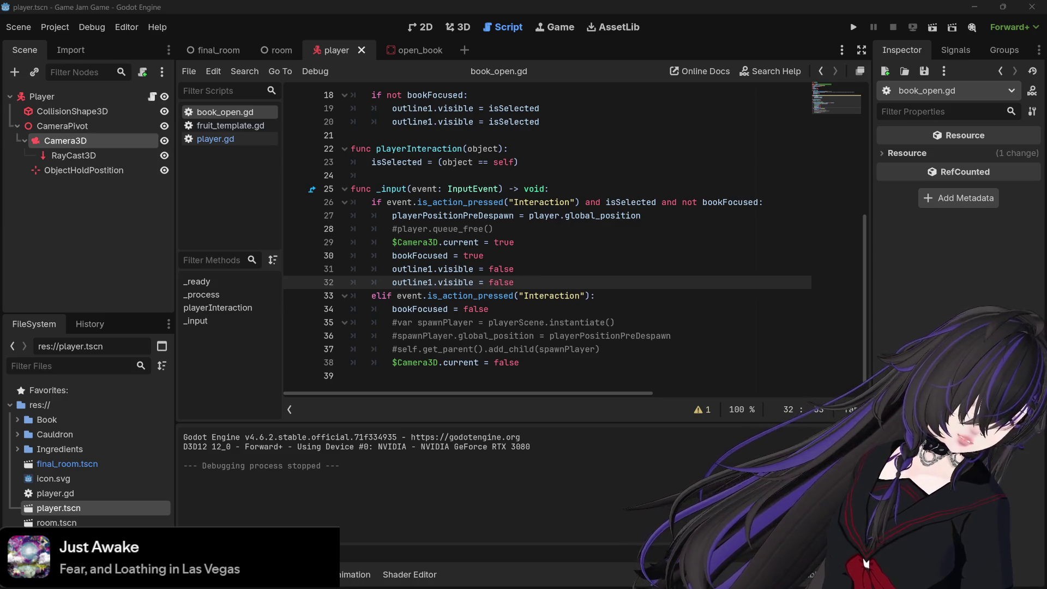
# - Browse player.gd, then bring up the open_book scene tab
pyautogui.click(217, 138)
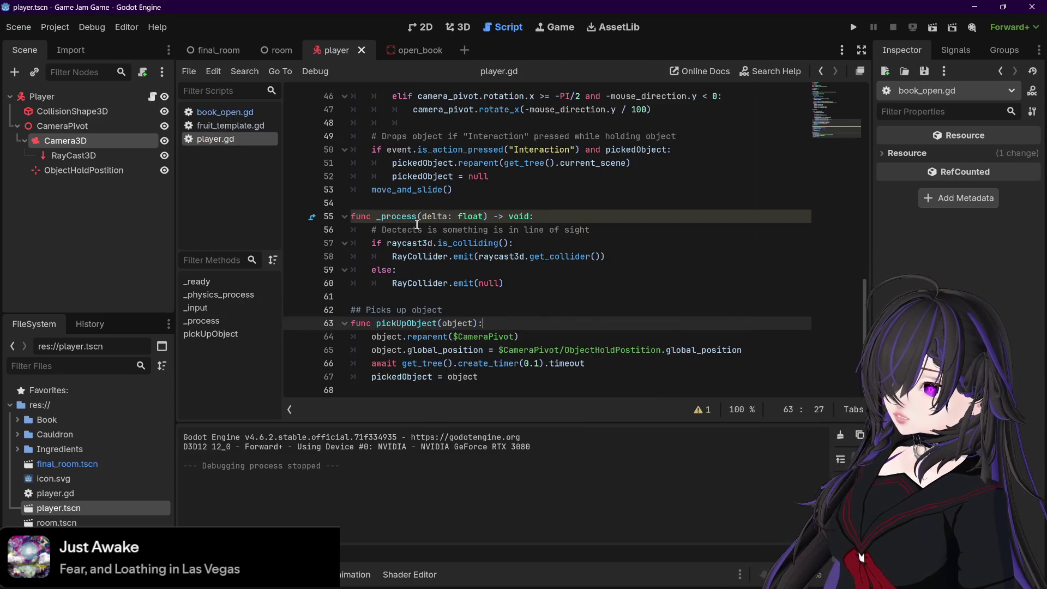
pyautogui.scroll(7, 416, 224)
pyautogui.scroll(1, 416, 224)
pyautogui.scroll(-3, 417, 224)
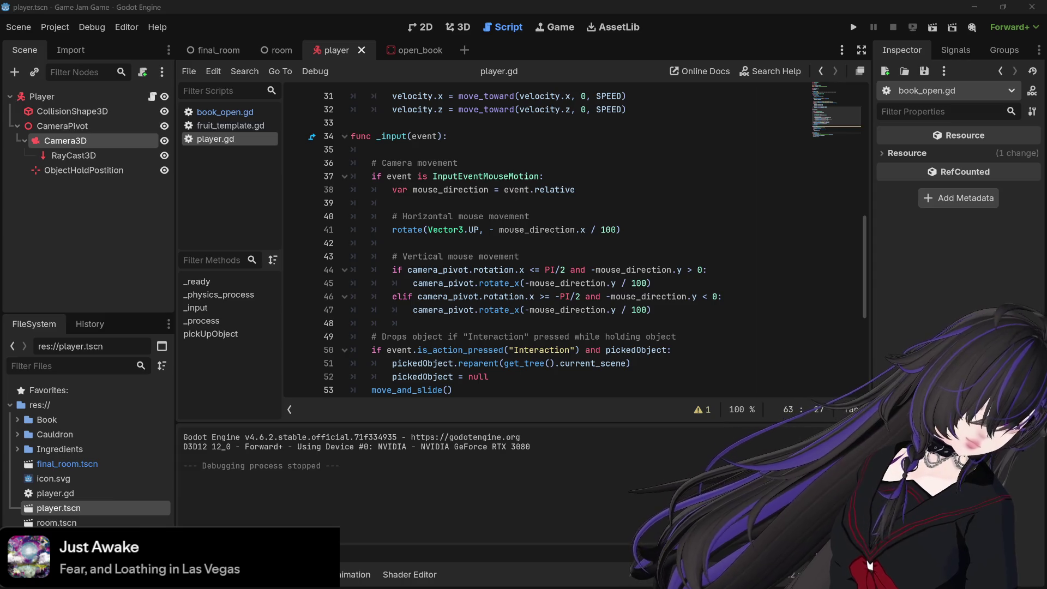
pyautogui.scroll(-5, 573, 351)
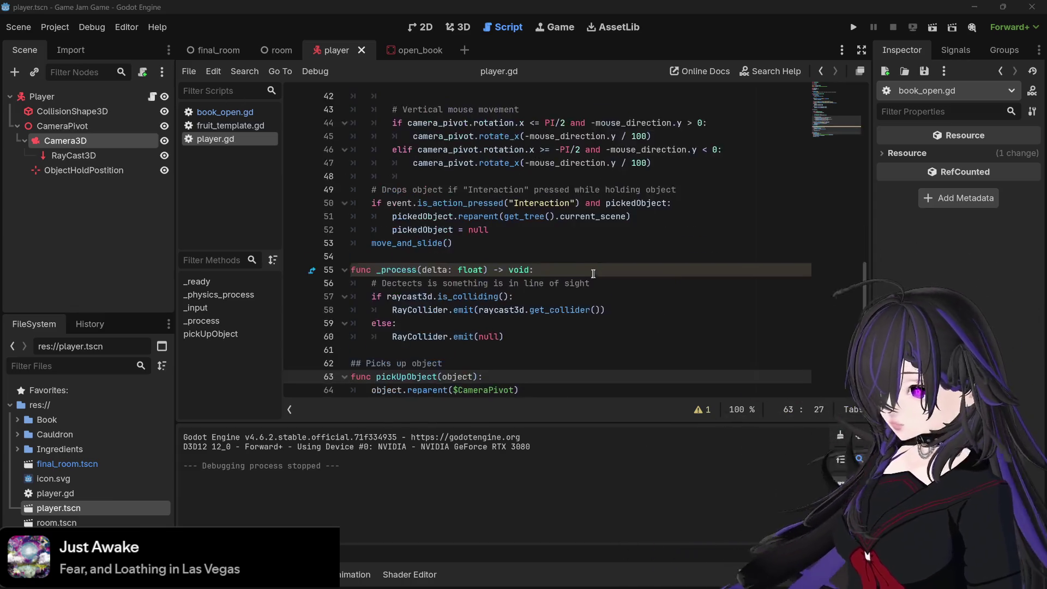
pyautogui.click(409, 50)
pyautogui.click(521, 376)
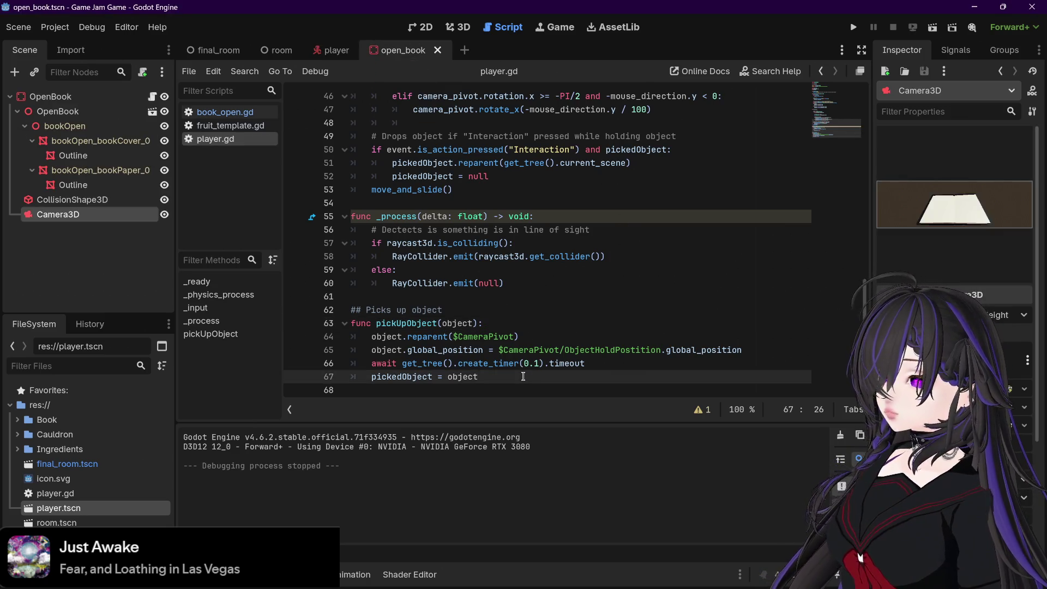
# - Try pause constants on a new line 68 of player.gd, ending with KEY_PAUSE
pyautogui.press('Return')
pyautogui.write('pause')
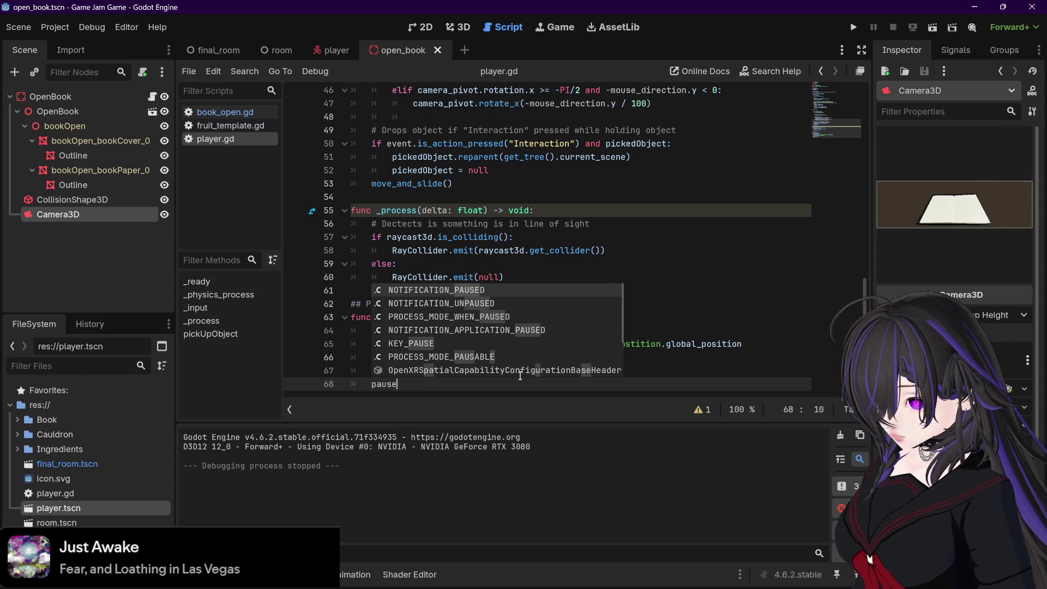
pyautogui.write('_mode')
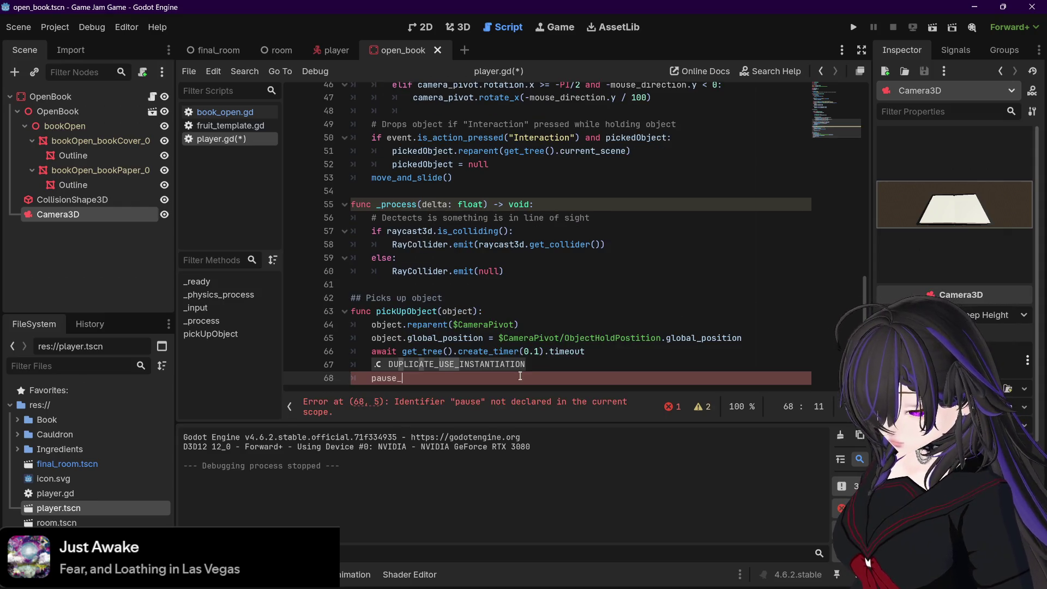
pyautogui.press('BackSpace')
pyautogui.press('BackSpace')
pyautogui.press('BackSpace')
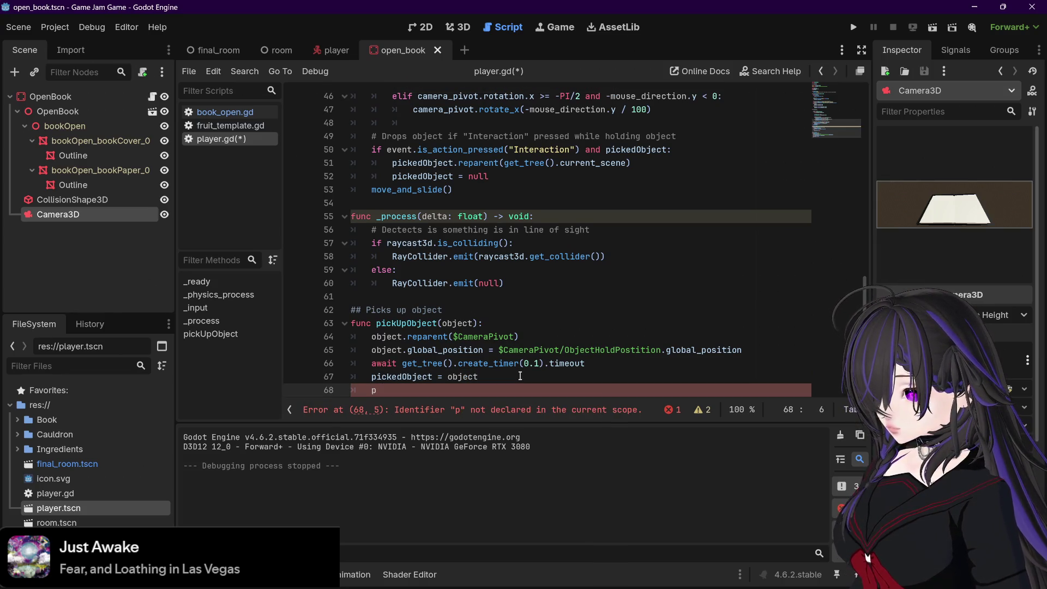
pyautogui.write('ause')
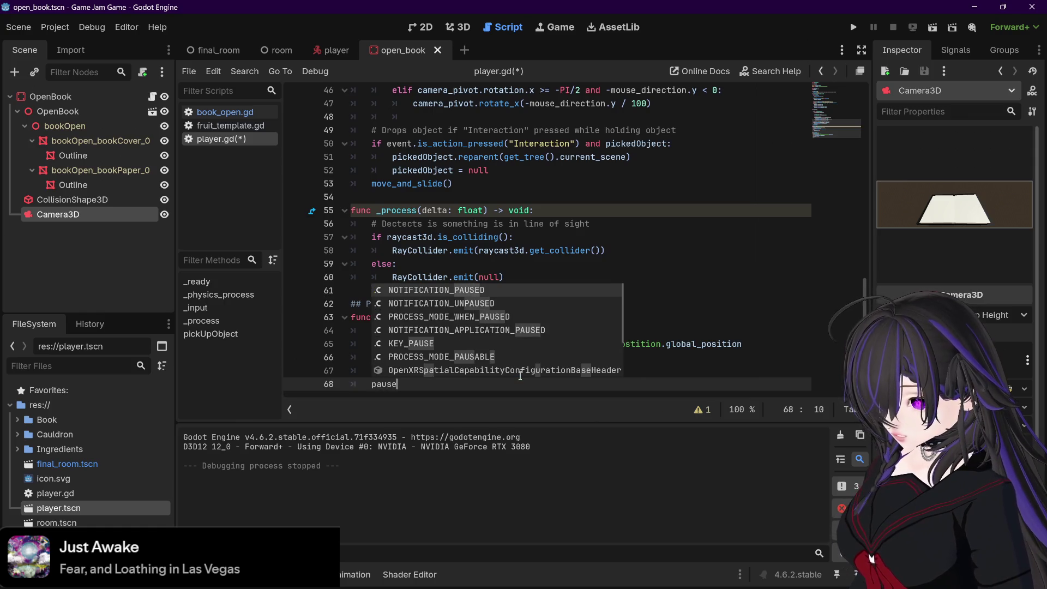
pyautogui.press('Down')
pyautogui.press('Down')
pyautogui.press('Down')
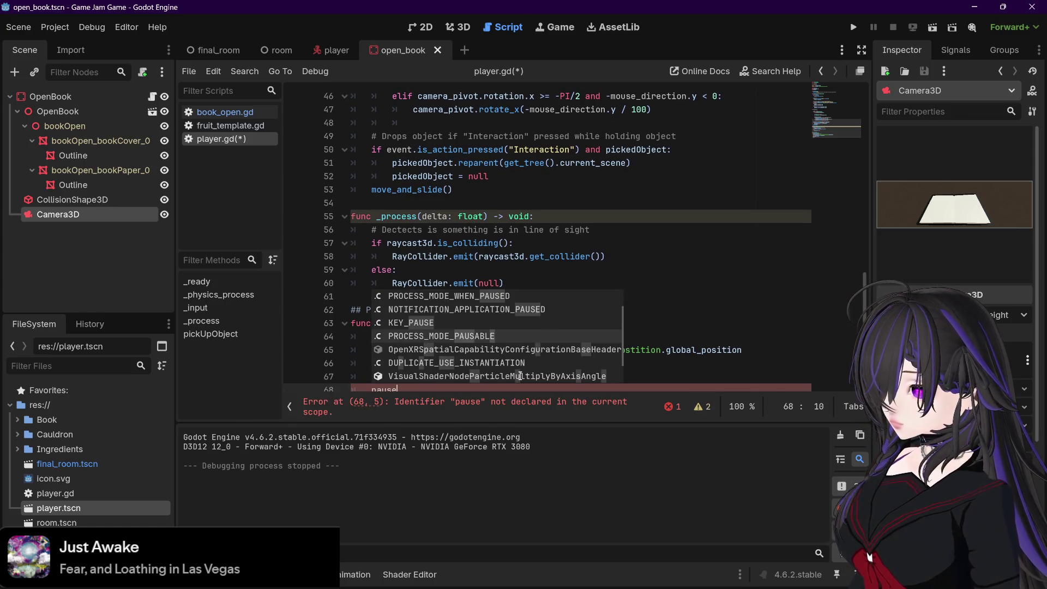
pyautogui.press('Return')
pyautogui.press('BackSpace')
pyautogui.press('BackSpace')
pyautogui.press('BackSpace')
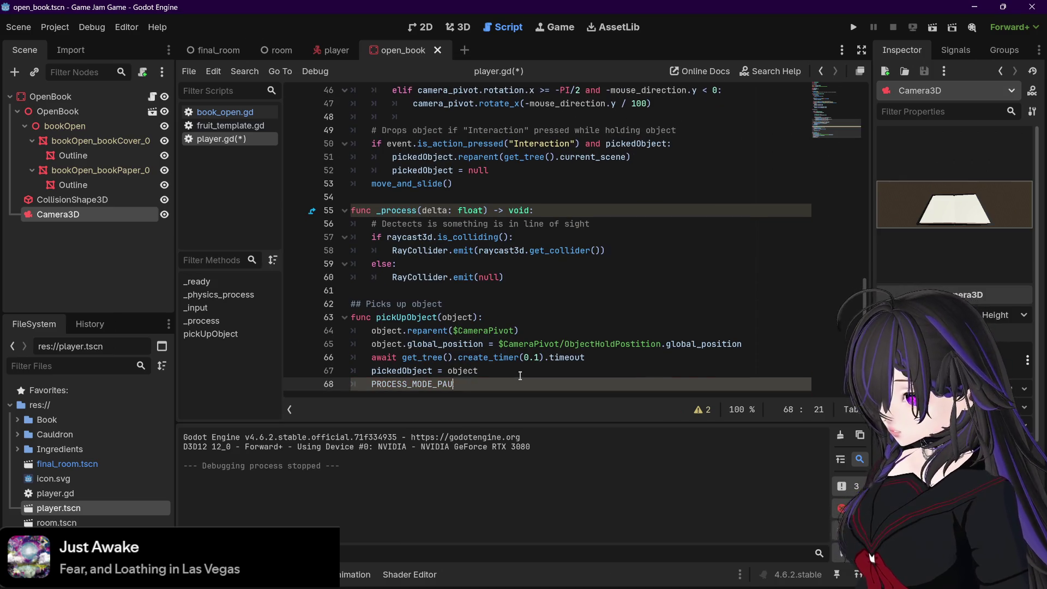
pyautogui.write('pause')
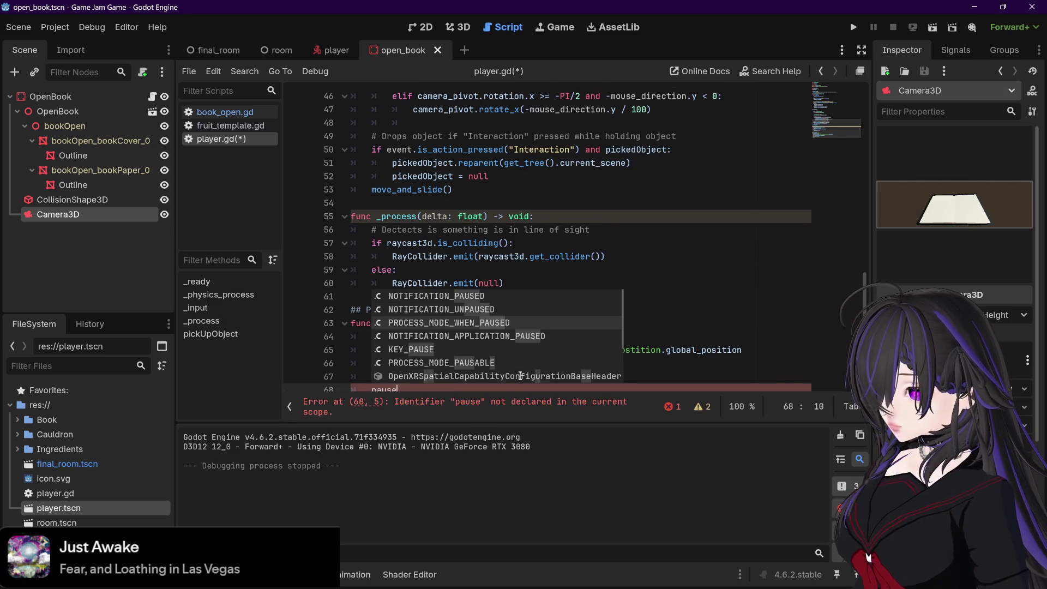
pyautogui.press('Down')
pyautogui.press('Return')
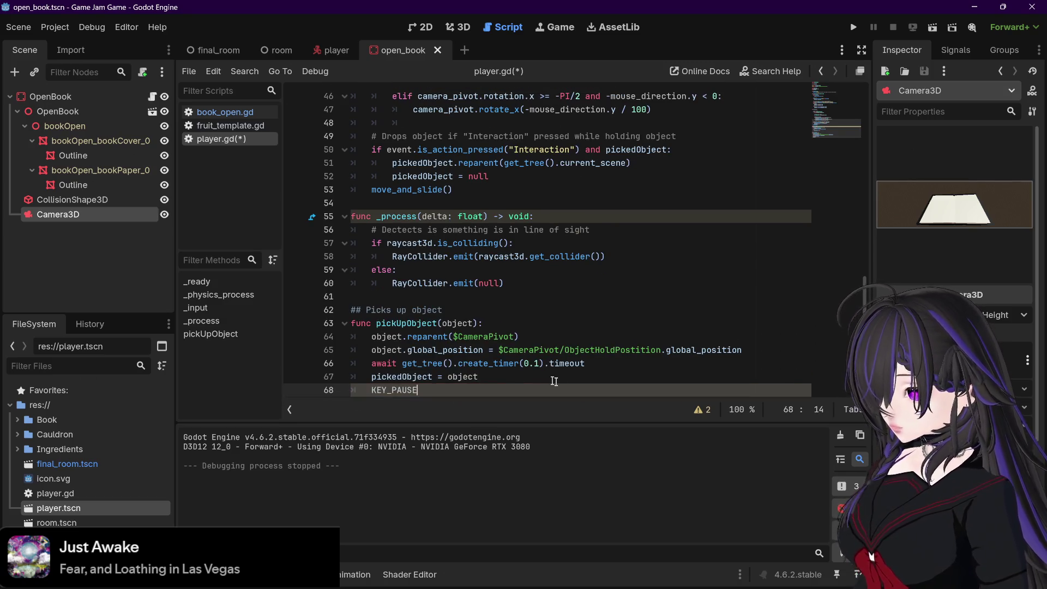
# - Look up the KEY_PAUSE docs, delete the trial line from player.gd, and return to book_open.gd
pyautogui.click(389, 384)
pyautogui.click(501, 375)
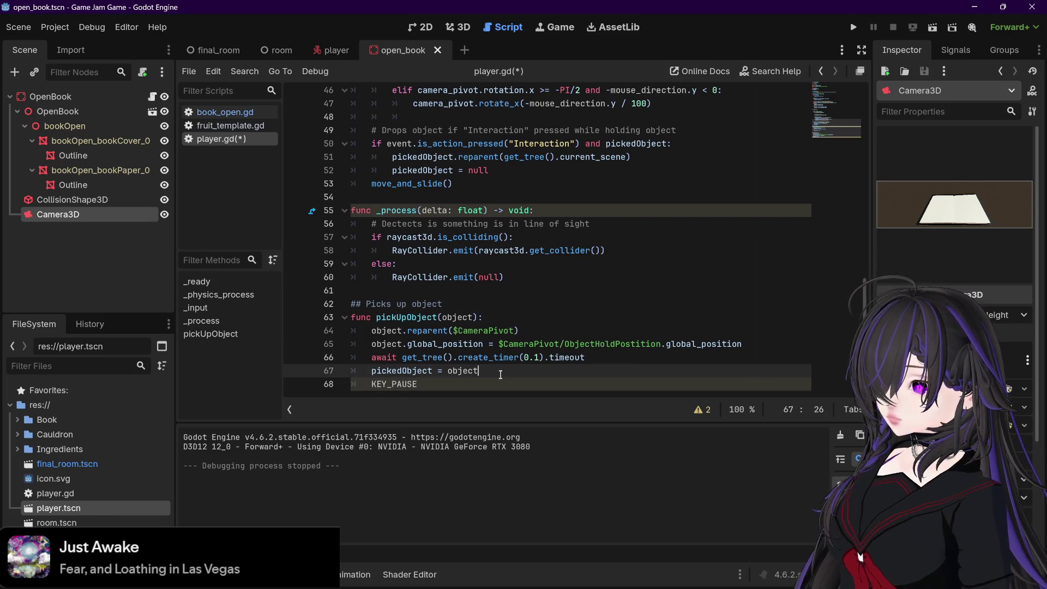
pyautogui.click(396, 385)
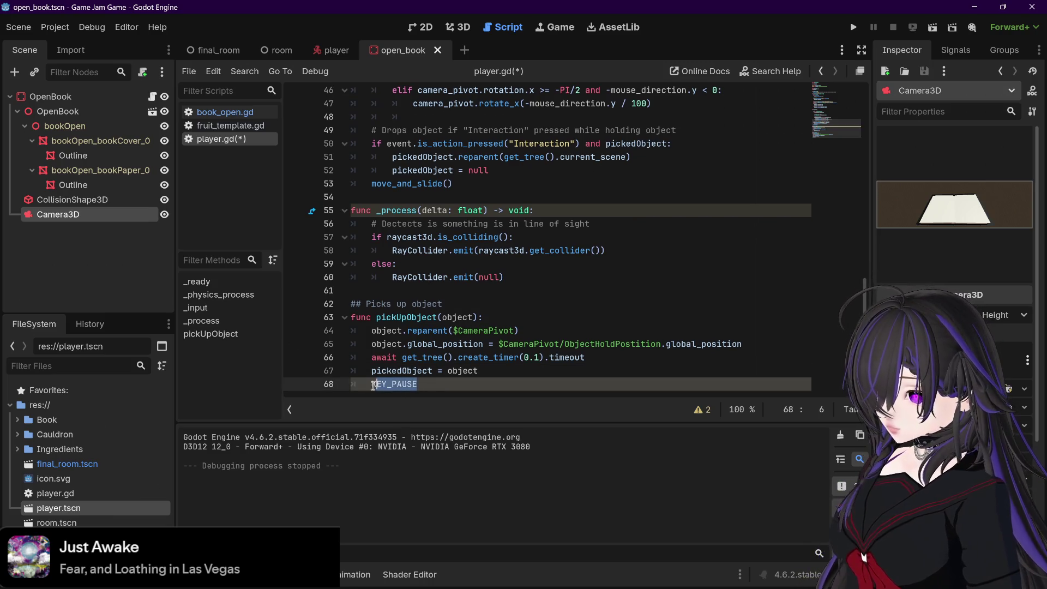
pyautogui.keyDown('ctrl'); pyautogui.click(396, 384); pyautogui.keyUp('ctrl')
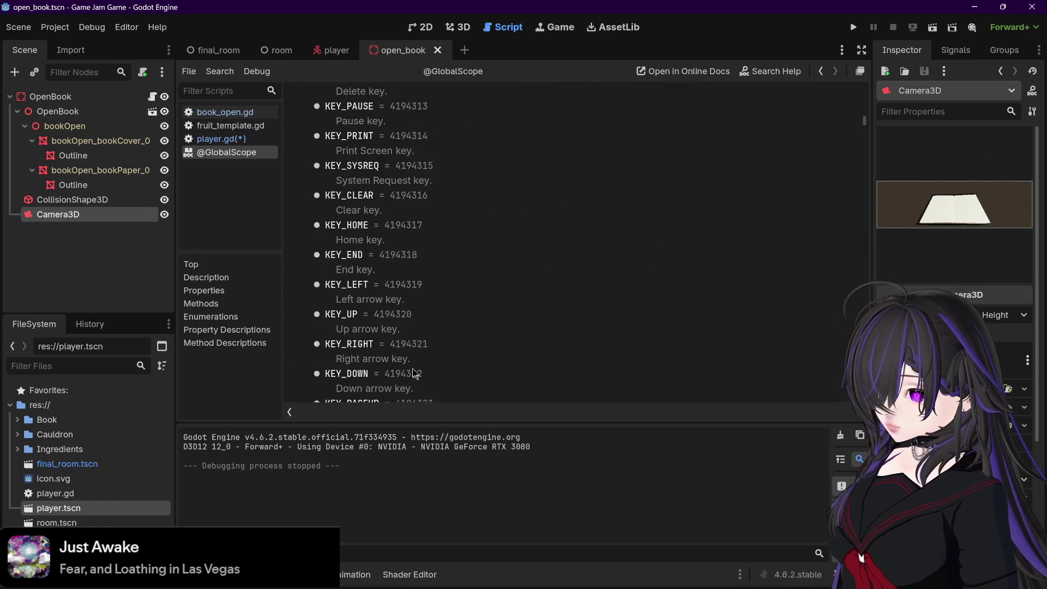
pyautogui.hotkey('ctrl', 'z')
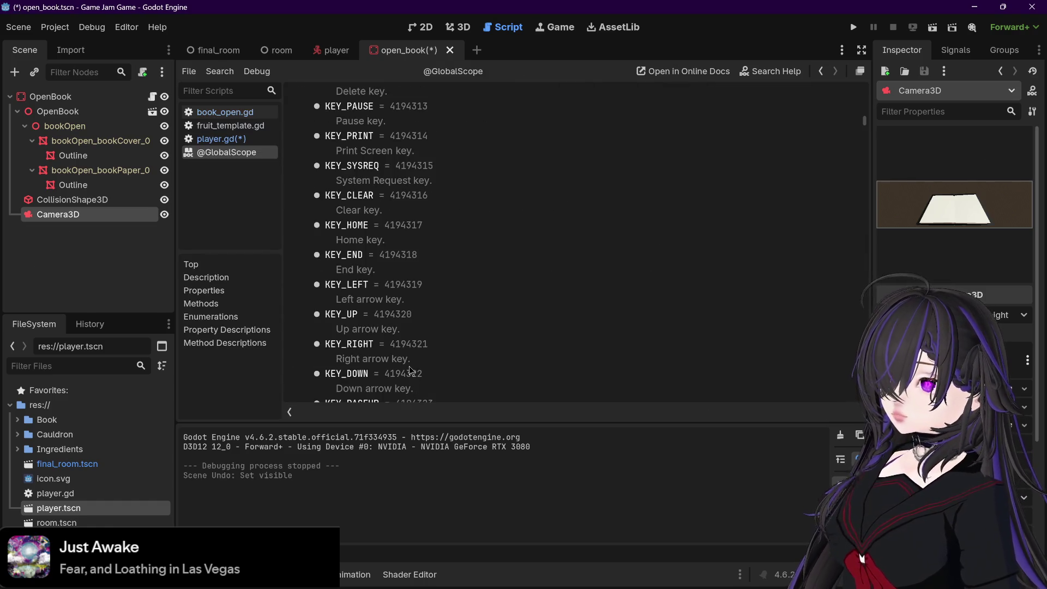
pyautogui.click(236, 112)
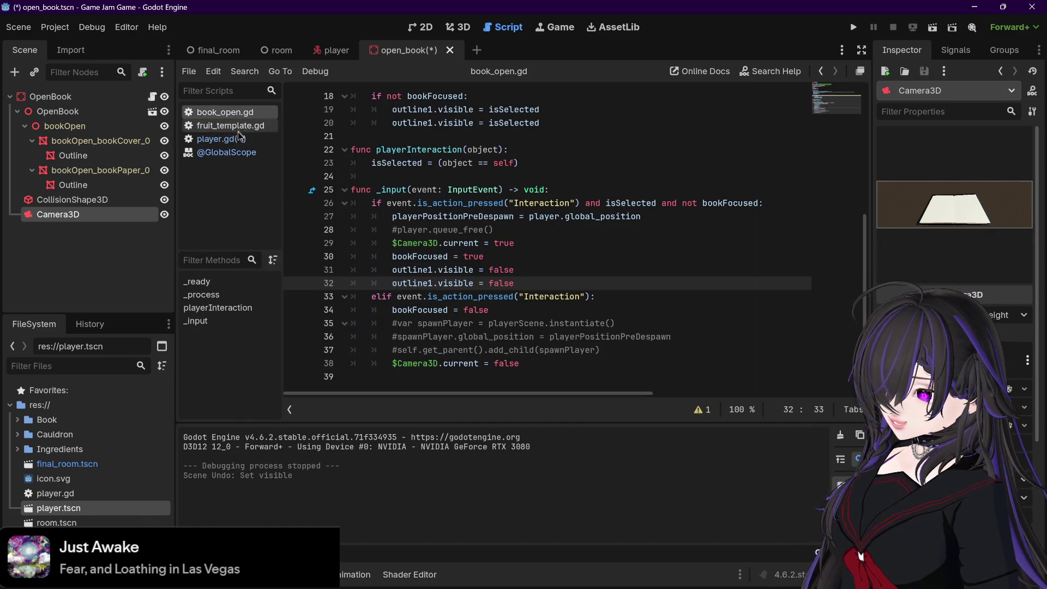
pyautogui.click(235, 126)
pyautogui.click(228, 140)
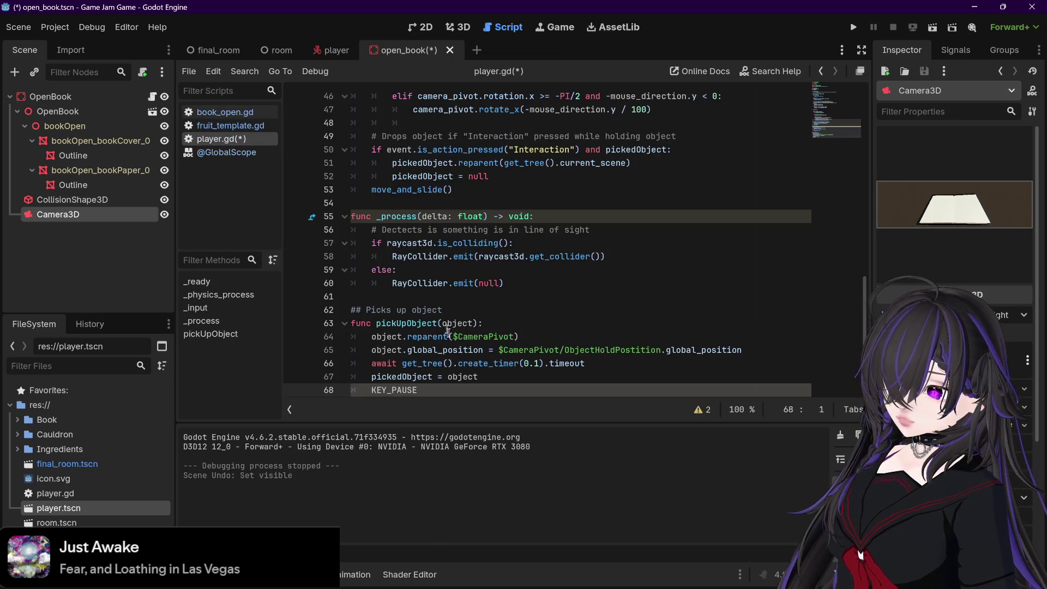
pyautogui.moveTo(428, 391); pyautogui.dragTo(367, 371)
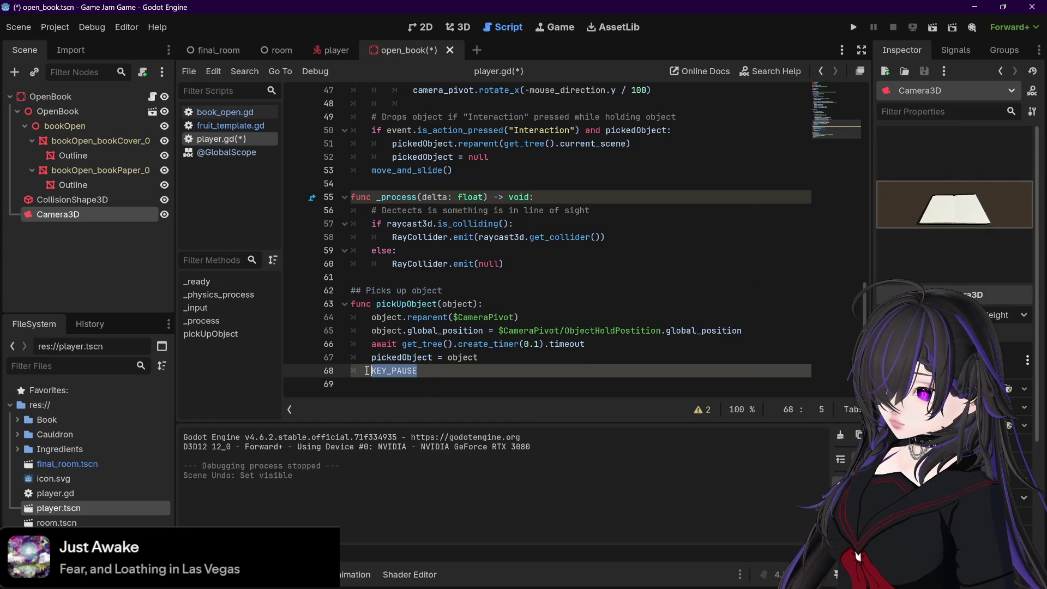
pyautogui.press('BackSpace')
pyautogui.press('BackSpace')
pyautogui.press('BackSpace')
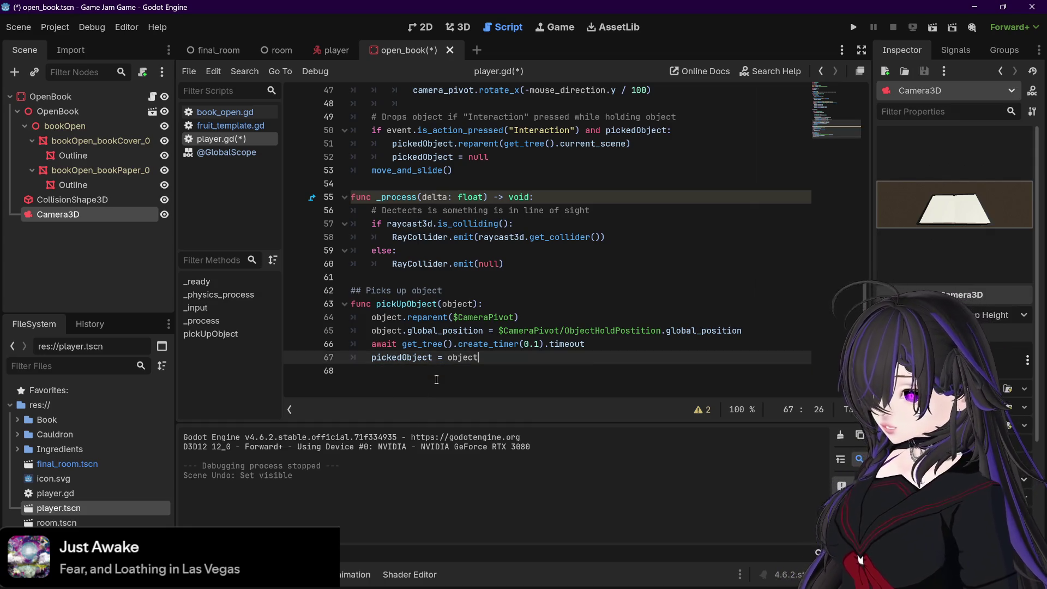
pyautogui.click(218, 111)
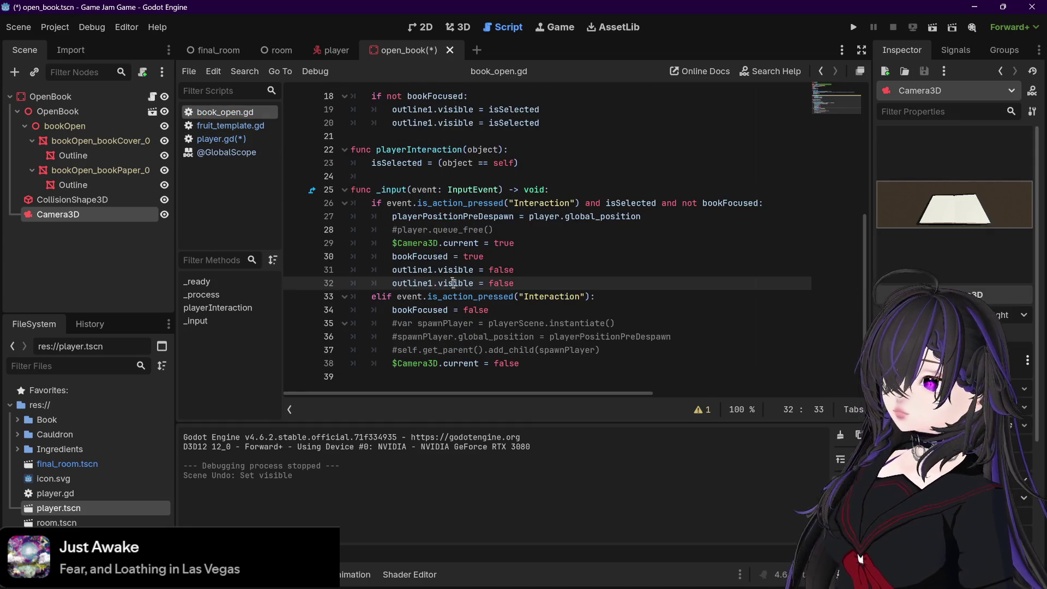
pyautogui.click(533, 366)
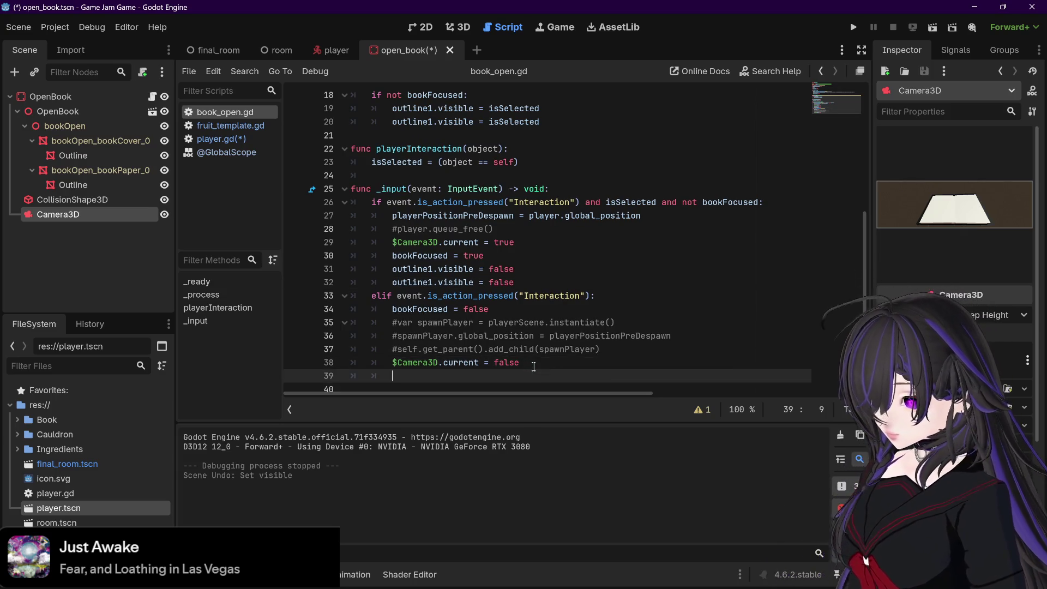
pyautogui.write('pause')
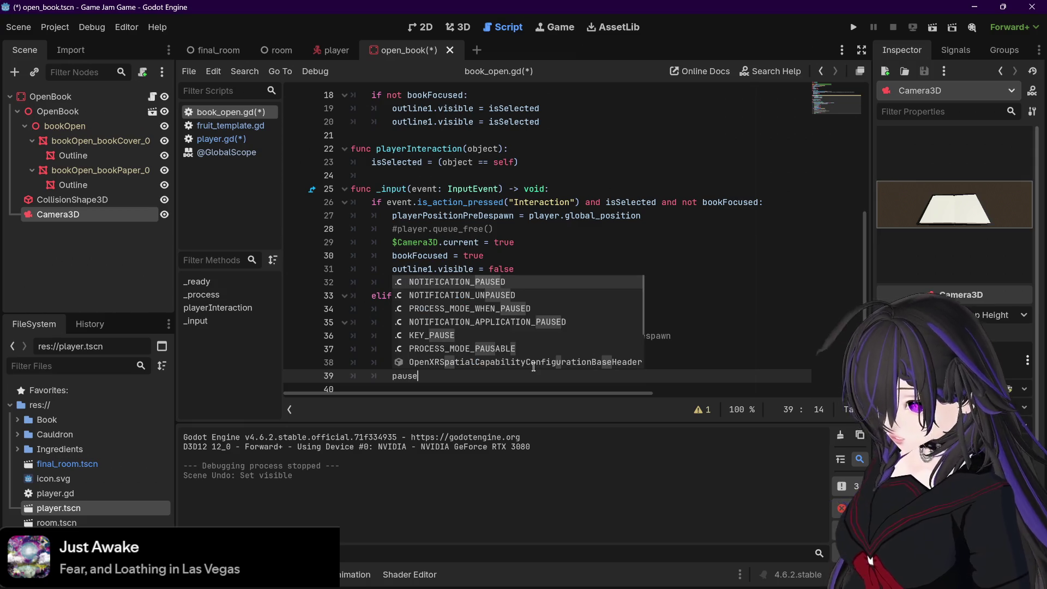
pyautogui.press('Down')
pyautogui.press('Down')
pyautogui.press('Down')
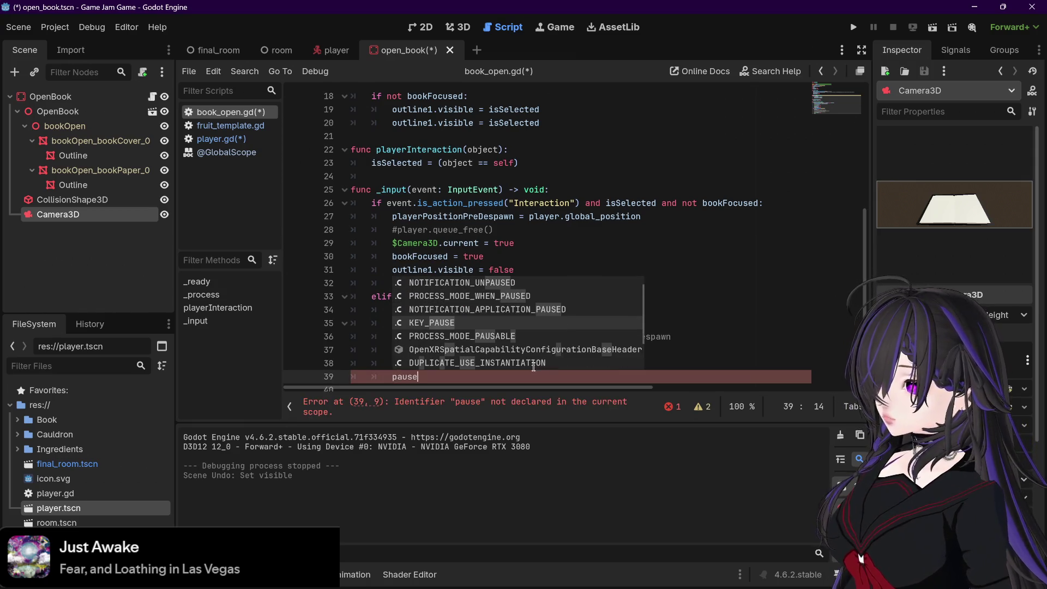
pyautogui.press('Down')
pyautogui.press('Down')
pyautogui.press('Down')
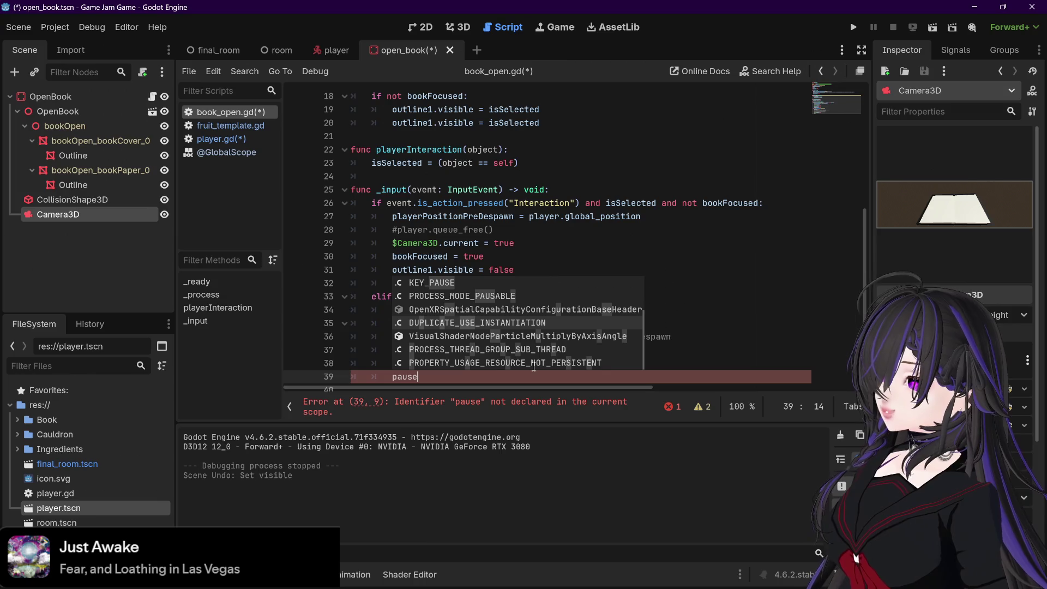
pyautogui.press('Down')
pyautogui.press('Down')
pyautogui.press('Down')
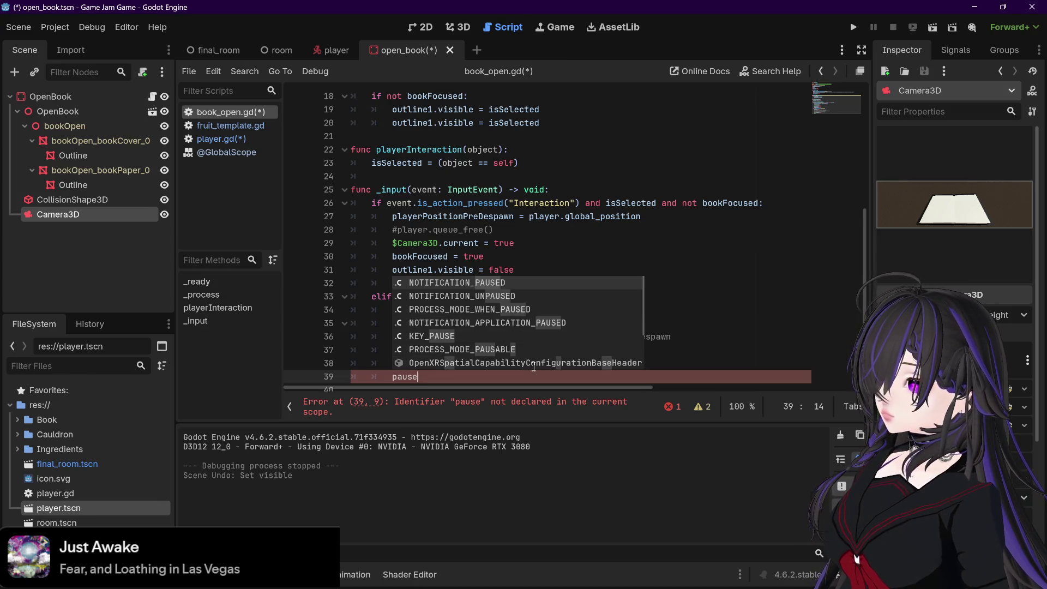
pyautogui.press('Down')
pyautogui.press('Up')
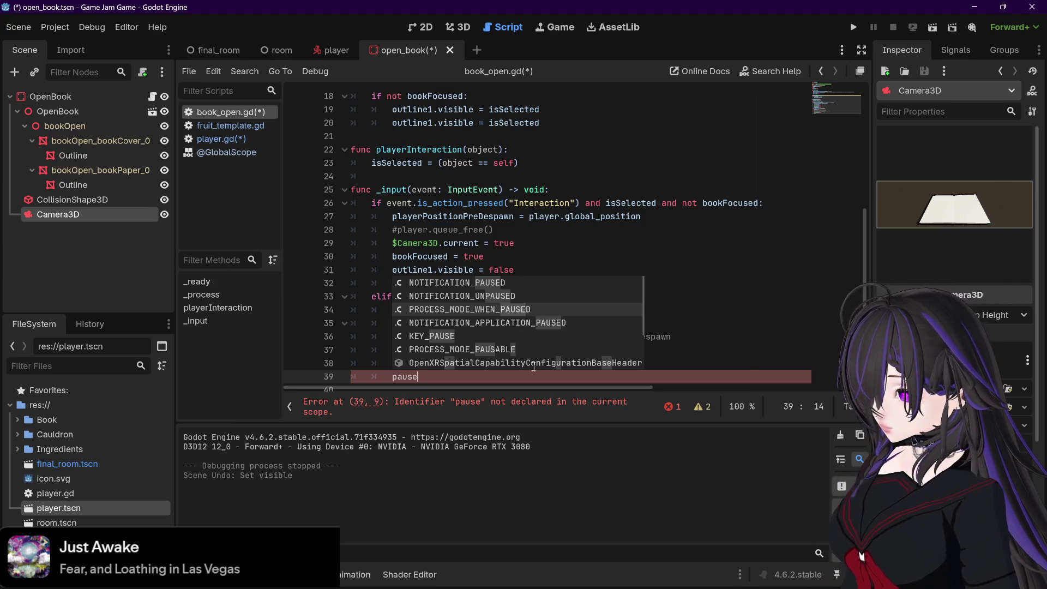
pyautogui.press('Up')
pyautogui.press('Down')
pyautogui.press('Up')
pyautogui.press('Up')
pyautogui.press('Down')
pyautogui.press('Down')
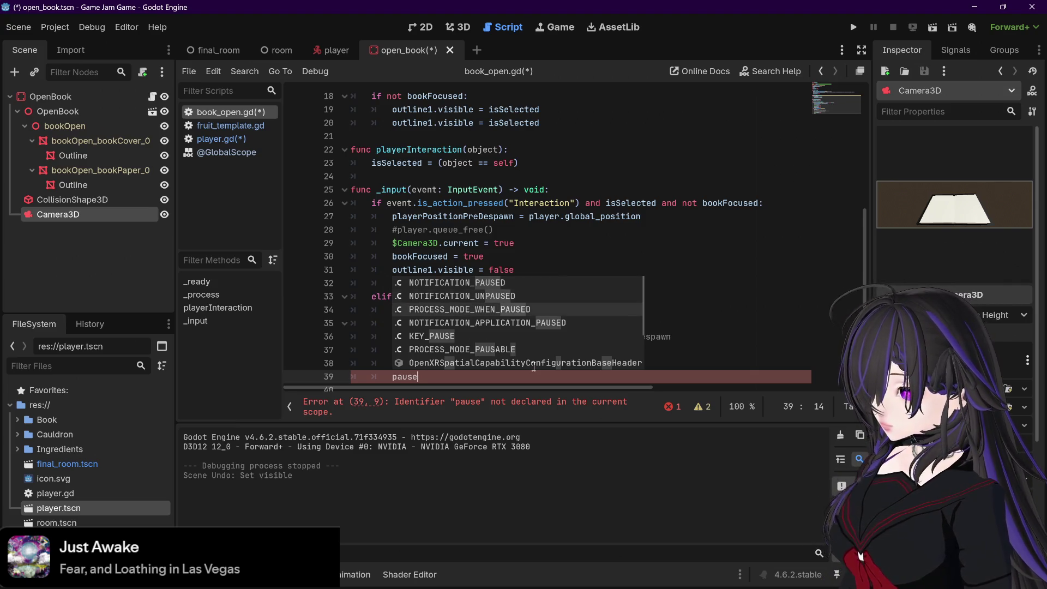
pyautogui.press('Down')
pyautogui.press('Down')
pyautogui.press('Down')
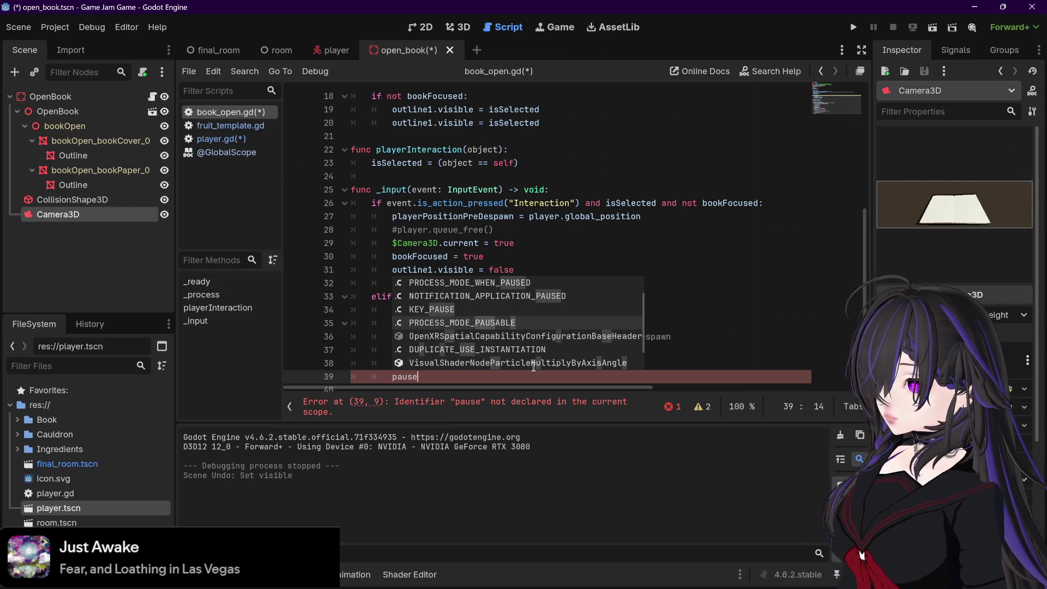
pyautogui.press('Return')
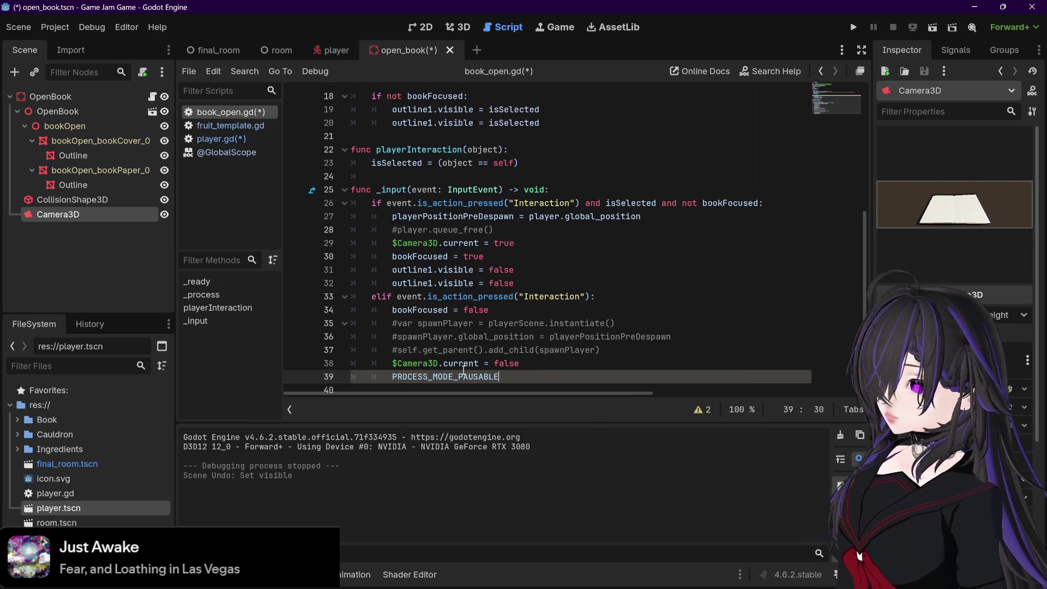
pyautogui.click(457, 376)
pyautogui.keyDown('ctrl'); pyautogui.click(457, 375); pyautogui.keyUp('ctrl')
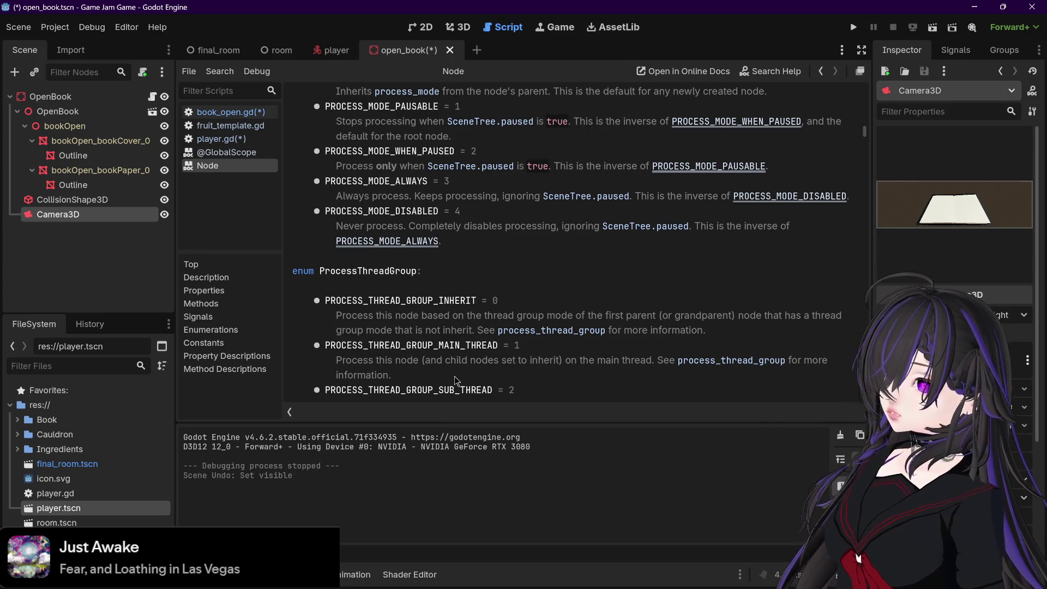
pyautogui.click(215, 112)
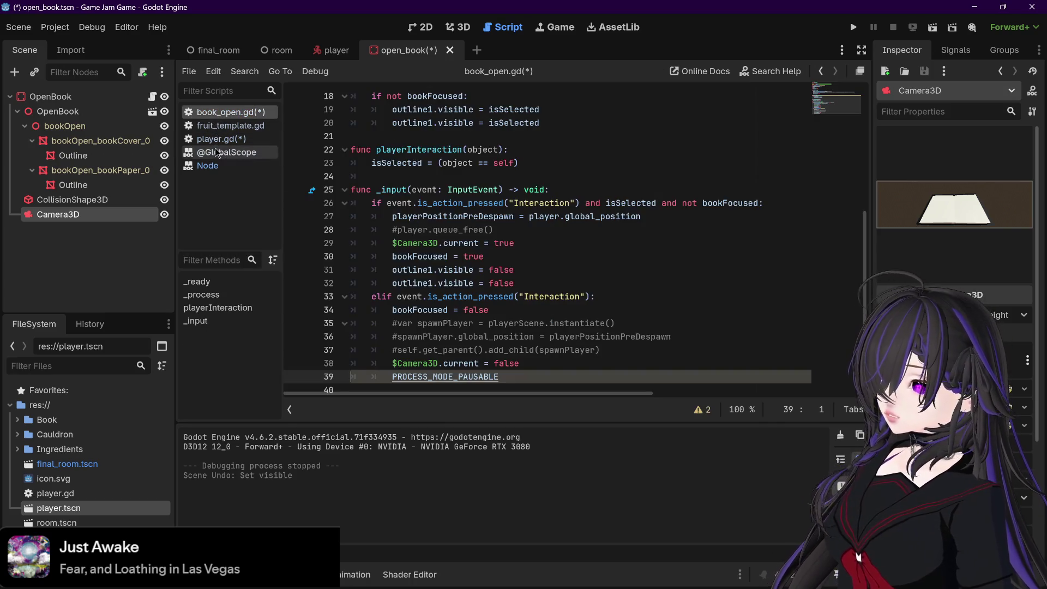
pyautogui.click(210, 166)
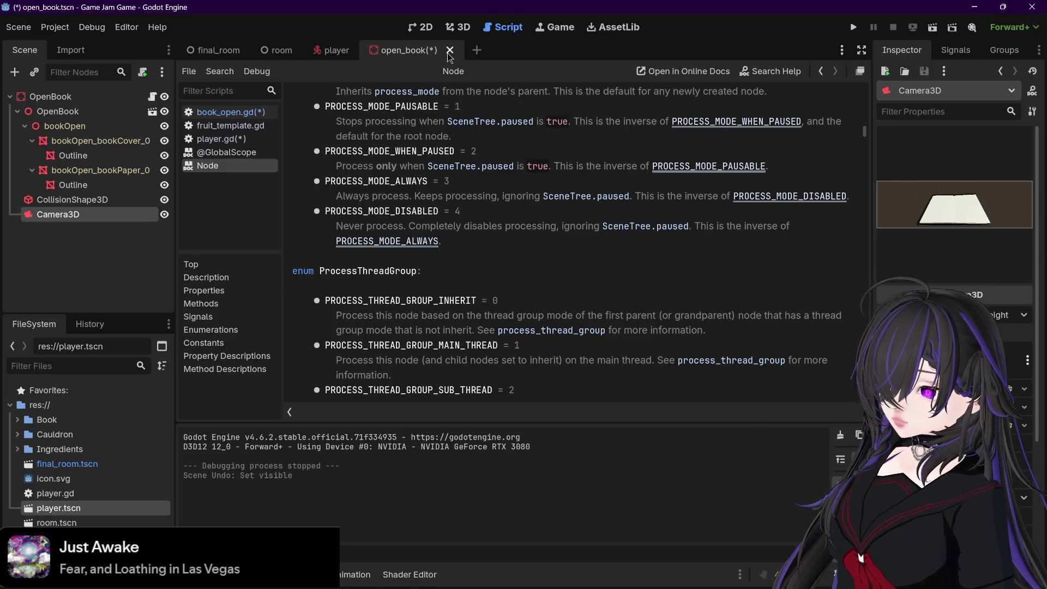
pyautogui.click(223, 112)
pyautogui.moveTo(505, 377); pyautogui.dragTo(386, 383)
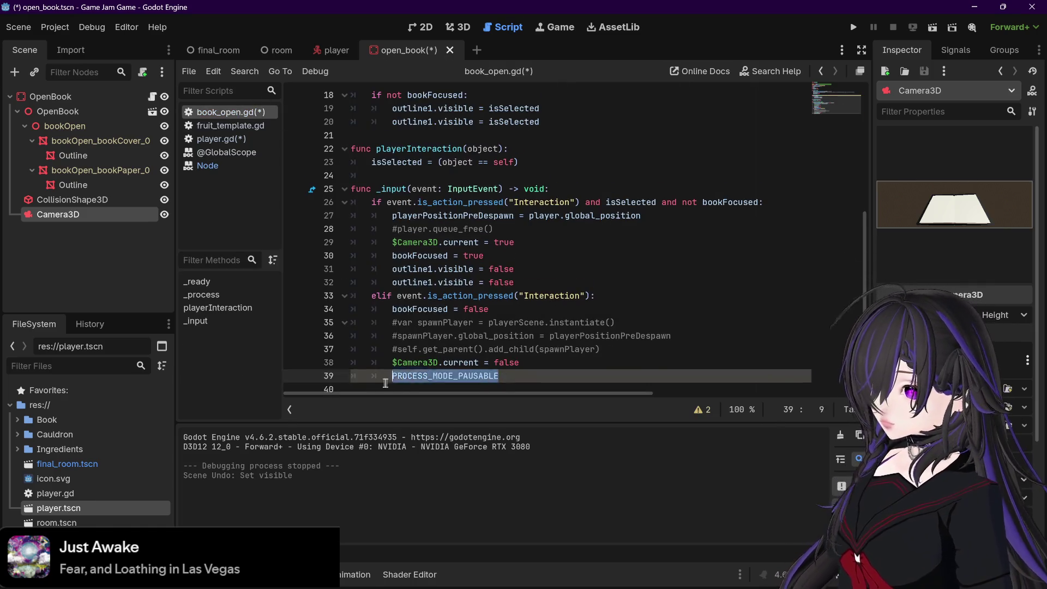
pyautogui.press('BackSpace')
pyautogui.press('BackSpace')
pyautogui.press('BackSpace')
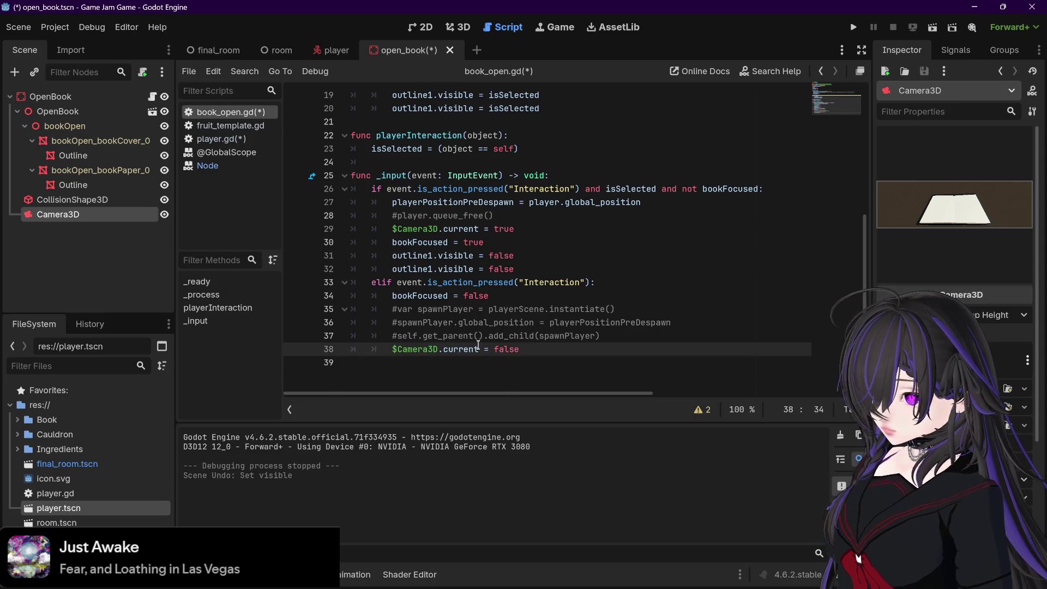
# - Add line 28 'player.get_tree().pause()' below the player position line in _input
pyautogui.scroll(6, 478, 345)
pyautogui.scroll(-6, 478, 345)
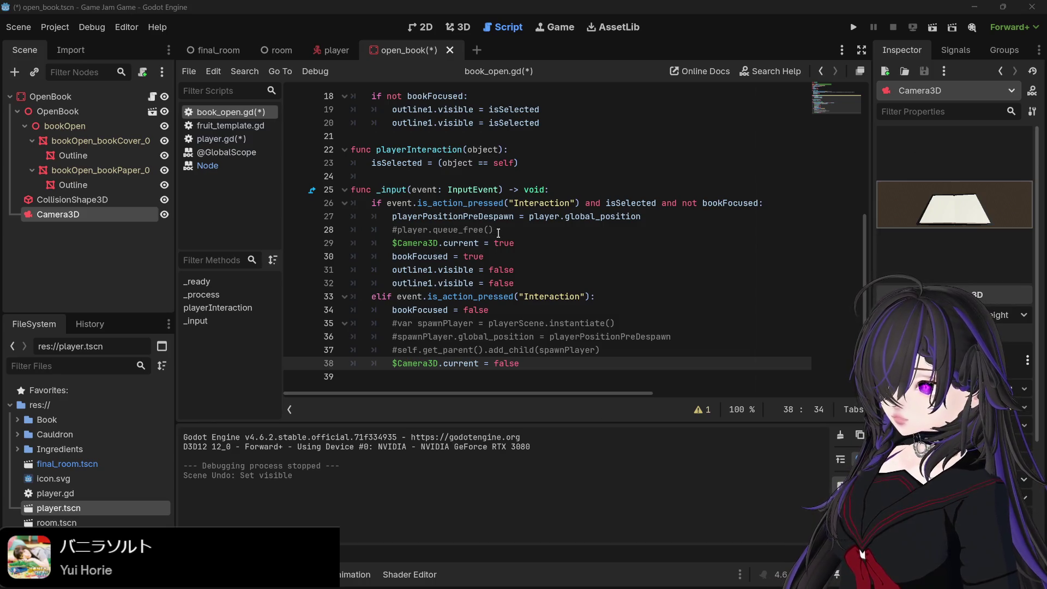
pyautogui.click(661, 217)
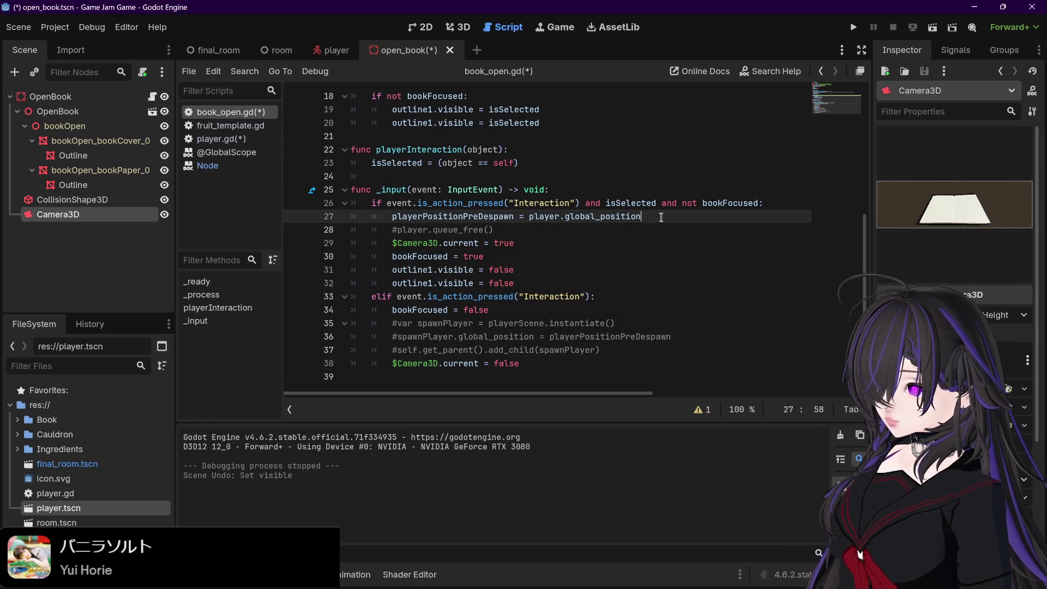
pyautogui.press('Return')
pyautogui.write('player')
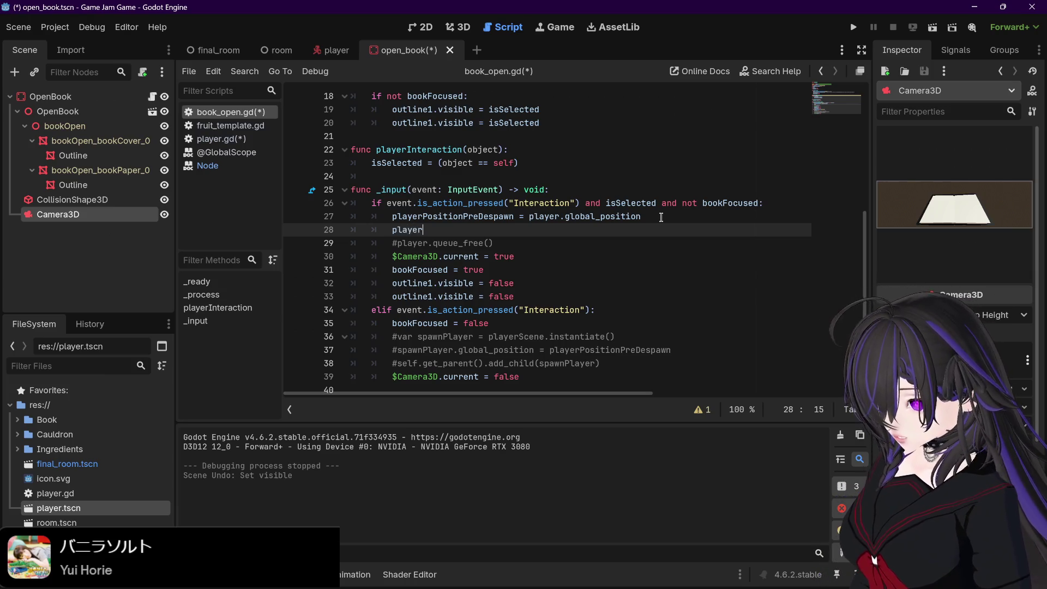
pyautogui.write('.get')
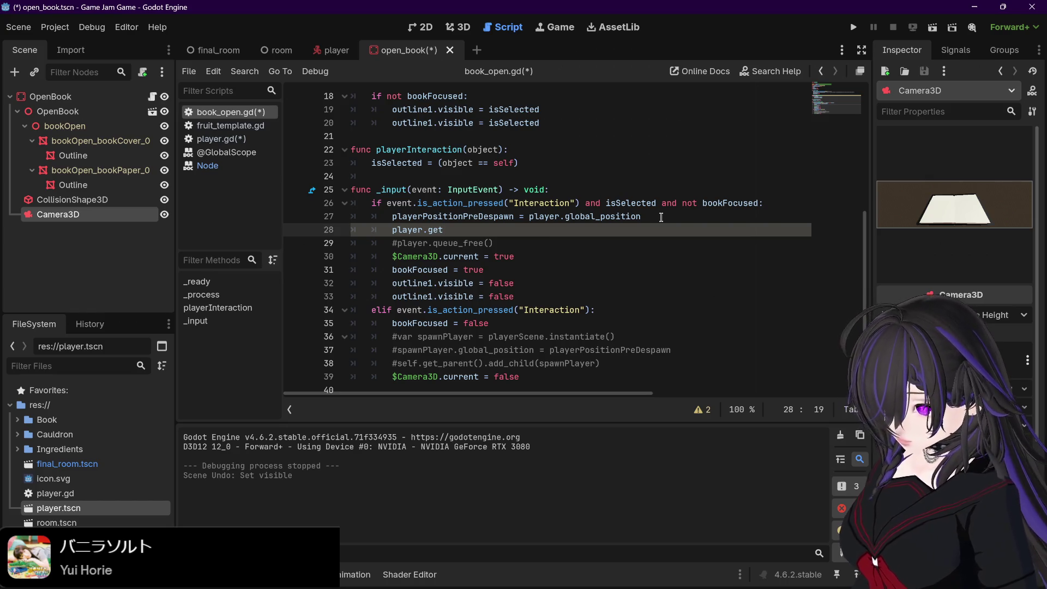
pyautogui.write('_tree()')
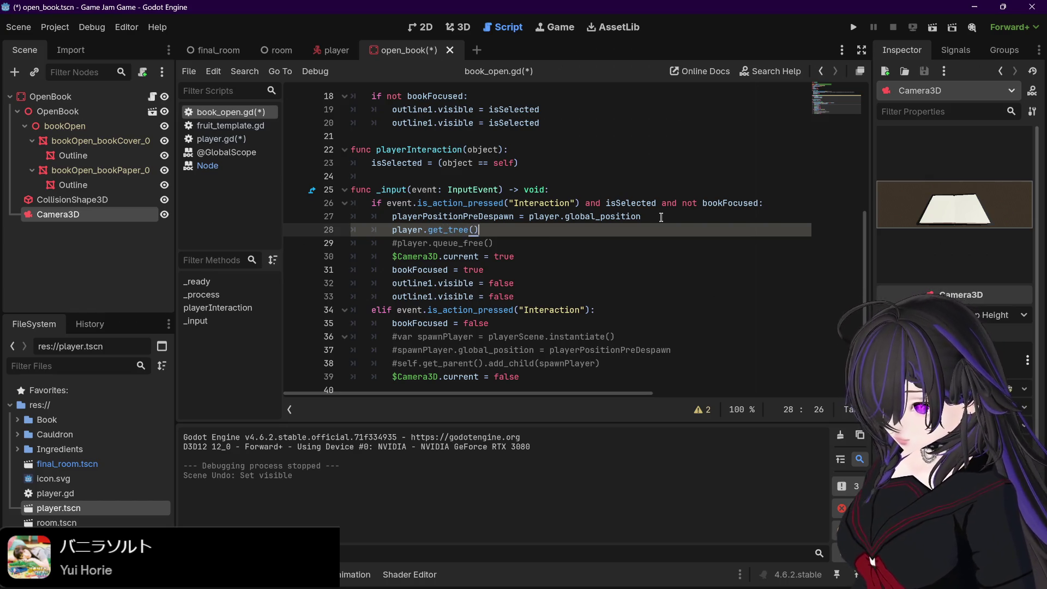
pyautogui.write('.pause()')
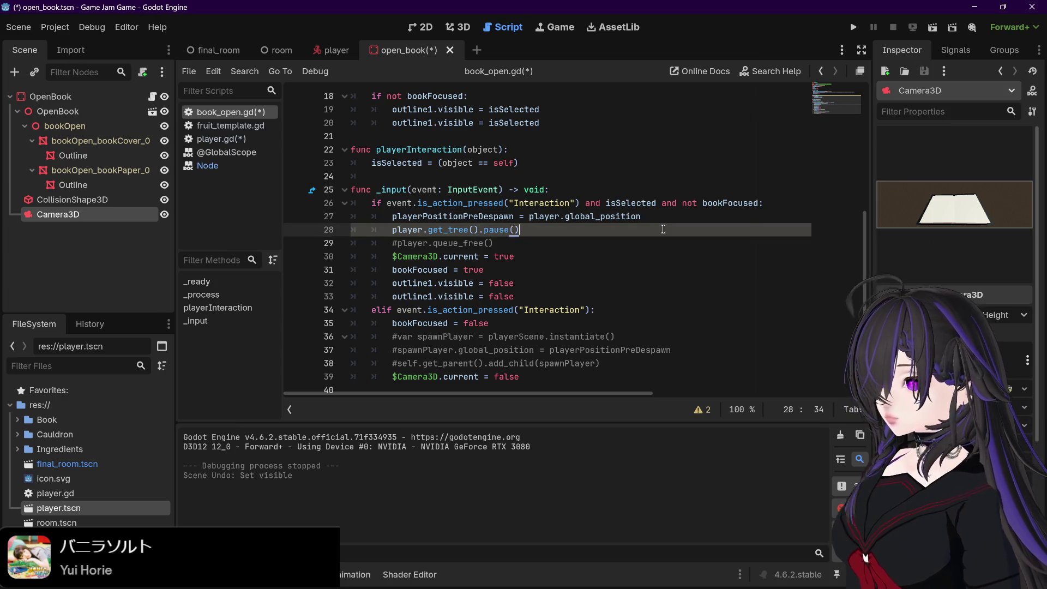
# - Playtest by interacting with the book and inspect the nonexistent 'pause' function error
pyautogui.press('F5')
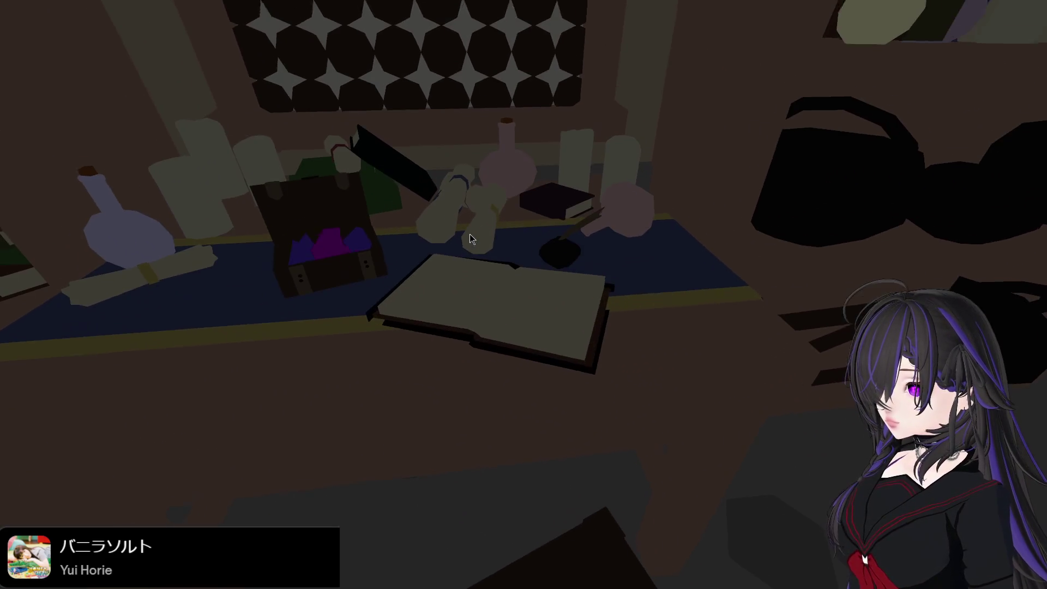
pyautogui.click(470, 234)
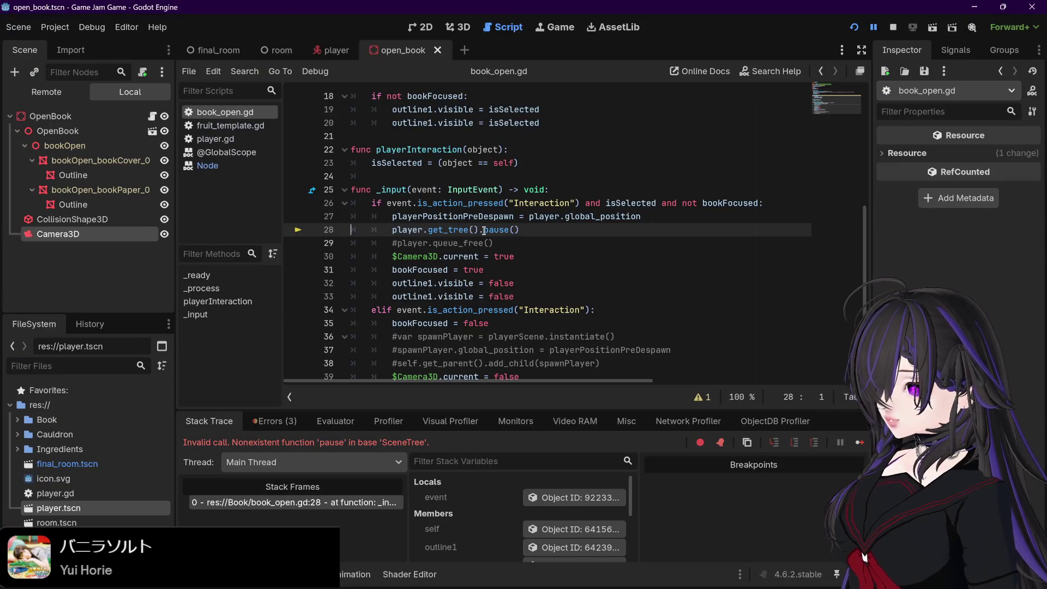
pyautogui.moveTo(481, 230); pyautogui.dragTo(428, 230)
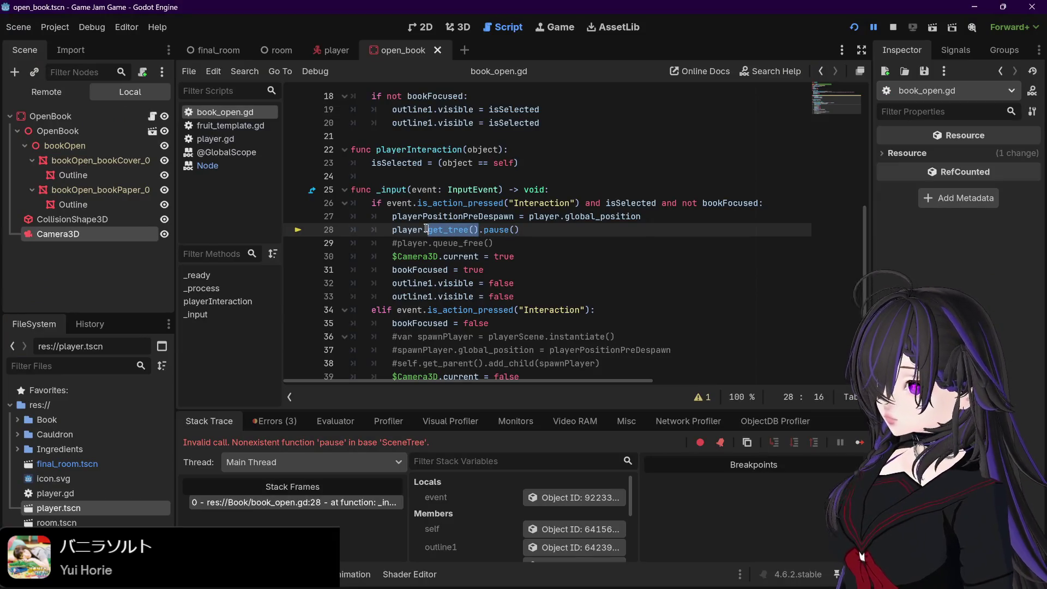
pyautogui.click(563, 256)
pyautogui.scroll(6, 563, 256)
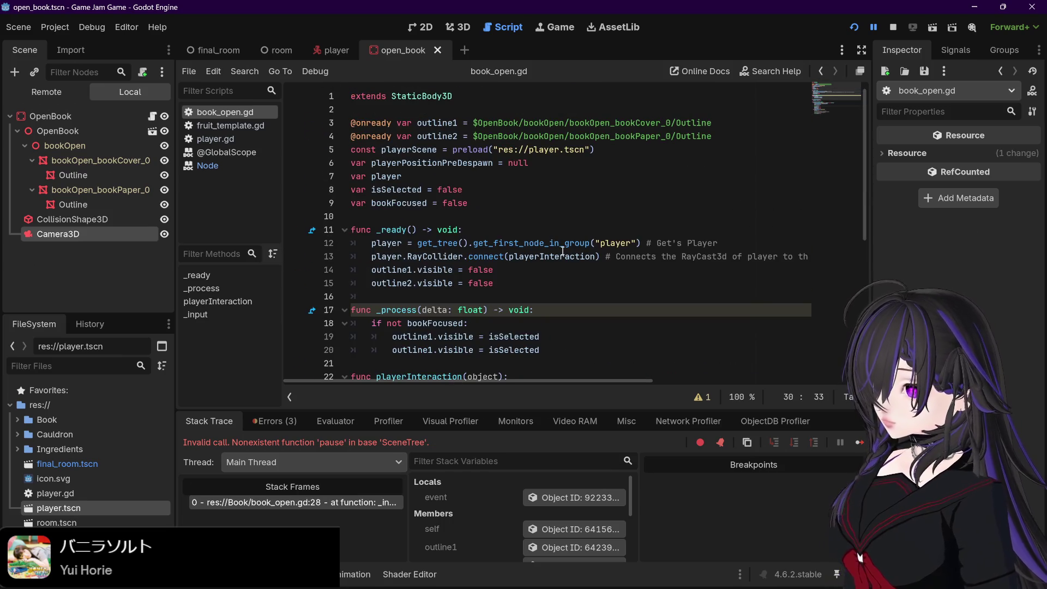
# - Delete 'get_tree().' so line 28 calls player.pause() directly
pyautogui.scroll(-6, 563, 251)
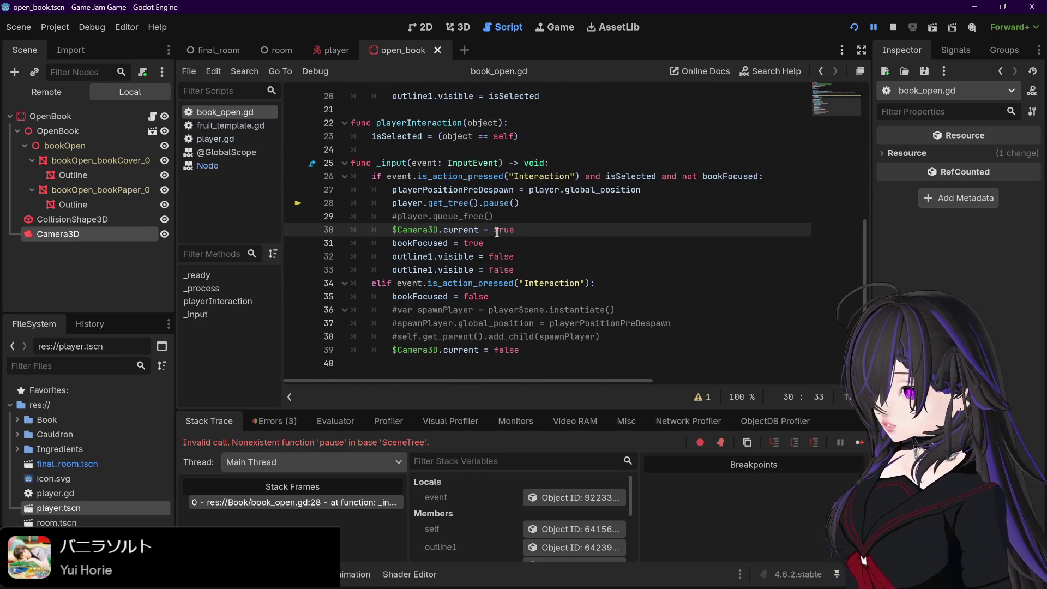
pyautogui.moveTo(480, 206); pyautogui.dragTo(428, 206)
pyautogui.press('BackSpace')
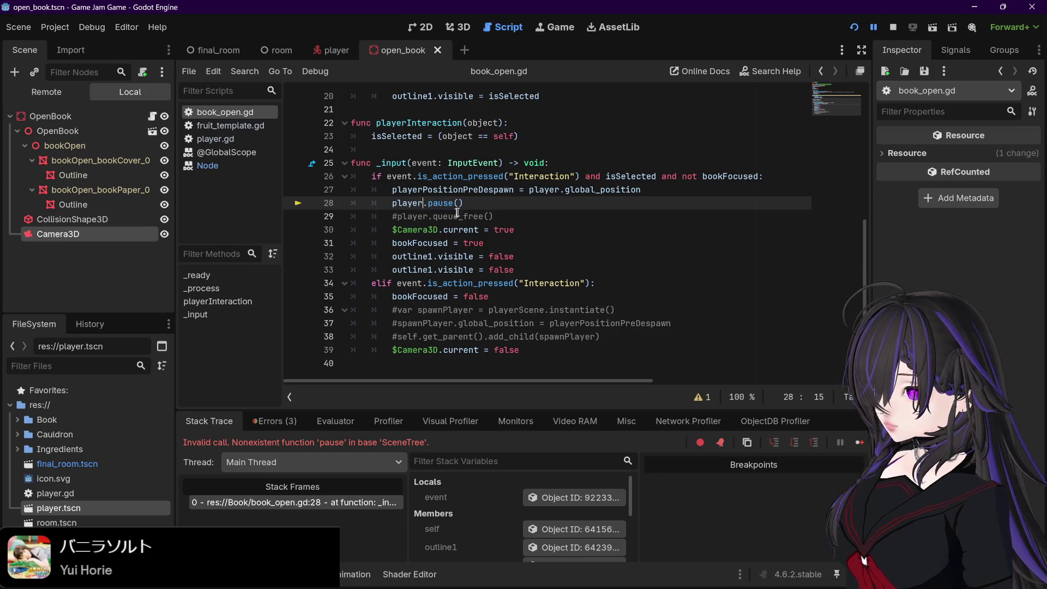
pyautogui.click(472, 205)
# - Restart the playtest and interact with the book, getting the CharacterBody3D pause error
pyautogui.click(893, 27)
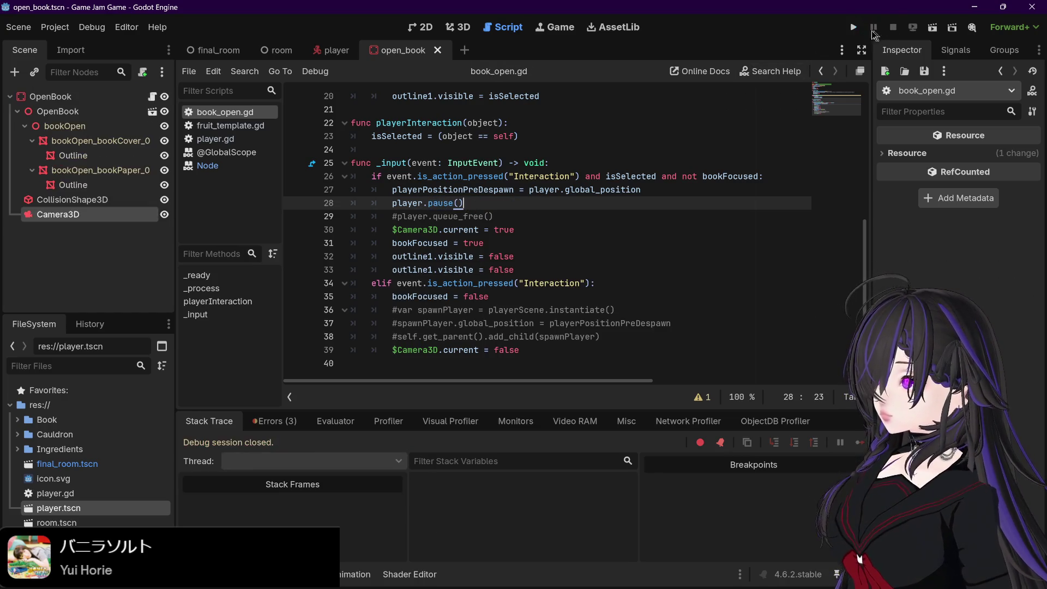
pyautogui.press('F5')
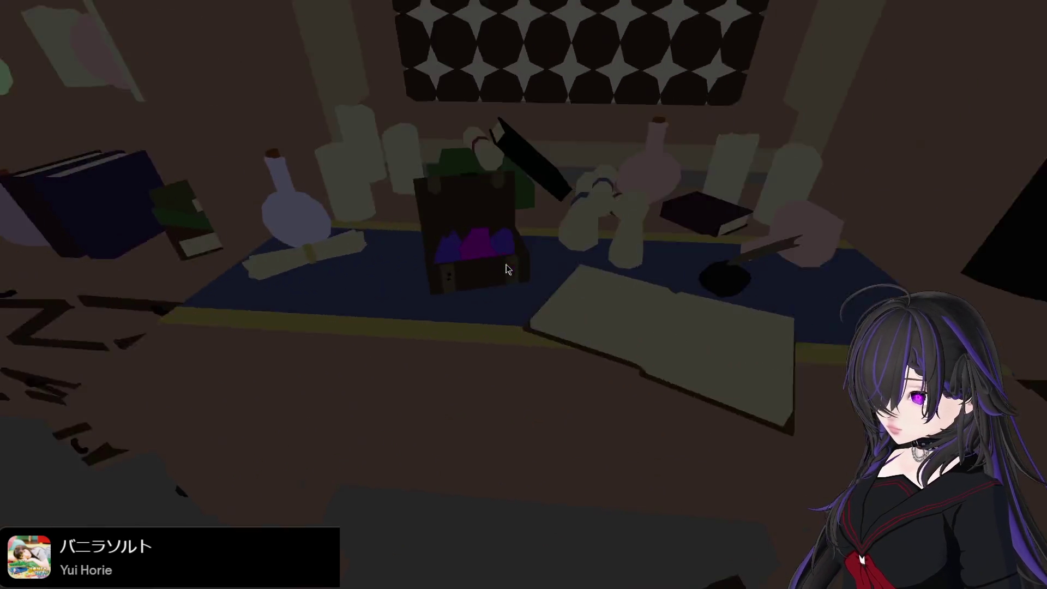
pyautogui.press('e')
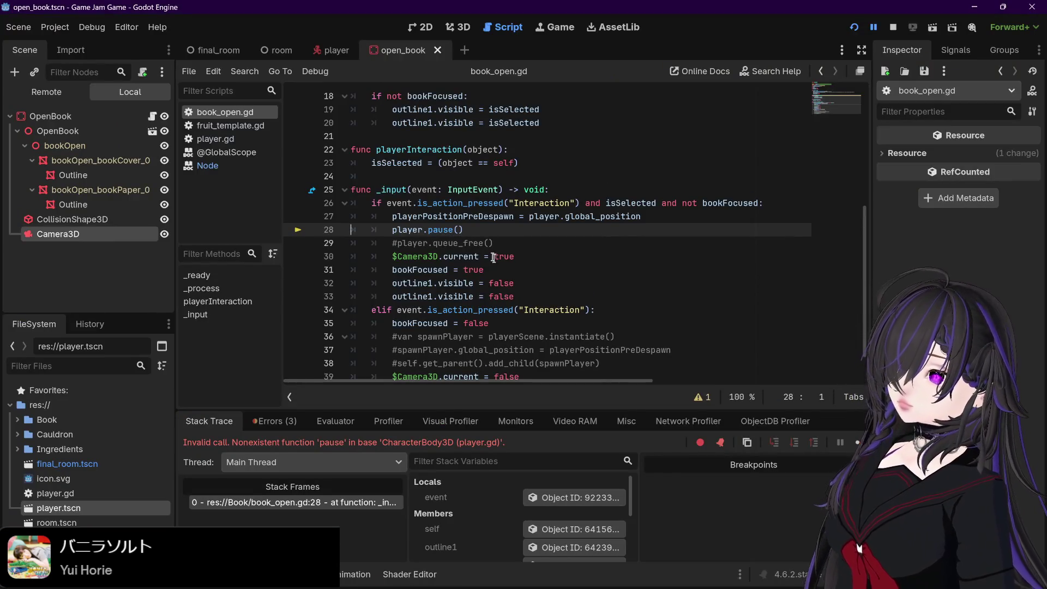
pyautogui.click(337, 50)
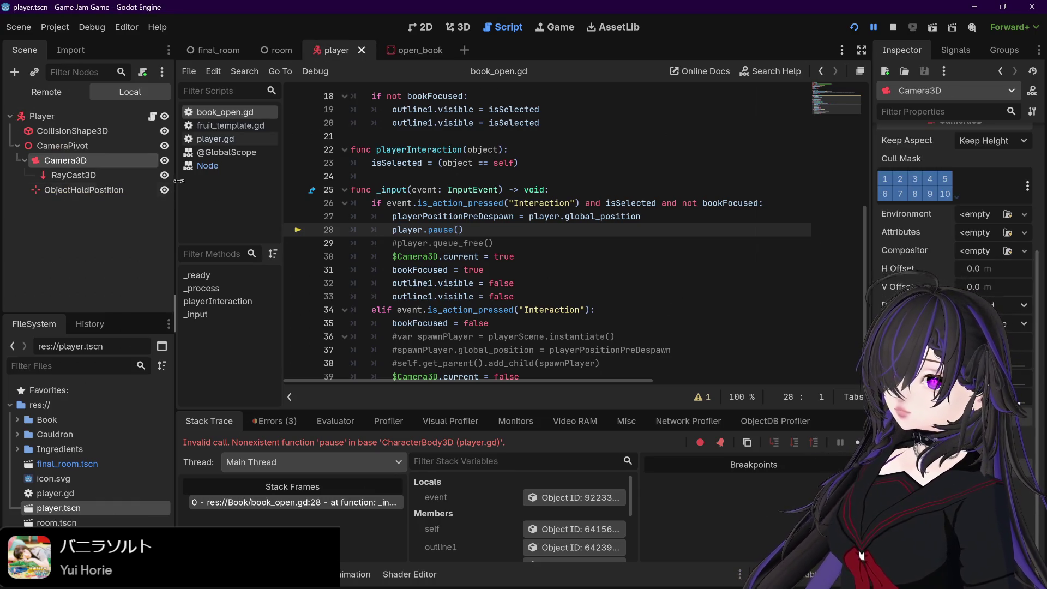
pyautogui.click(215, 138)
pyautogui.scroll(1, 467, 228)
pyautogui.scroll(-1, 468, 227)
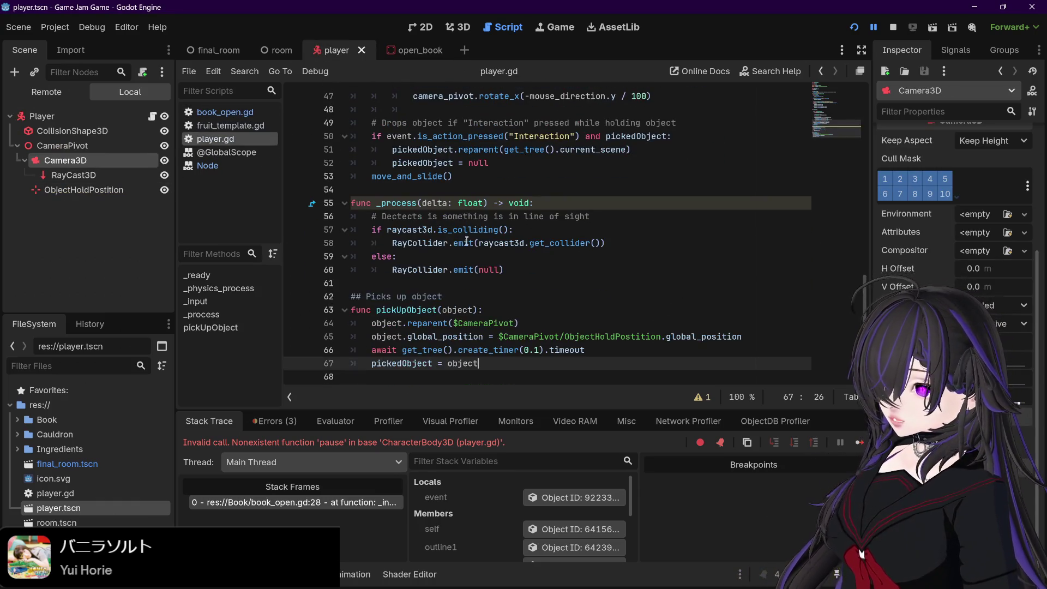
pyautogui.scroll(8, 469, 248)
pyautogui.scroll(-8, 469, 252)
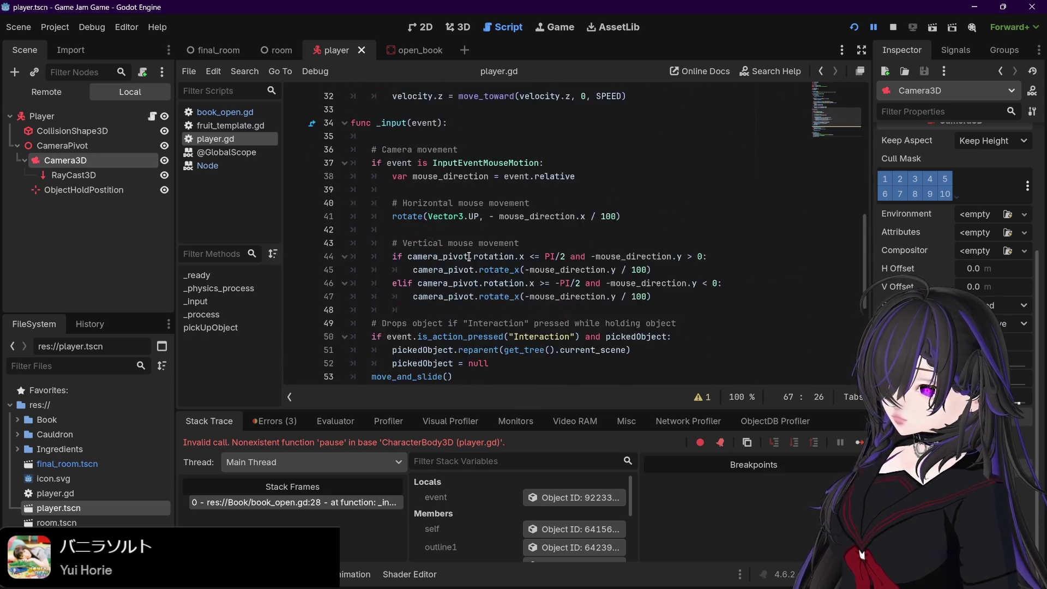
pyautogui.click(481, 363)
pyautogui.press('Return')
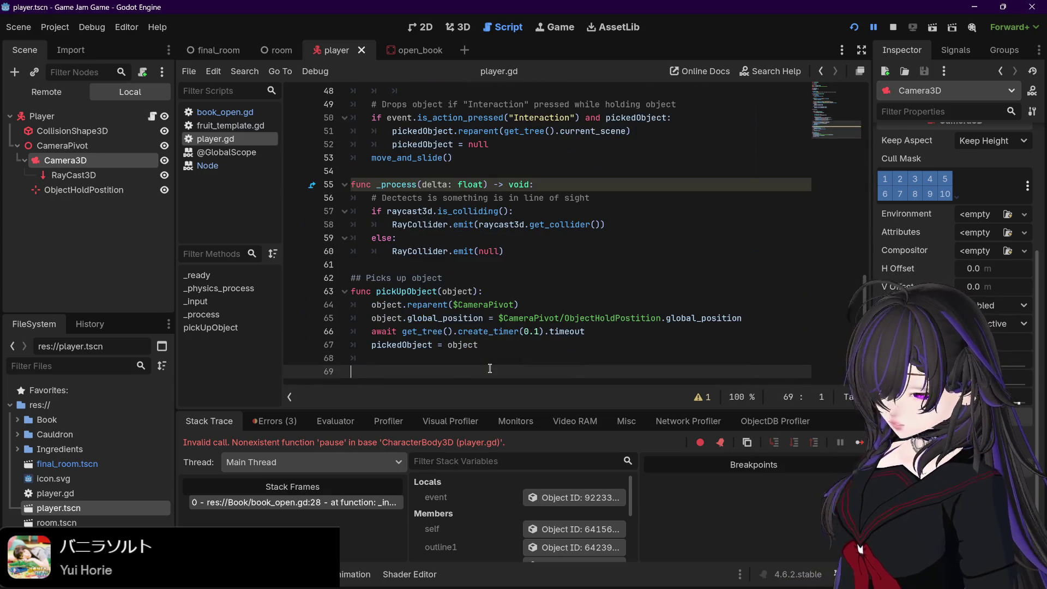
pyautogui.write('get_tree')
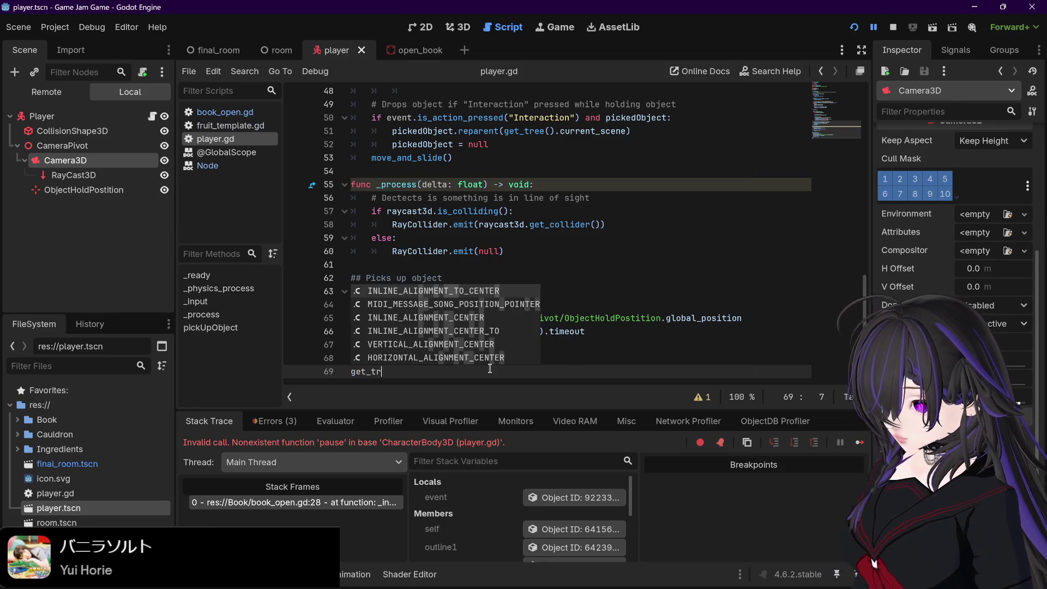
pyautogui.write('.pause')
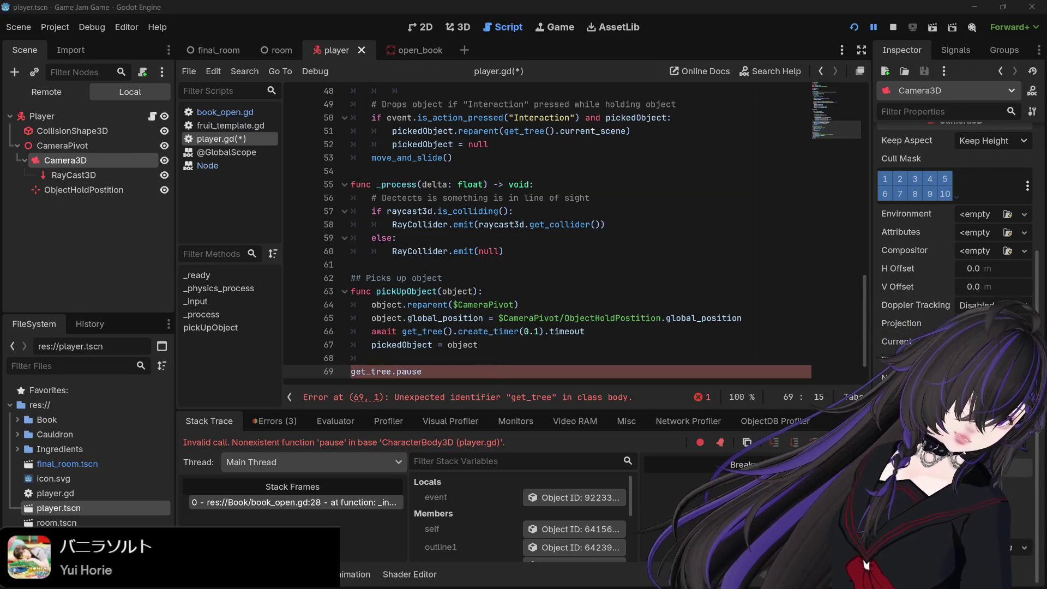
pyautogui.click(428, 48)
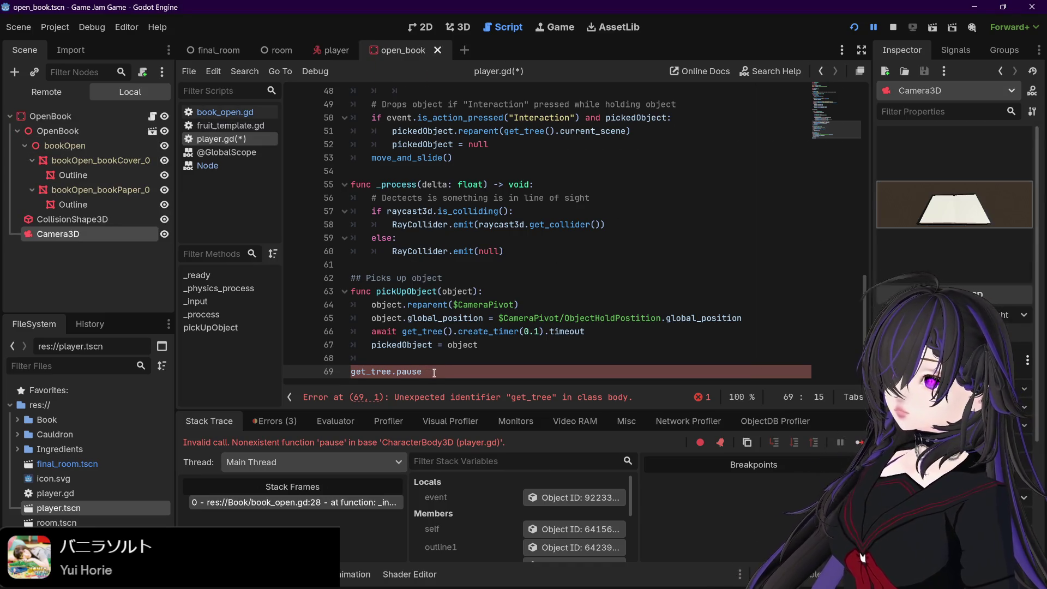
pyautogui.hotkey('ctrl', 'shift', 'Left')
pyautogui.hotkey('ctrl', 'shift', 'Left')
pyautogui.hotkey('ctrl', 'shift', 'Left')
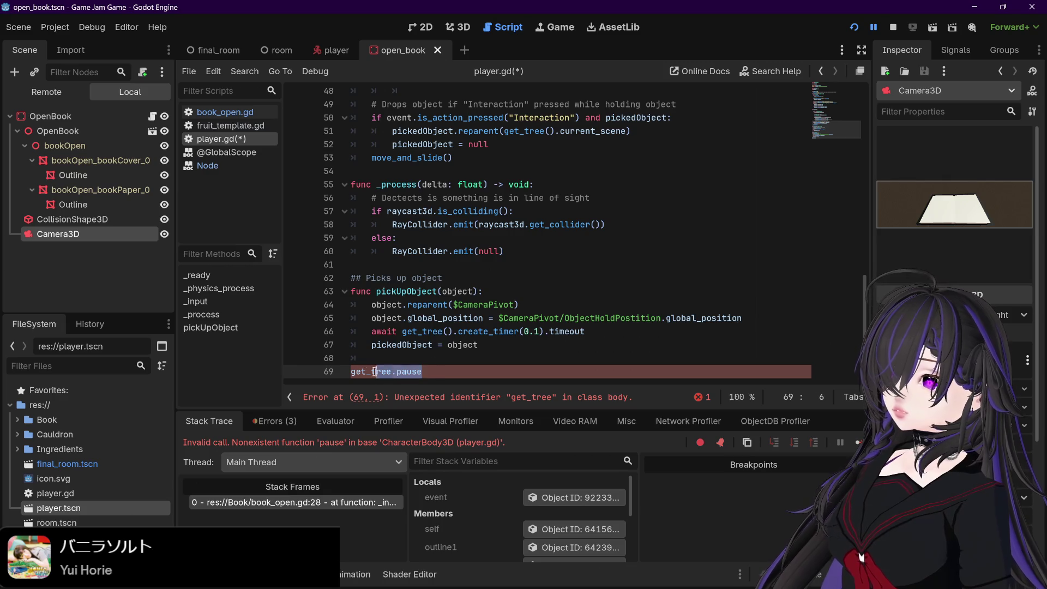
pyautogui.press('BackSpace')
pyautogui.press('BackSpace')
pyautogui.press('BackSpace')
pyautogui.click(224, 111)
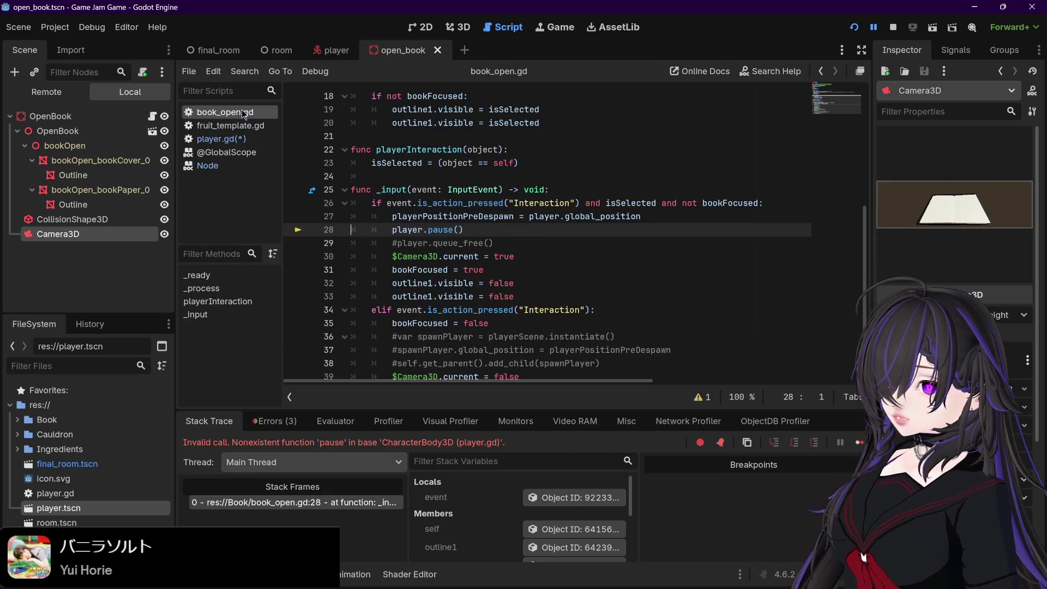
# - Change line 28 to 'player.paused = true' and save the script
pyautogui.scroll(-1, 469, 223)
pyautogui.click(457, 202)
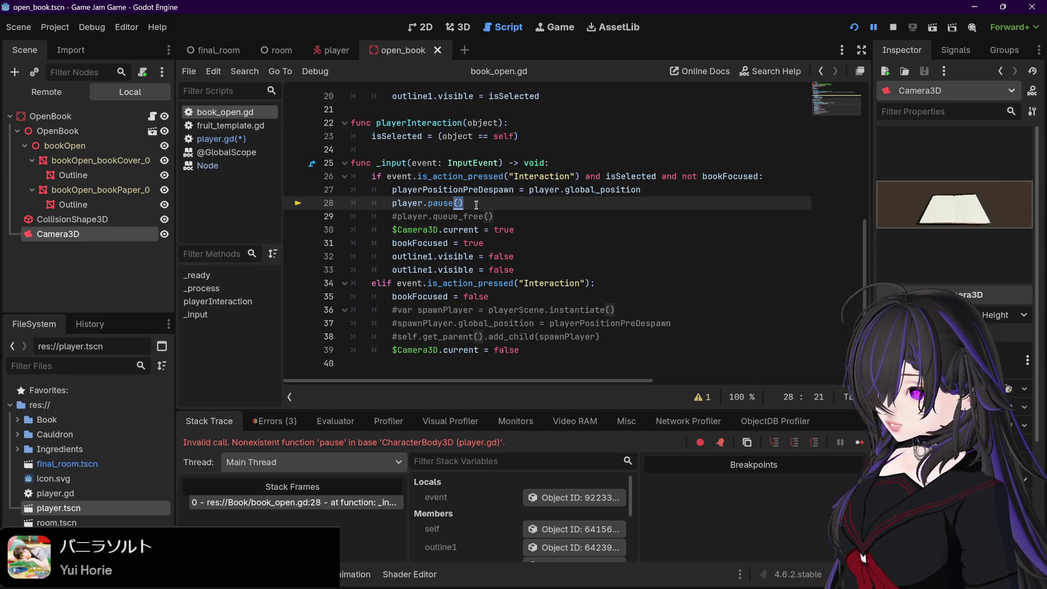
pyautogui.click(477, 205)
pyautogui.press('BackSpace')
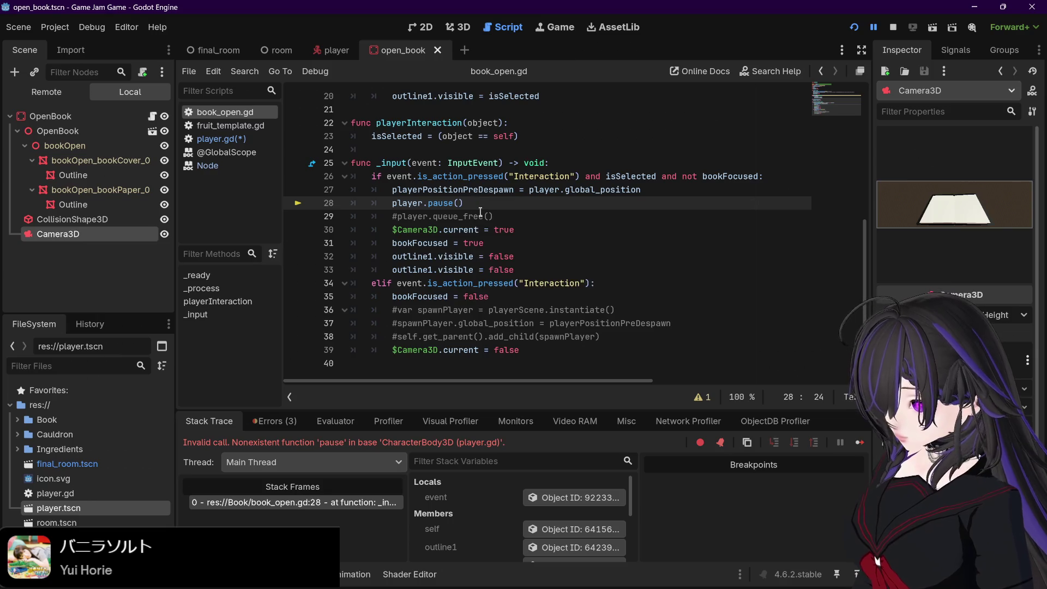
pyautogui.press('BackSpace')
pyautogui.write('true')
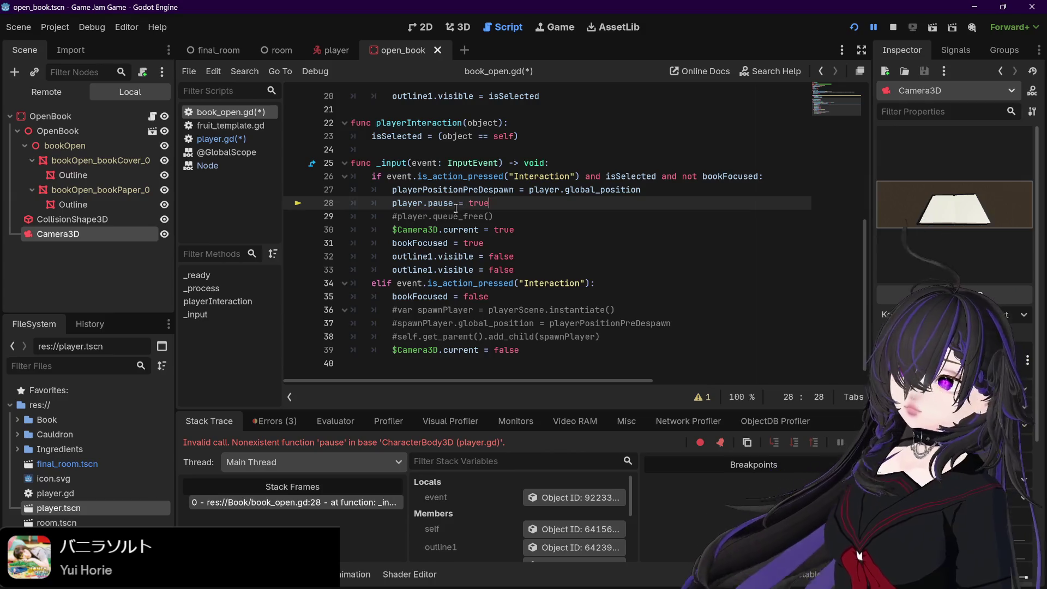
pyautogui.press('Left')
pyautogui.press('Left')
pyautogui.press('Left')
pyautogui.write('d')
pyautogui.click(508, 204)
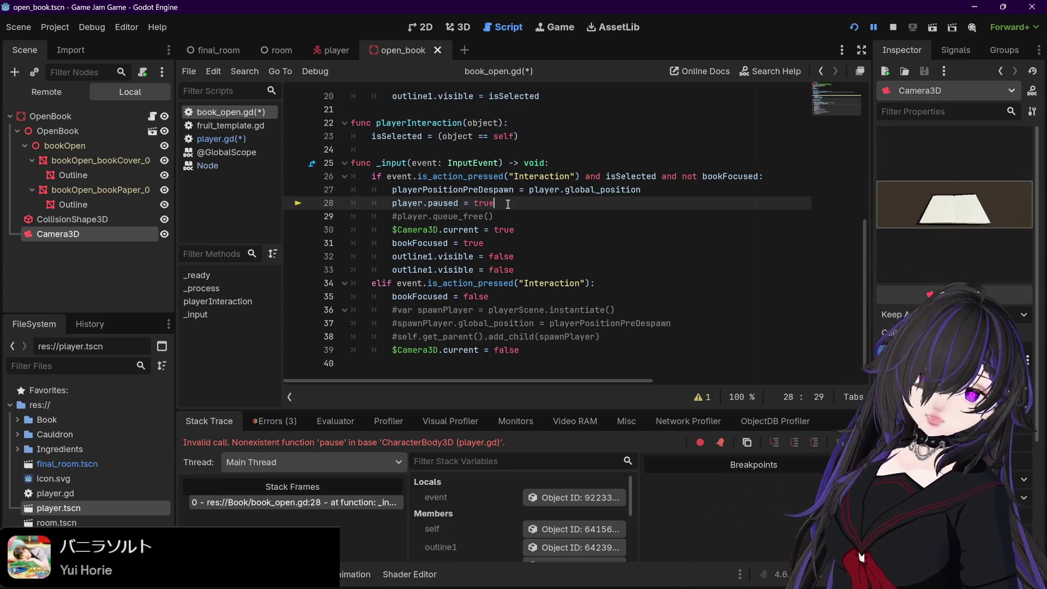
pyautogui.hotkey('ctrl', 's')
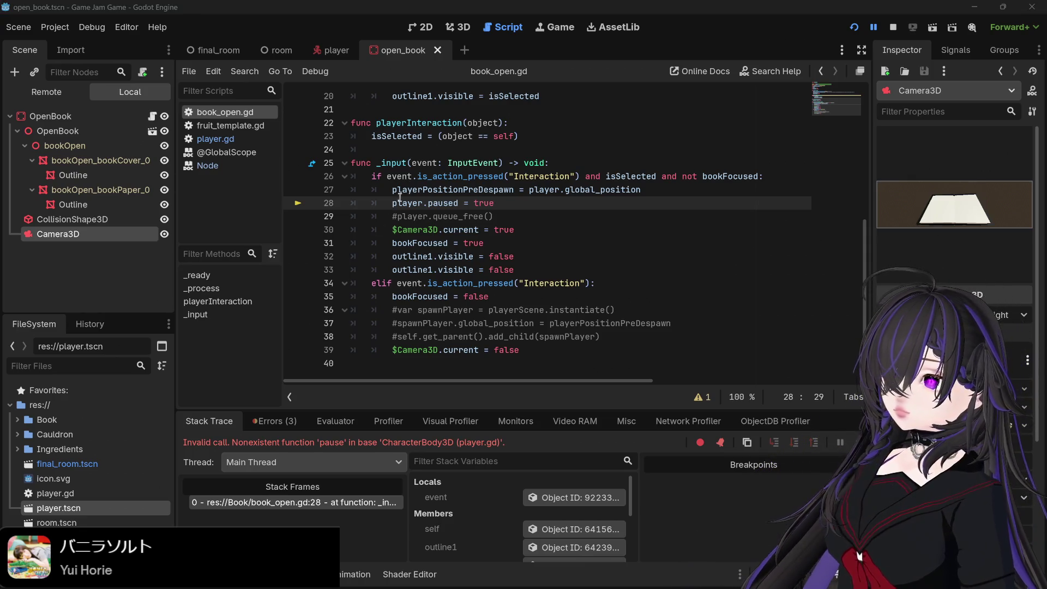
# - Rerun the game and focus the book, hitting the invalid 'paused' assignment error
pyautogui.moveTo(392, 202); pyautogui.dragTo(408, 202)
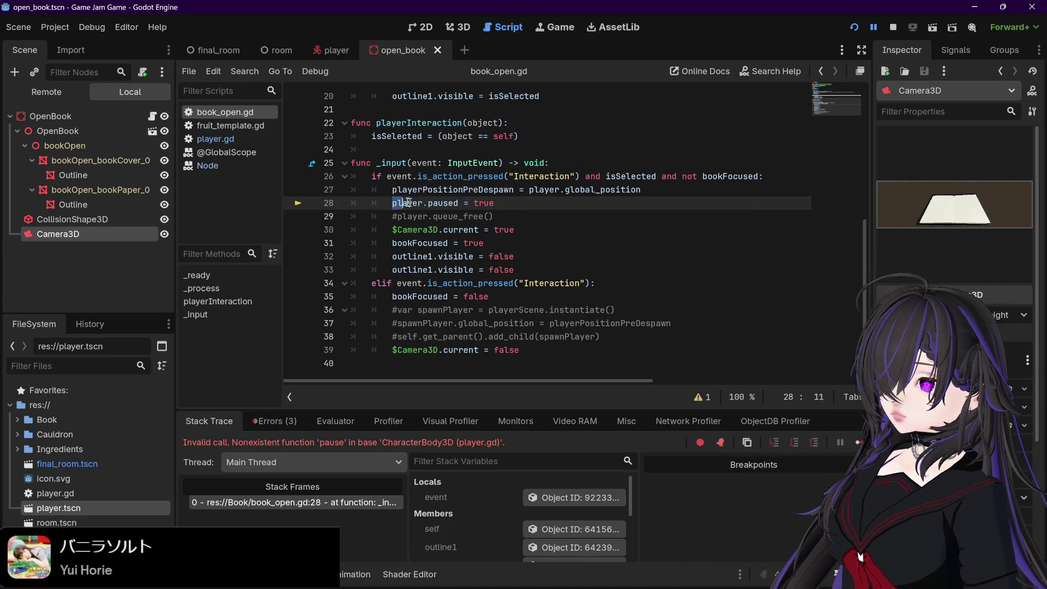
pyautogui.tripleClick(531, 203)
pyautogui.click(531, 203)
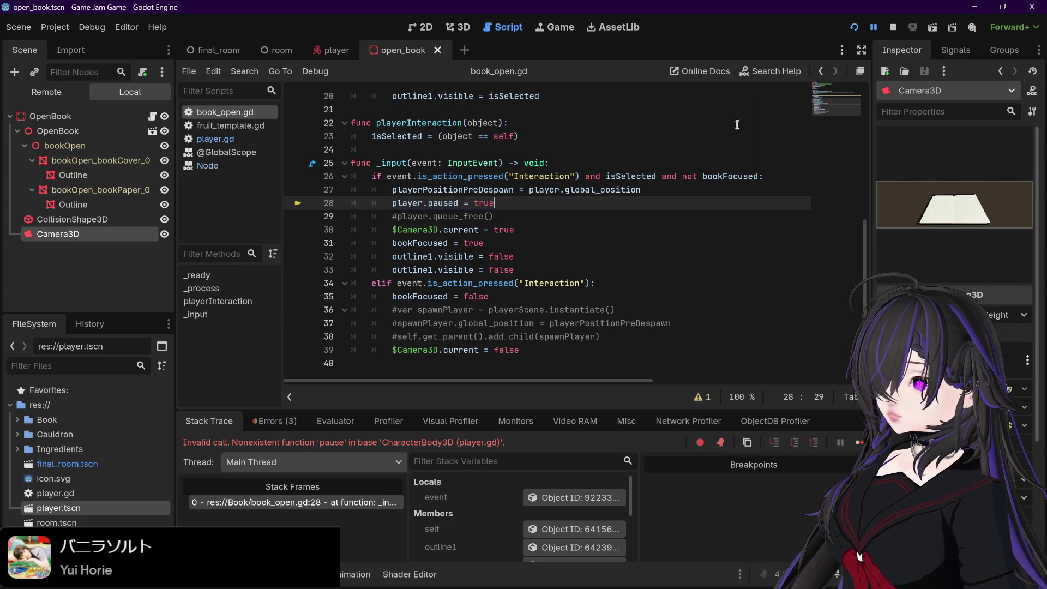
pyautogui.click(893, 27)
pyautogui.click(854, 27)
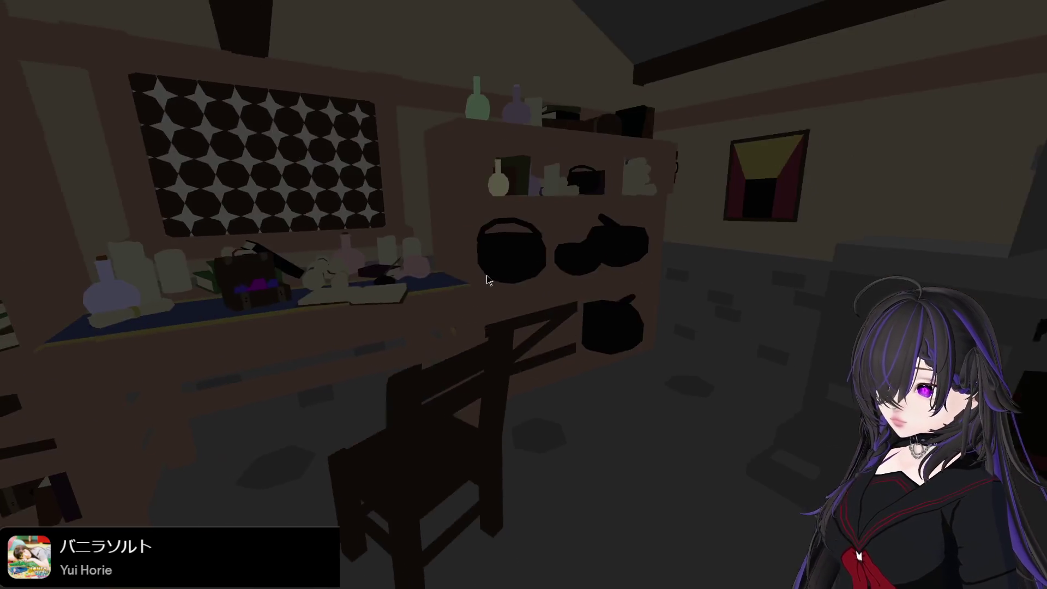
pyautogui.press('e')
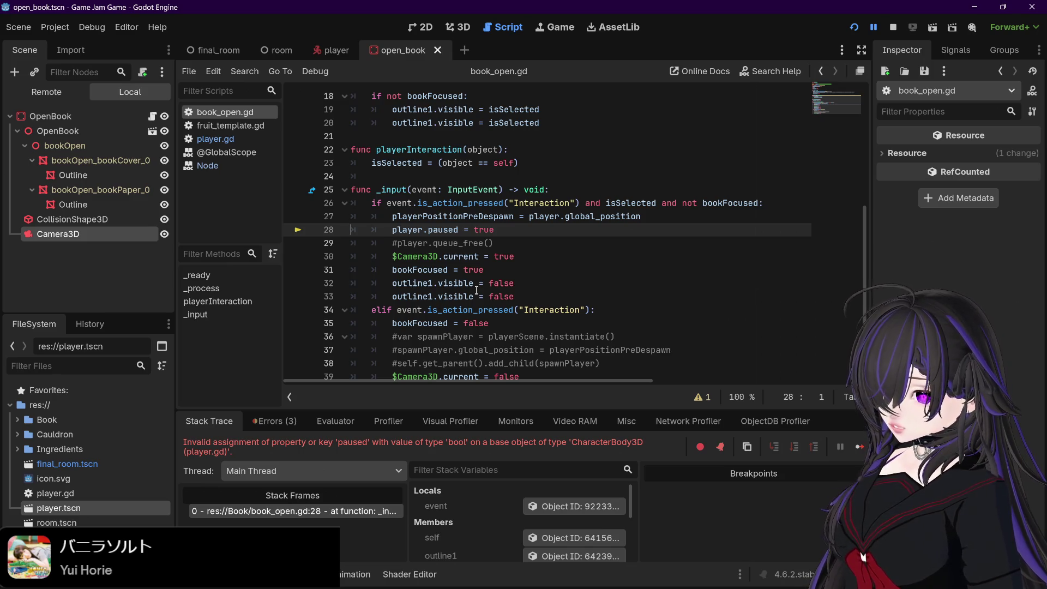
# - Insert 'get_tree().' so line 28 reads player.get_tree().paused = true
pyautogui.click(428, 230)
pyautogui.write('get')
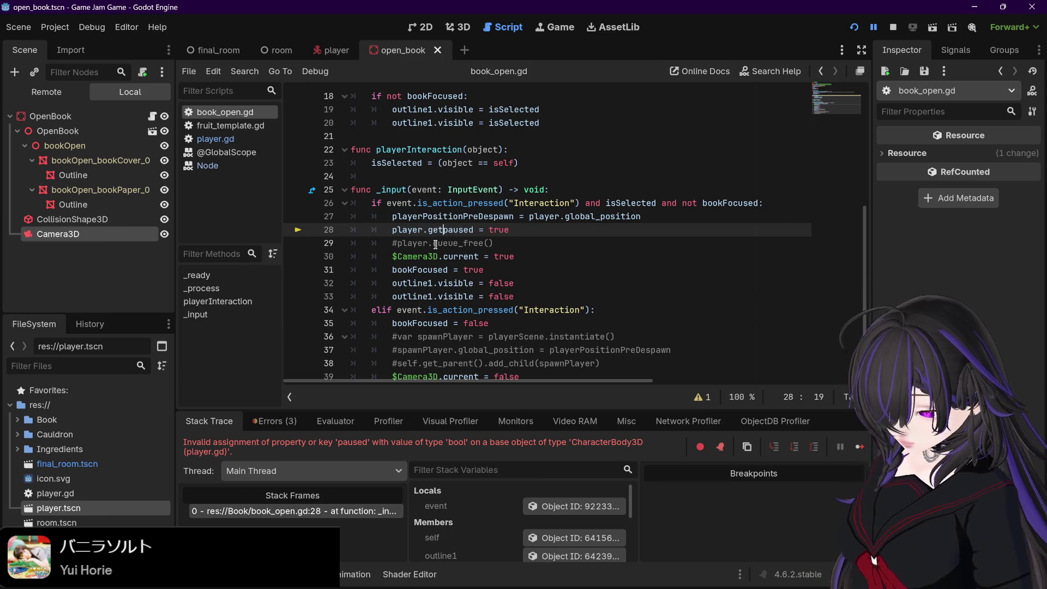
pyautogui.write('_tree')
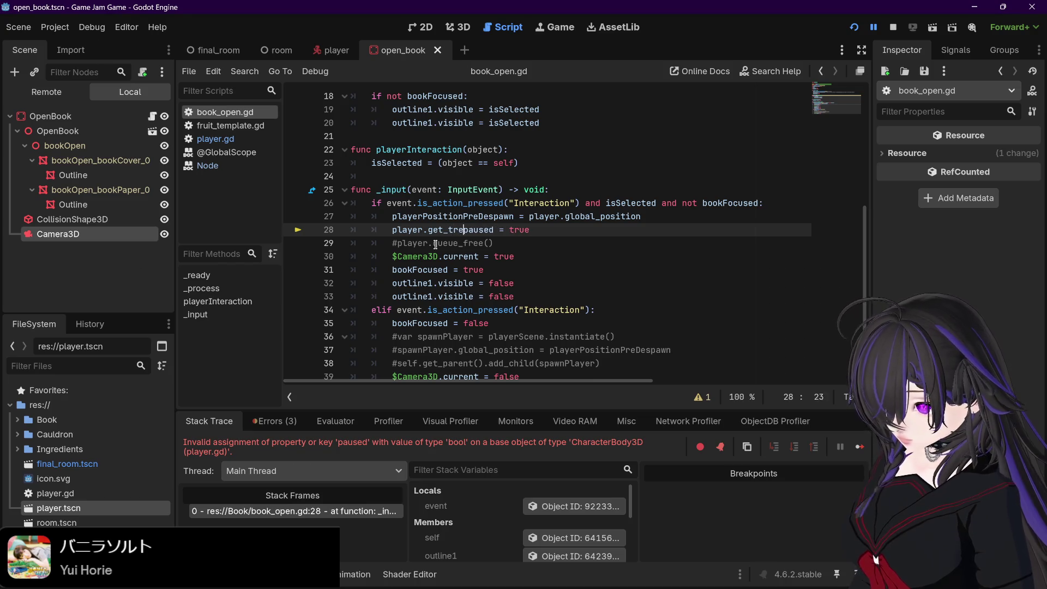
pyautogui.write('().')
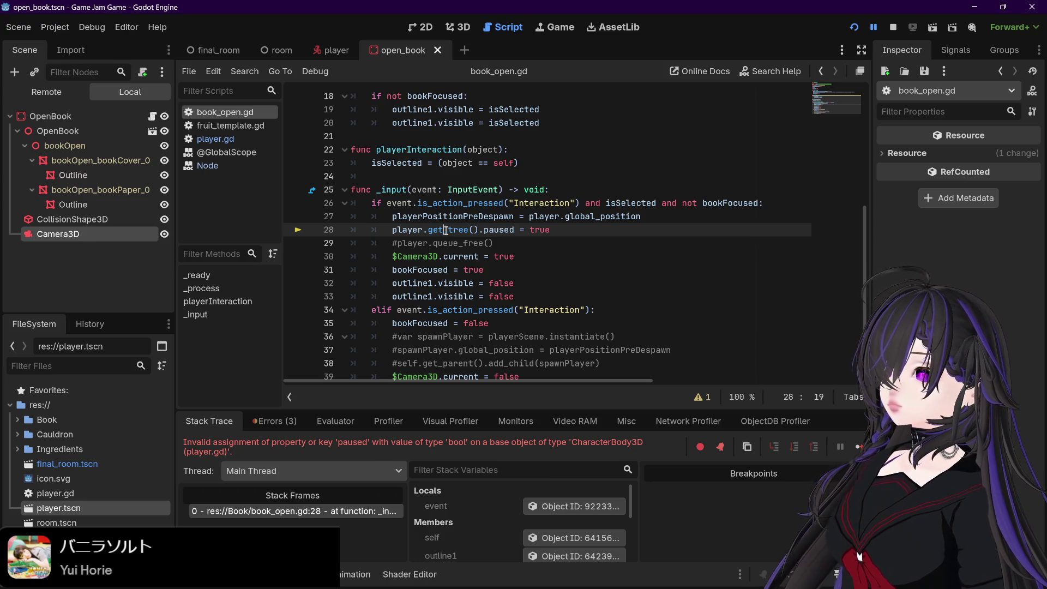
pyautogui.click(446, 231)
pyautogui.scroll(4, 481, 255)
pyautogui.scroll(2, 481, 255)
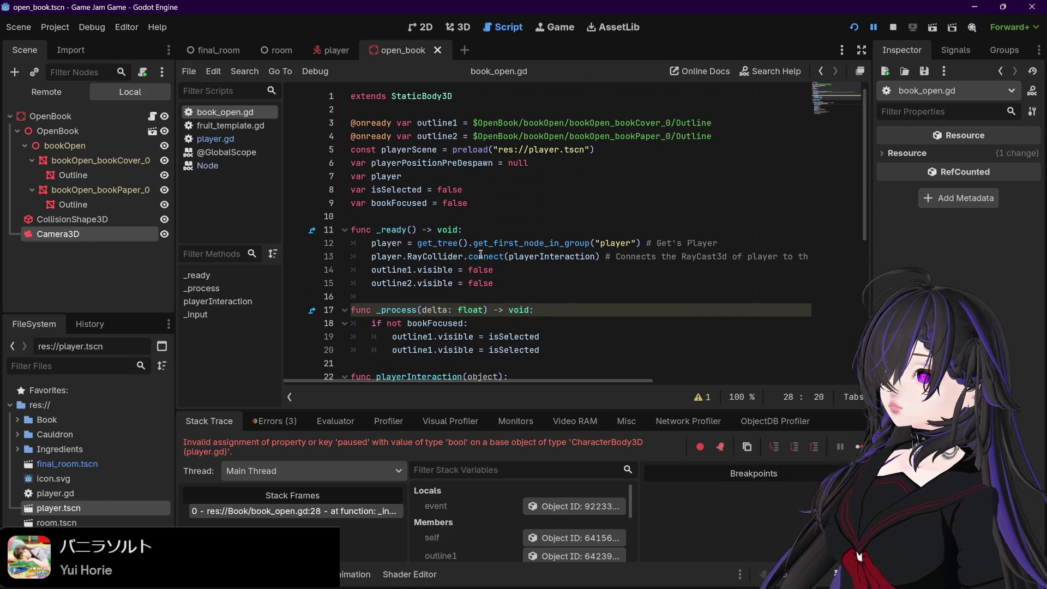
pyautogui.scroll(-5, 480, 255)
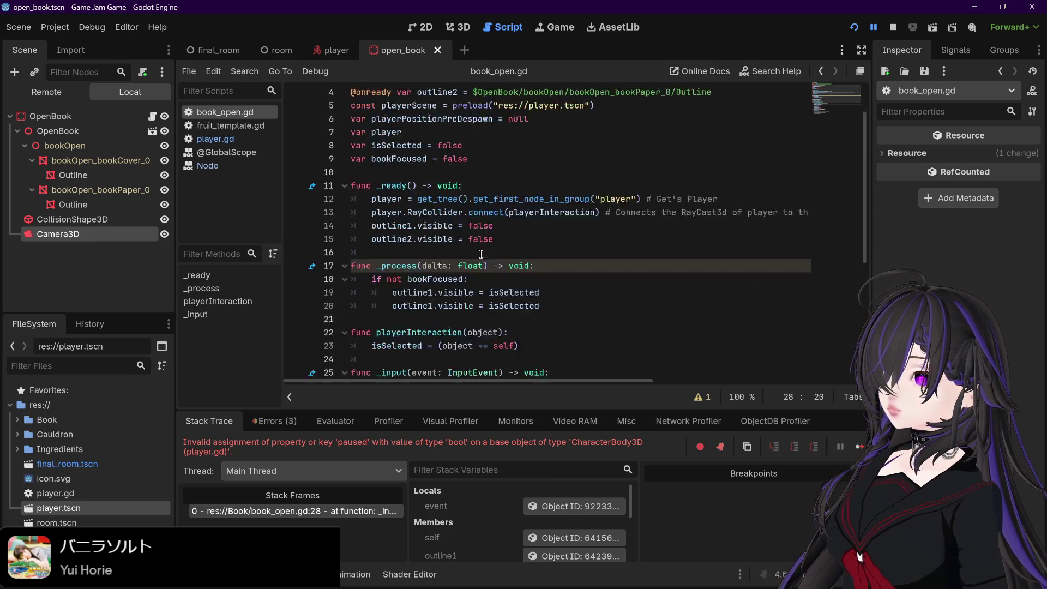
# - Playtest the book close-up without errors, then stop the game
pyautogui.click(893, 27)
pyautogui.press('F5')
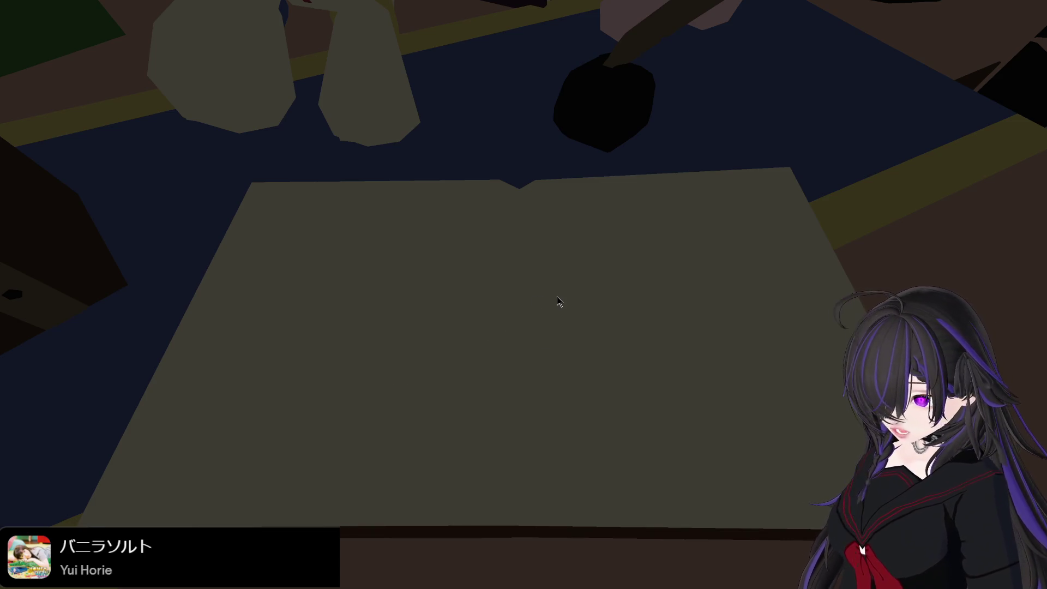
pyautogui.press('F8')
pyautogui.moveTo(393, 256); pyautogui.dragTo(567, 254)
pyautogui.hotkey('ctrl', 'c')
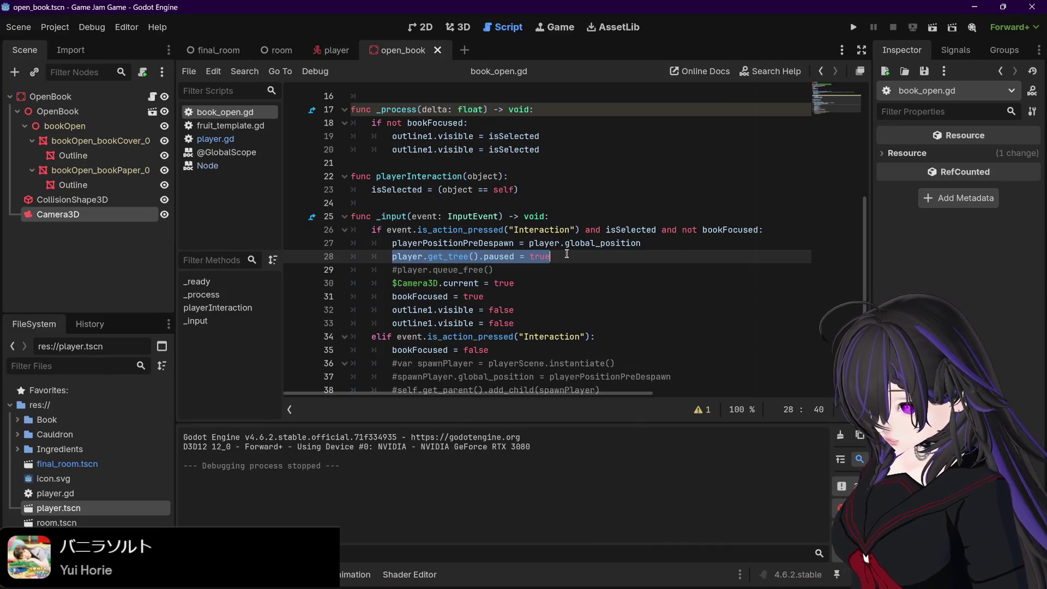
# - Add line 36 'player.get_tree().paused = false' after bookFocused = false and playtest it
pyautogui.scroll(-1, 568, 256)
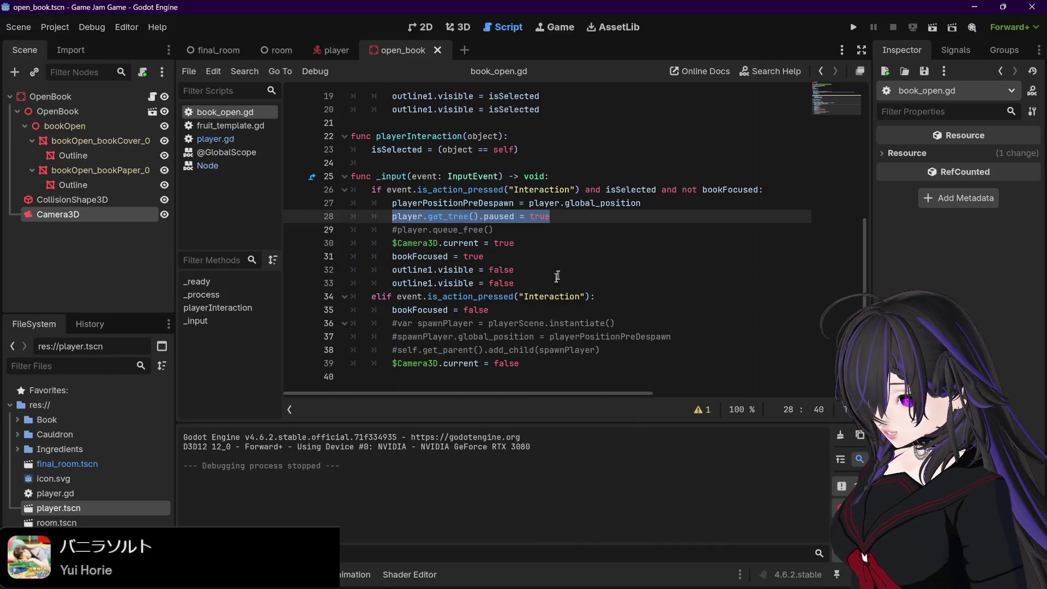
pyautogui.click(612, 298)
pyautogui.press('Down')
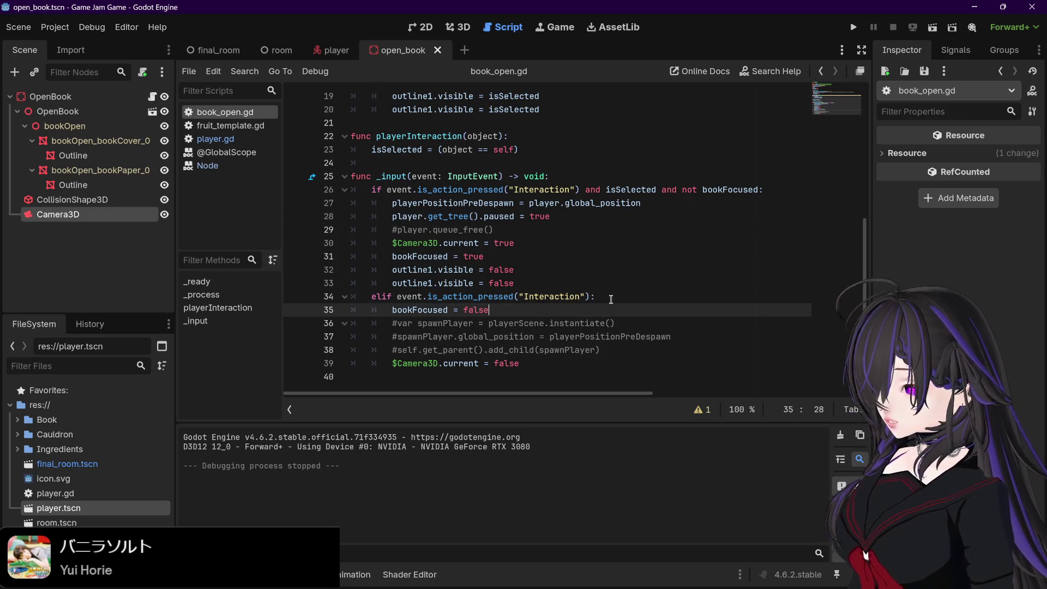
pyautogui.press('Return')
pyautogui.hotkey('ctrl', 'v')
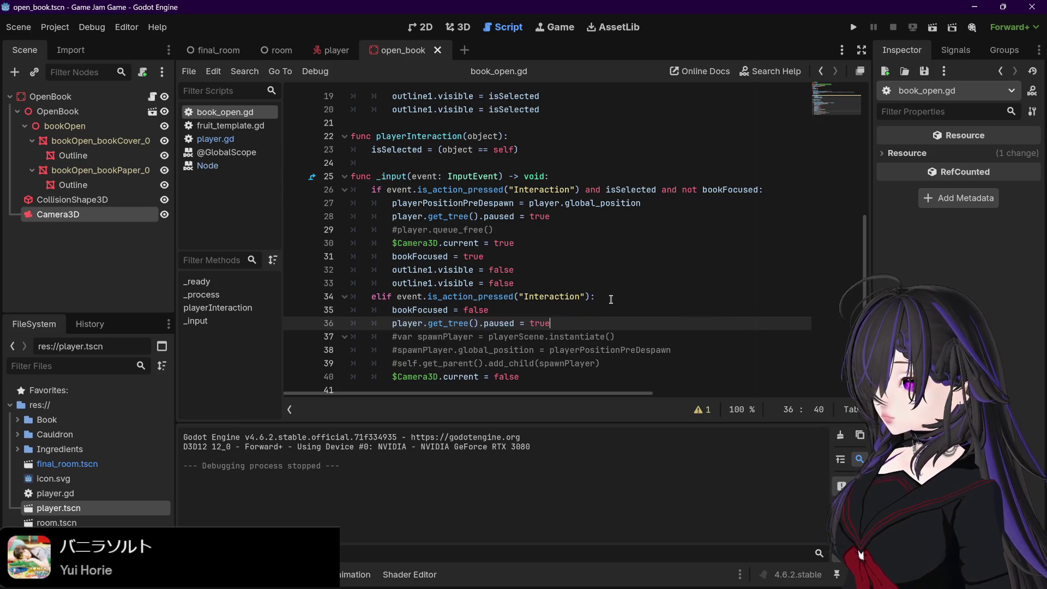
pyautogui.press('BackSpace')
pyautogui.press('BackSpace')
pyautogui.press('BackSpace')
pyautogui.write('false')
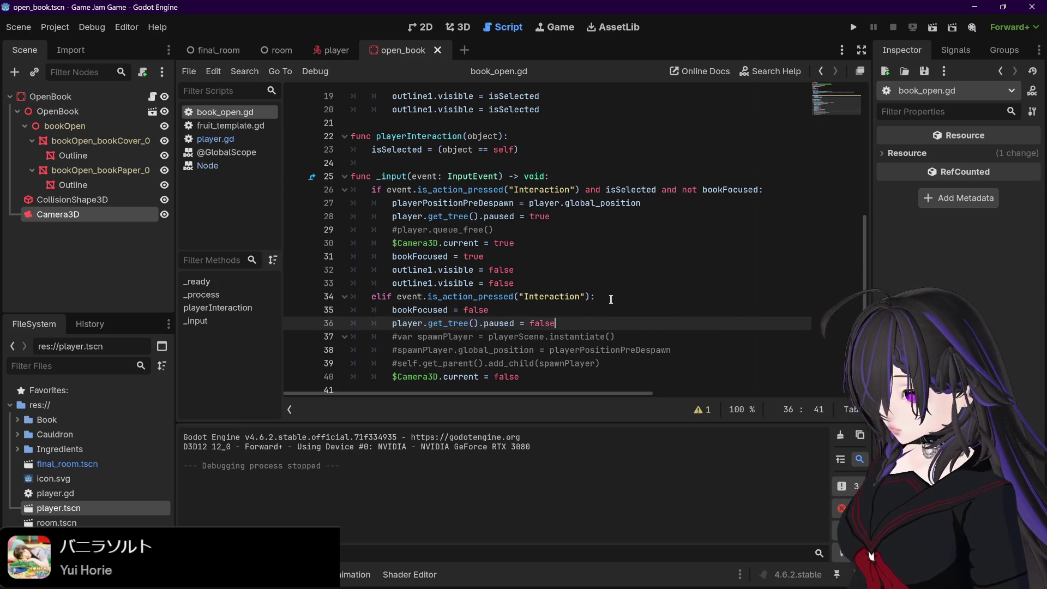
pyautogui.click(608, 303)
pyautogui.click(854, 27)
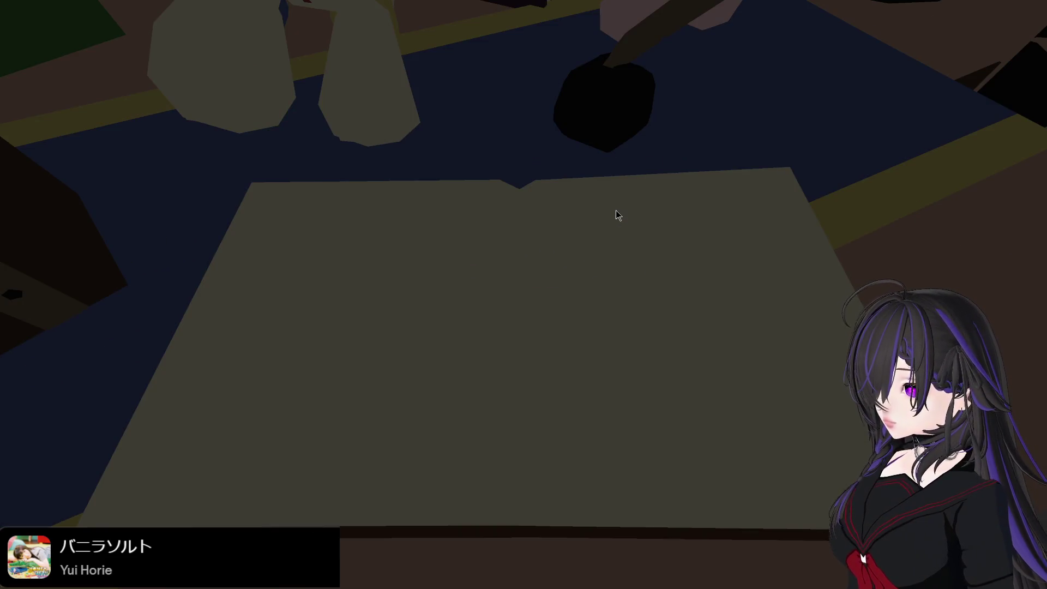
pyautogui.press('F8')
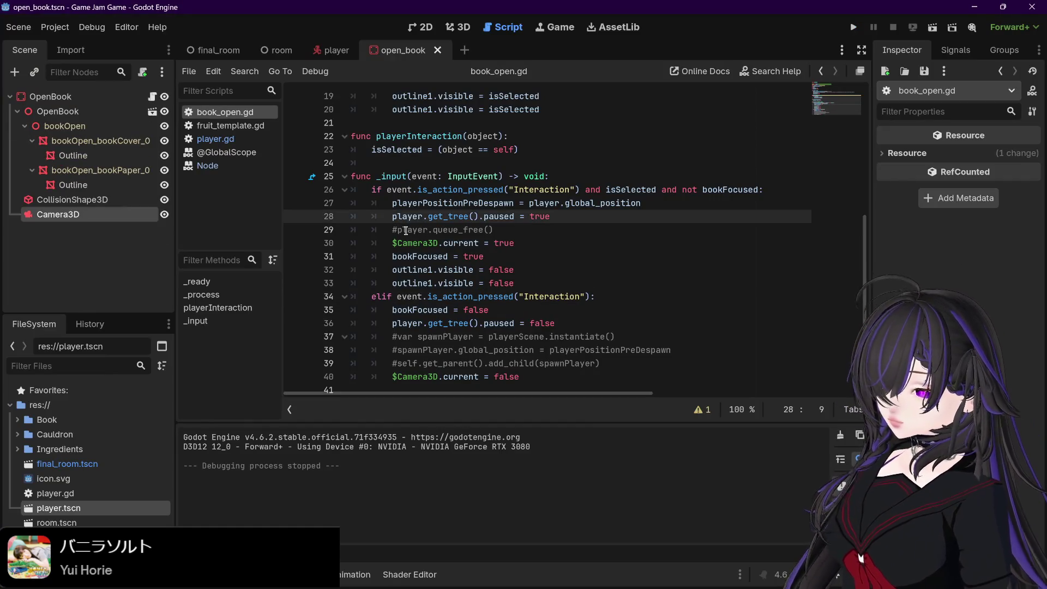
# - Comment out line 28's pause and playtest focusing and leaving the book repeatedly
pyautogui.write('#')
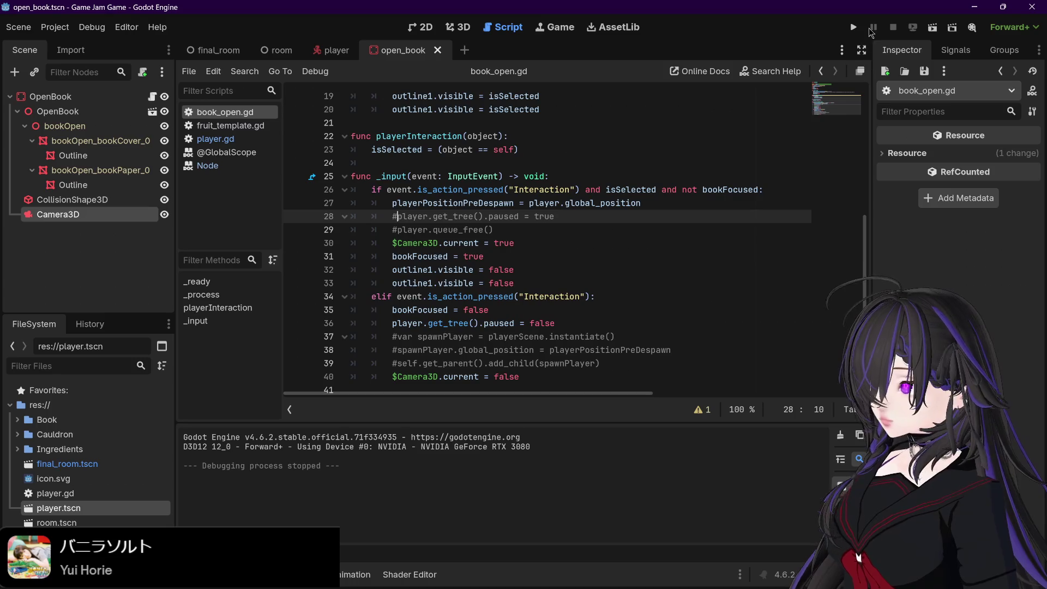
pyautogui.click(853, 27)
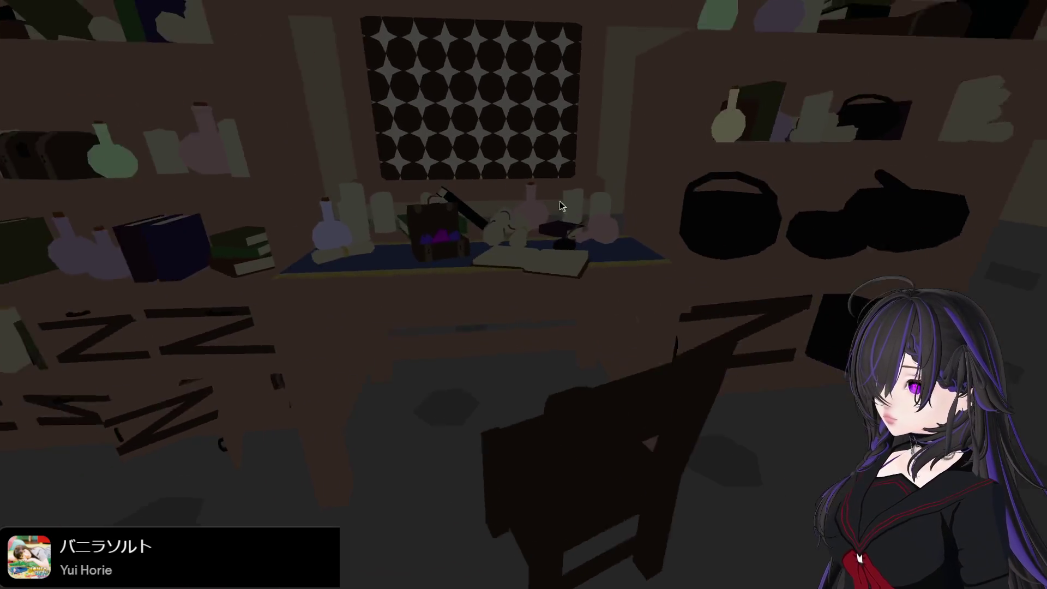
pyautogui.press('w')
pyautogui.click(571, 214)
pyautogui.click(571, 214)
pyautogui.click(571, 214)
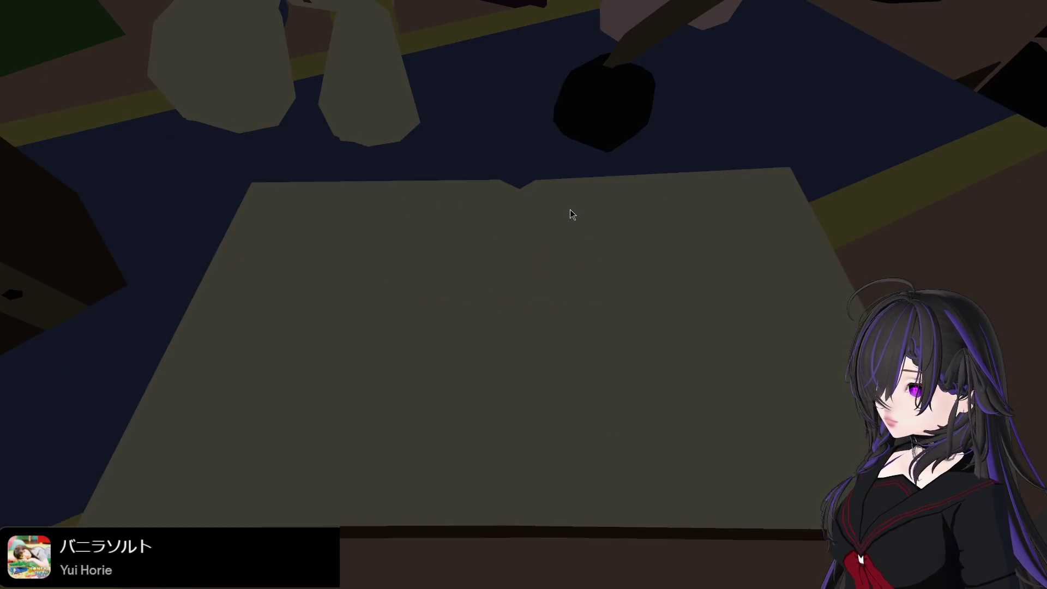
pyautogui.click(570, 214)
pyautogui.click(570, 215)
pyautogui.click(570, 215)
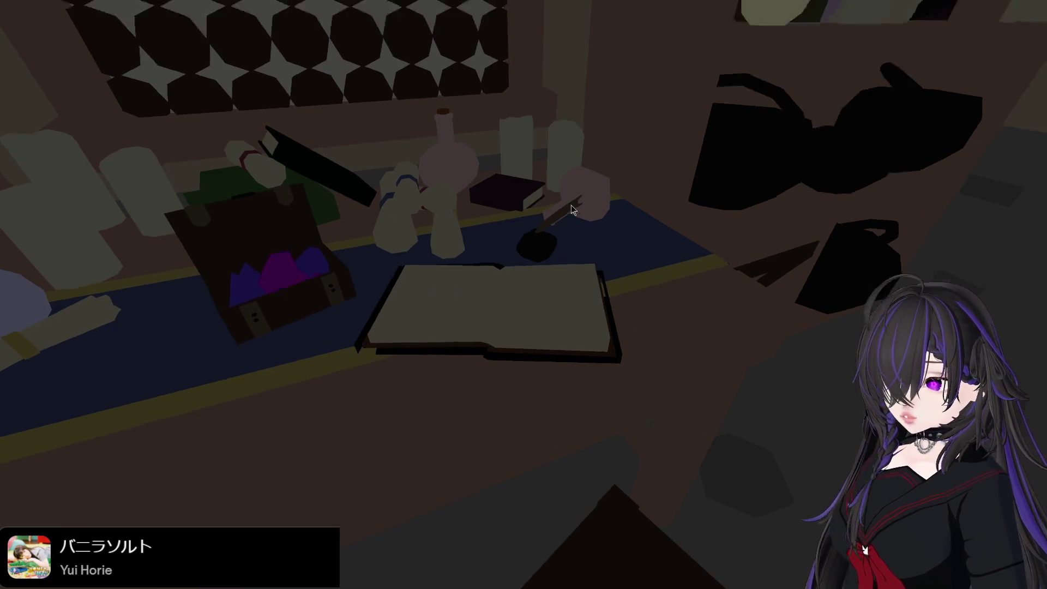
# - Stop the game and remove the # to reactivate line 28's scene-tree pause
pyautogui.press('F8')
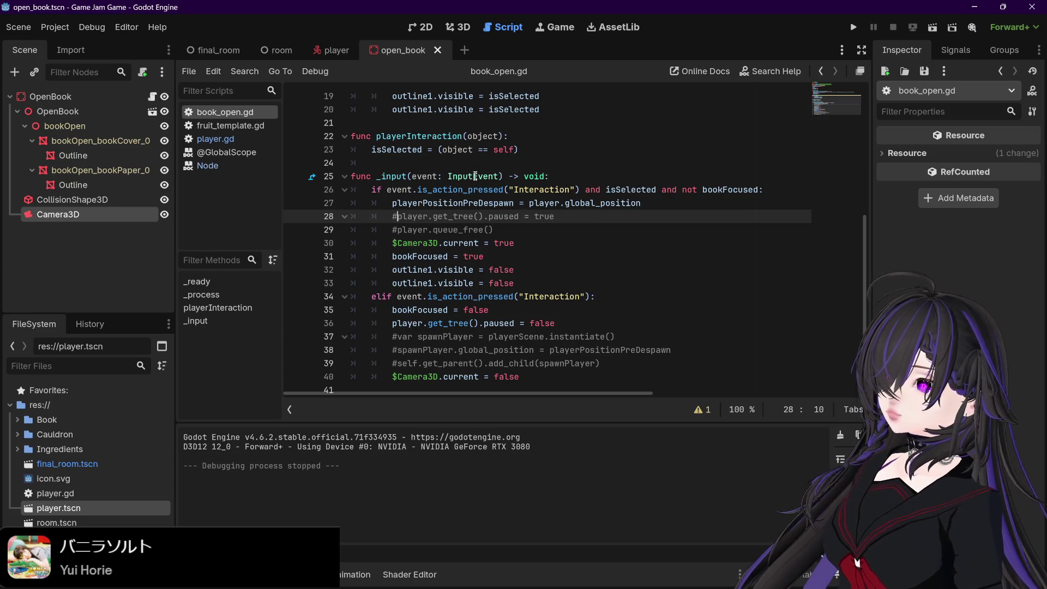
pyautogui.moveTo(476, 178)
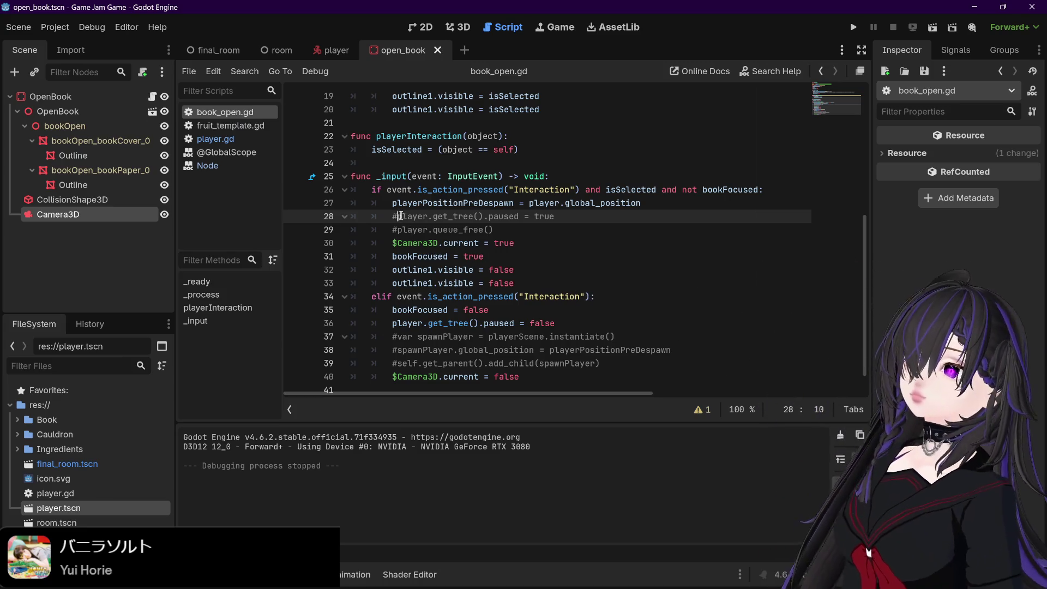
pyautogui.press('BackSpace')
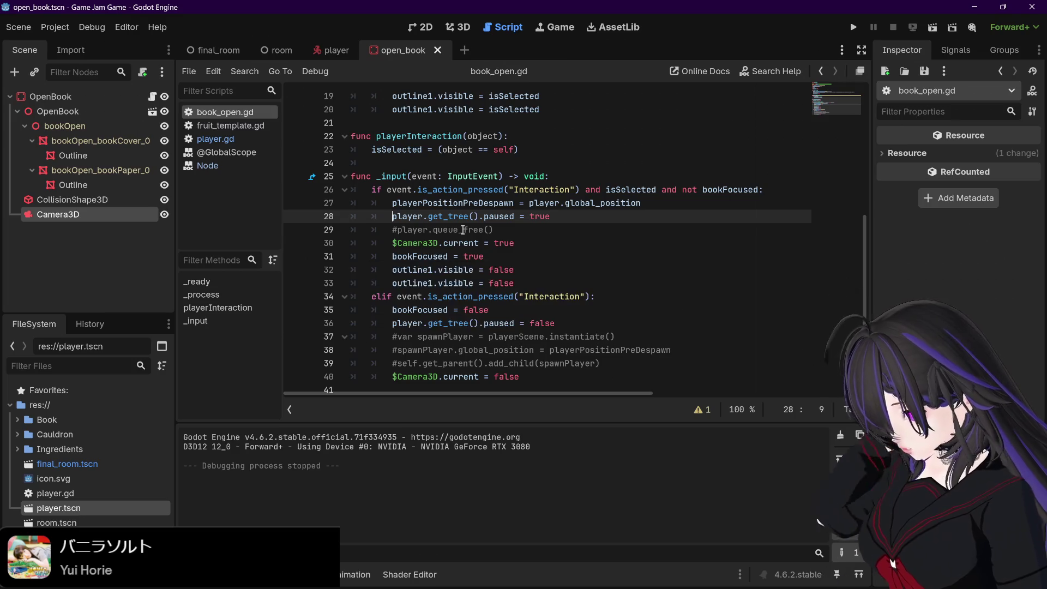